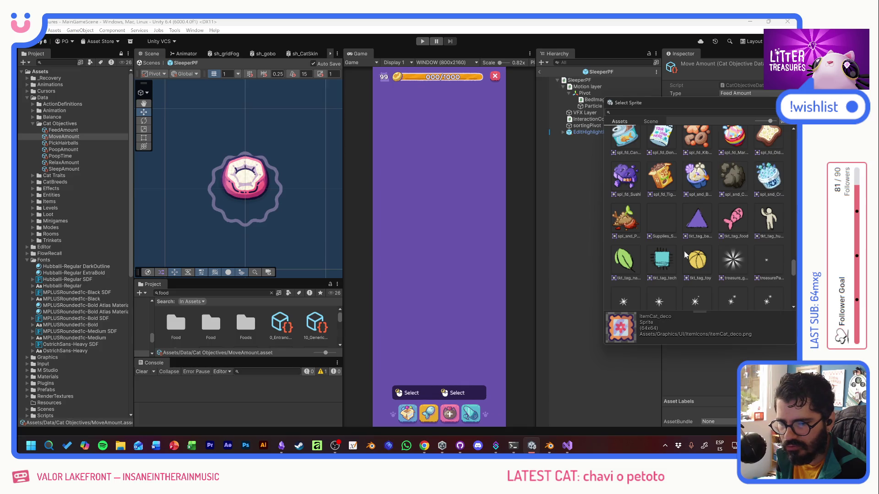
scroll(684, 252, "down", 3)
scroll(683, 251, "down", 3)
scroll(684, 251, "down", 3)
scroll(684, 252, "down", 3)
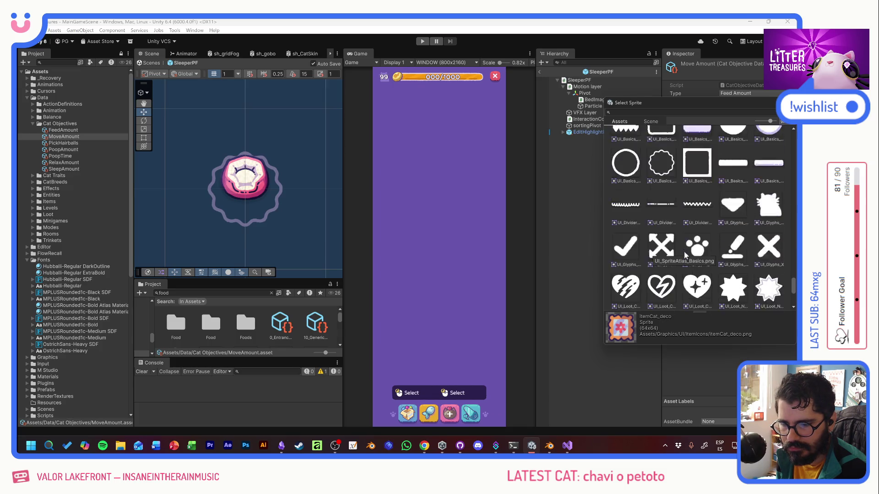
scroll(684, 251, "down", 2)
scroll(684, 251, "down", 3)
scroll(685, 251, "down", 2)
scroll(685, 252, "down", 2)
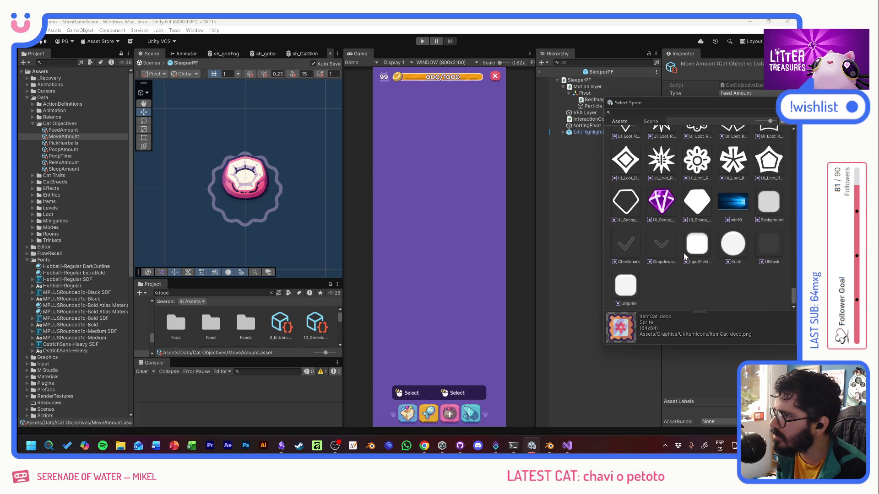
Step: Dismiss the sprite browser, bring up the PoopAmount objective and browse sprites for its icon
key("Escape")
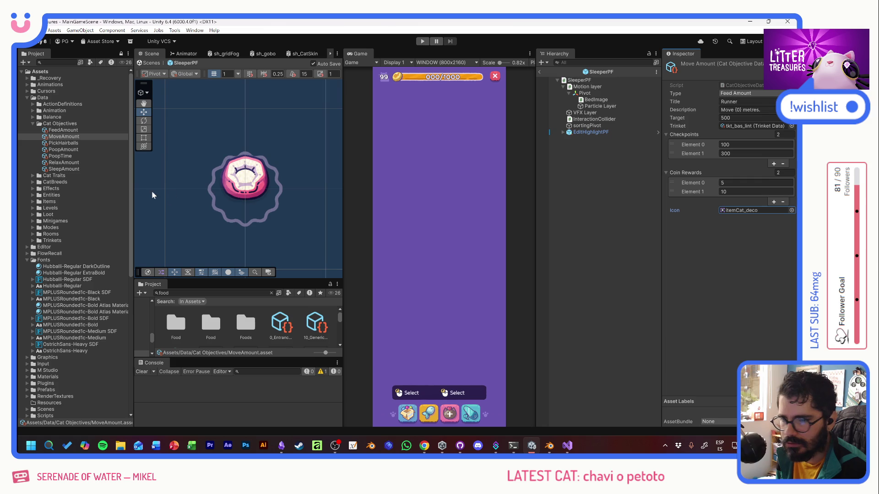
left_click(63, 143)
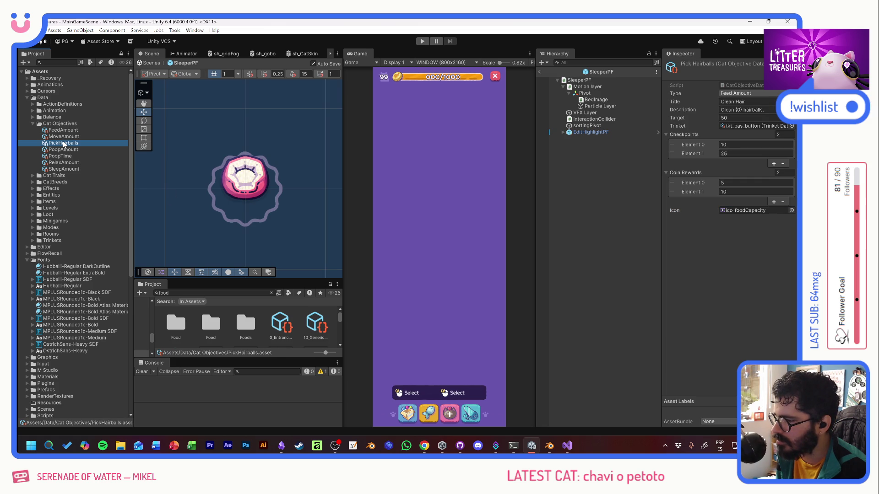
left_click(73, 149)
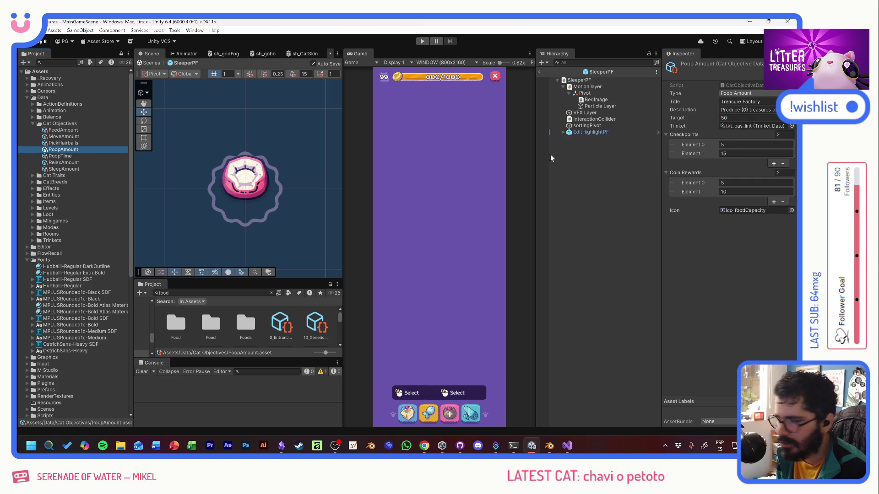
left_click(791, 210)
scroll(709, 261, "up", 5)
scroll(709, 262, "up", 5)
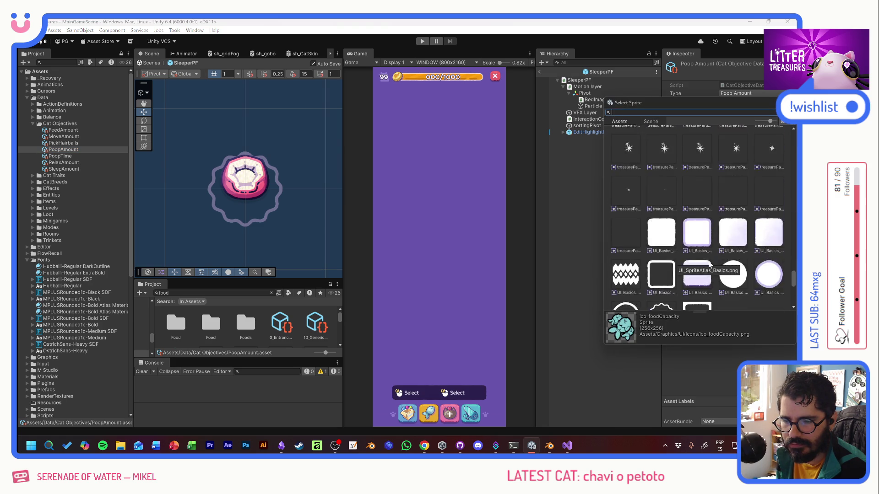
scroll(709, 262, "up", 5)
scroll(709, 262, "up", 3)
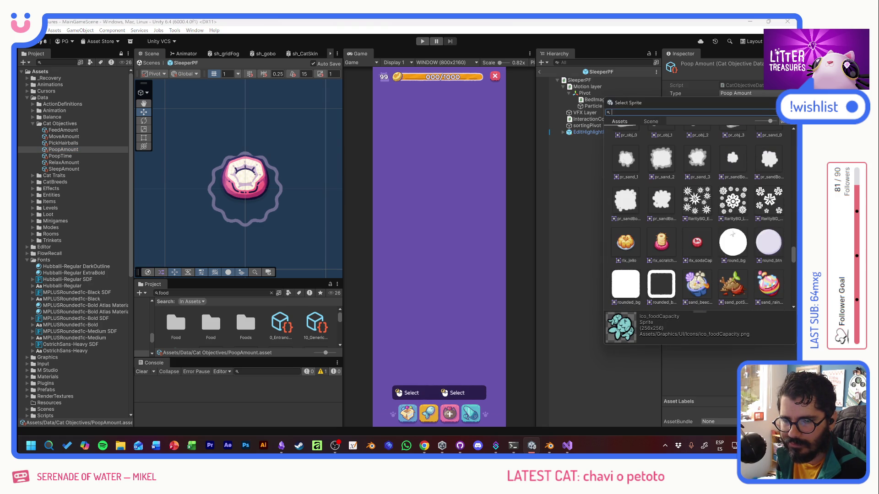
key("Escape")
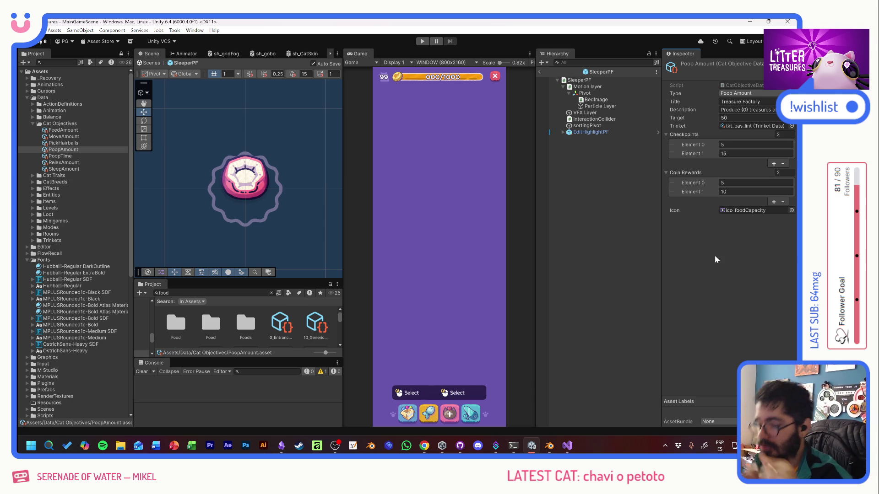
Step: Clear the hierarchy selection and bring up the MoveAmount objective asset
right_click(565, 265)
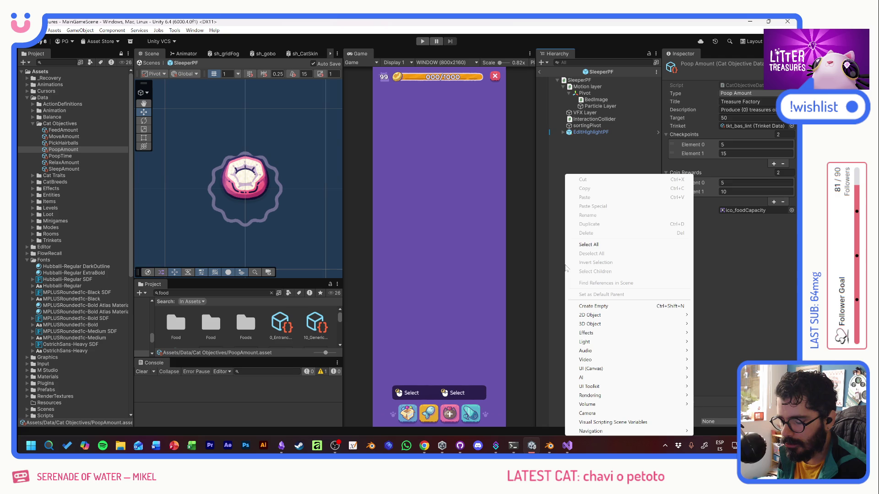
left_click(557, 162)
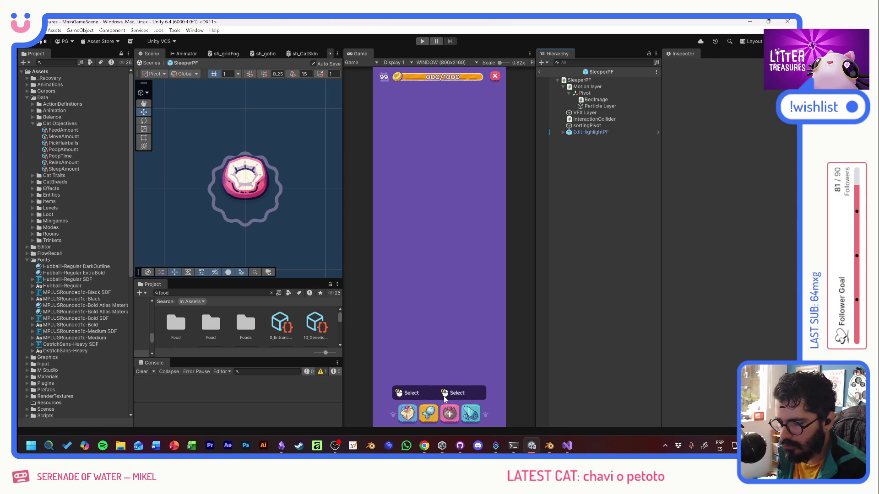
left_click(64, 130)
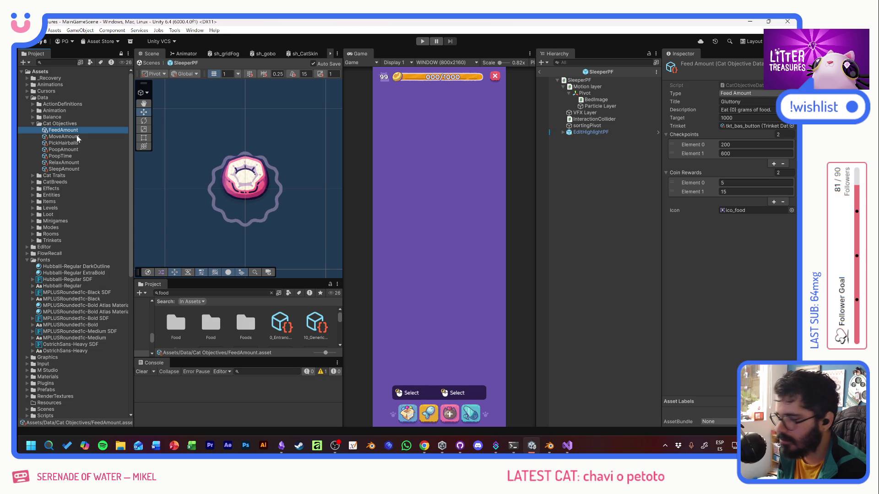
left_click(75, 135)
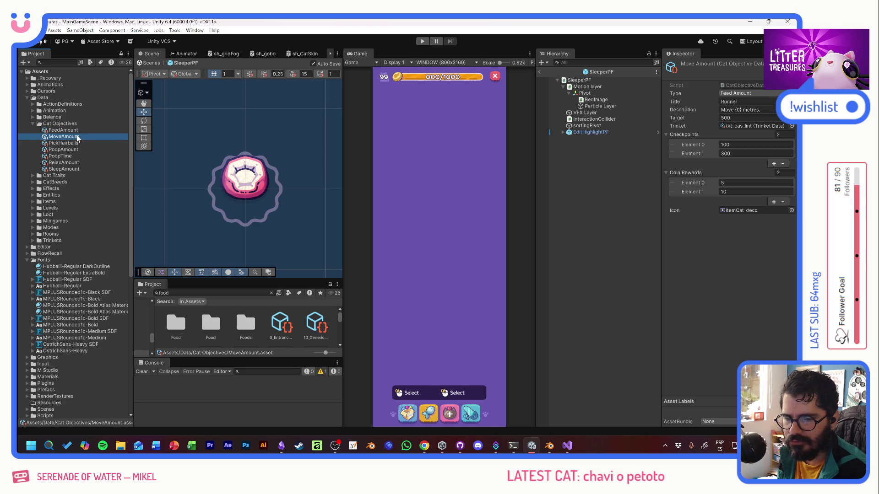
Step: Assign ico_build as Move Amount's icon, then browse sprites for Pick Hairballs
left_click(791, 210)
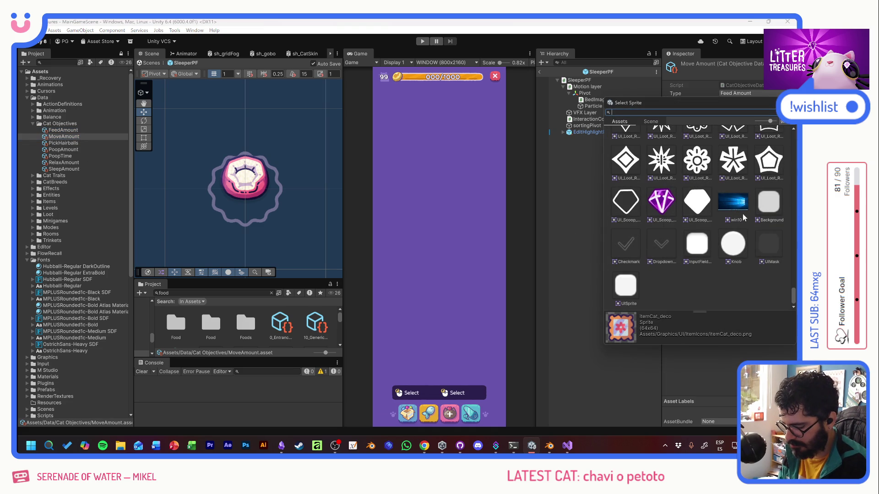
type("bui")
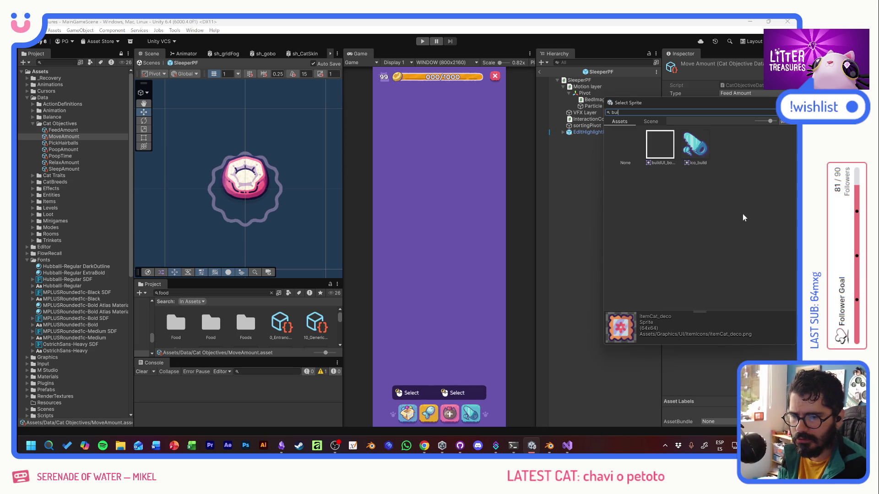
double_click(695, 146)
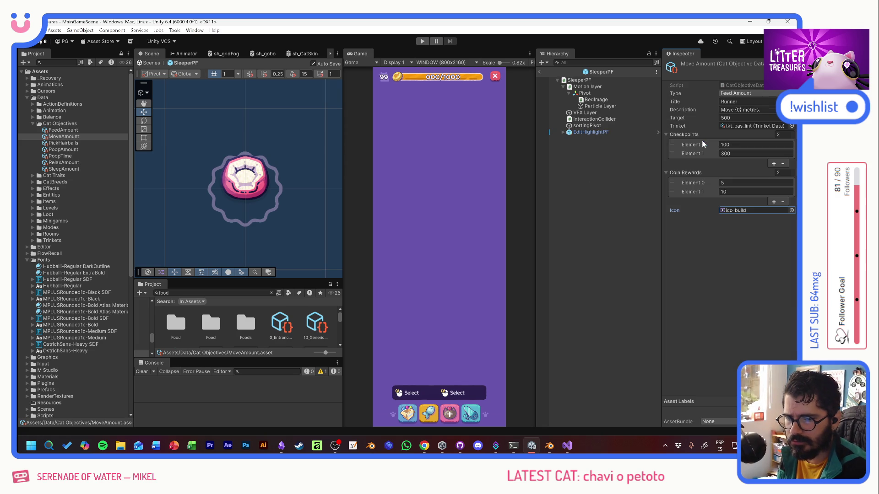
left_click(63, 143)
left_click(792, 211)
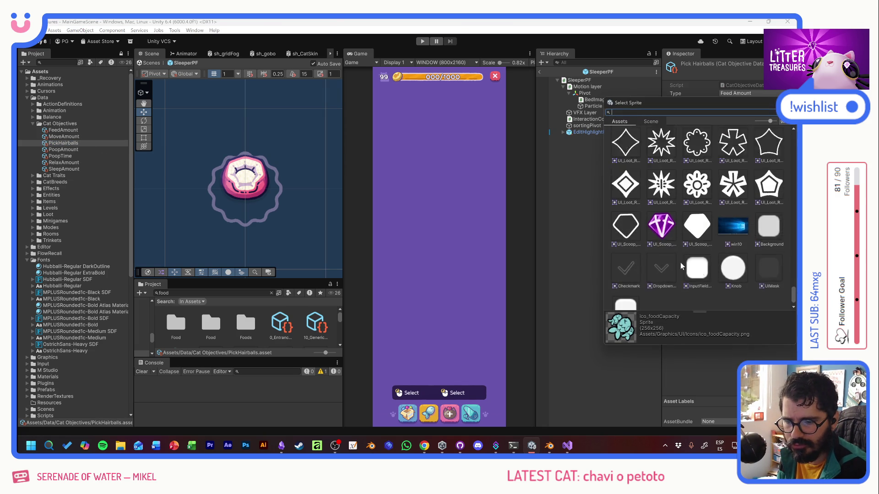
scroll(681, 263, "up", 5)
scroll(736, 260, "up", 5)
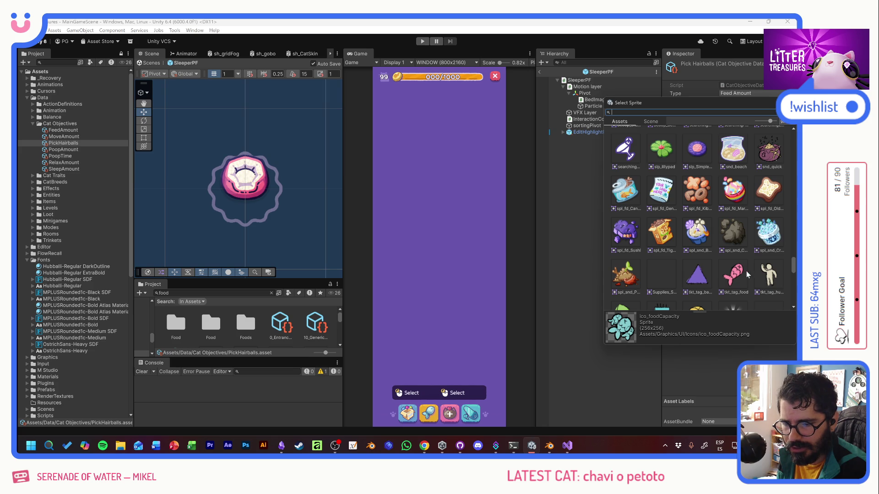
scroll(750, 271, "up", 3)
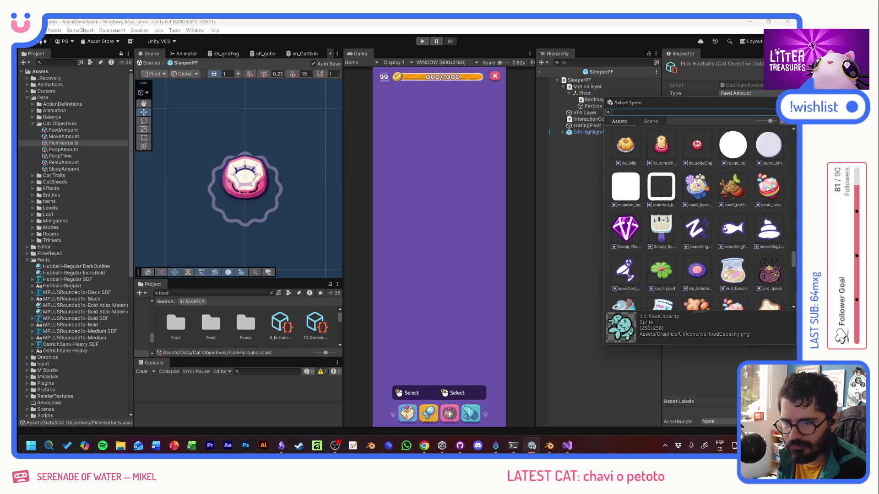
scroll(725, 275, "up", 2)
scroll(725, 269, "up", 3)
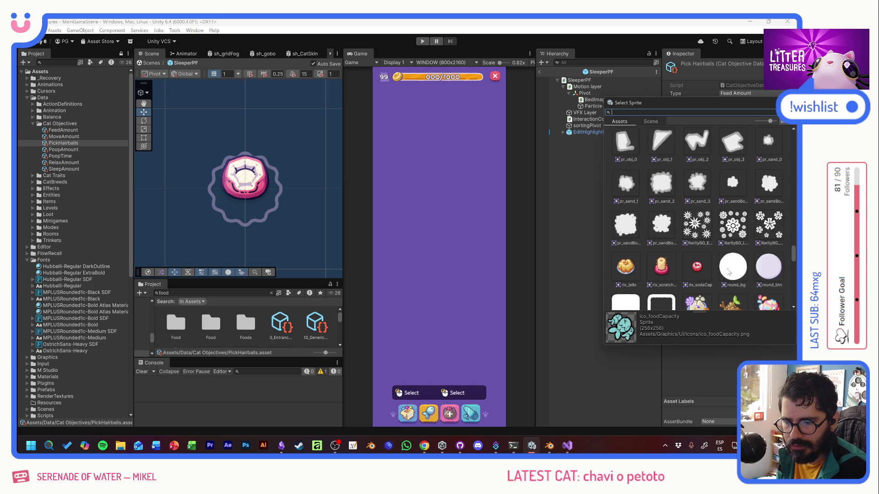
scroll(726, 270, "up", 3)
scroll(732, 267, "up", 3)
scroll(733, 270, "up", 3)
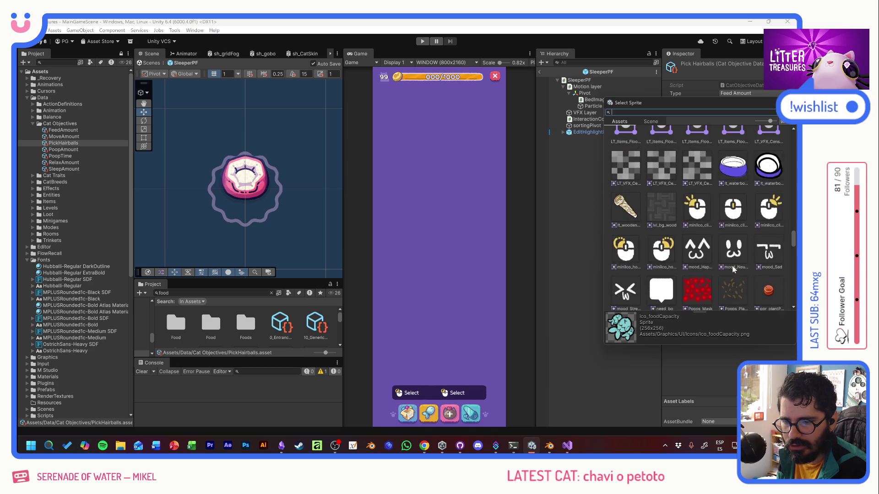
scroll(734, 270, "up", 3)
scroll(734, 270, "up", 3)
scroll(735, 268, "up", 3)
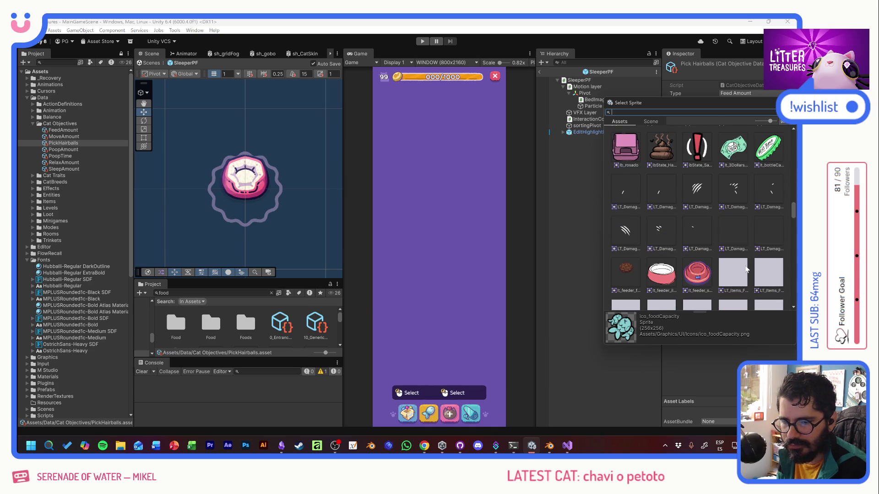
scroll(745, 267, "up", 3)
scroll(745, 266, "up", 3)
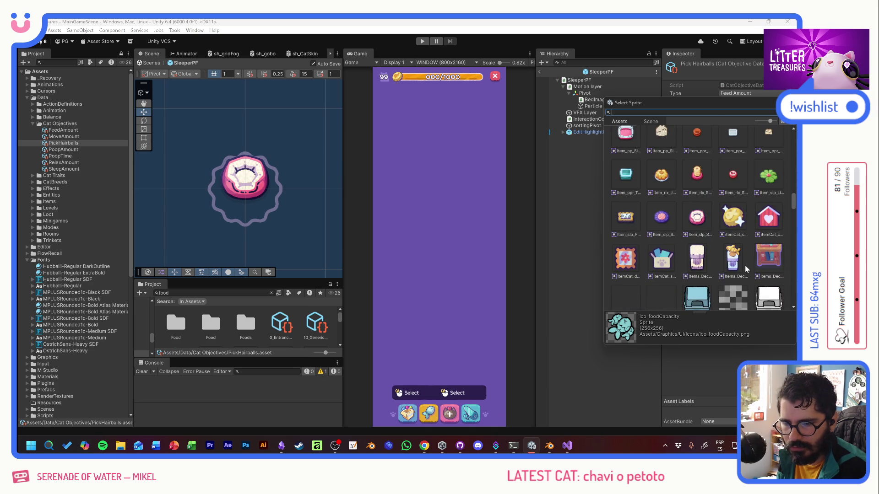
Step: Assign itemCat_collectible as the Pick Hairballs icon and bring up the PoopAmount objective
double_click(732, 222)
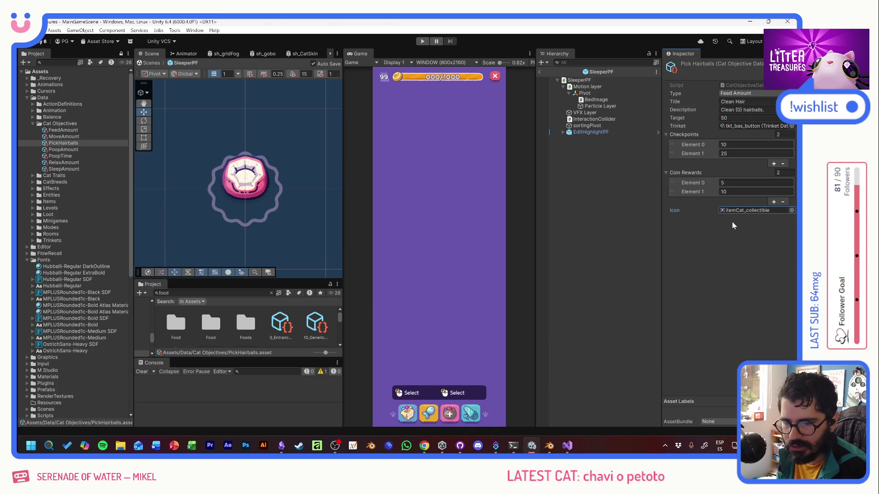
left_click(63, 149)
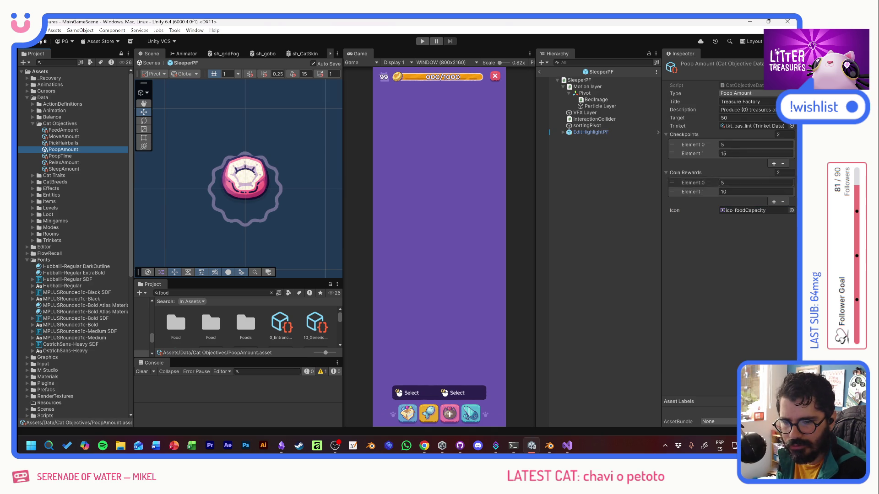
Step: Give both the Poop Amount and Poop Time objectives the ico_poop icon
left_click(791, 210)
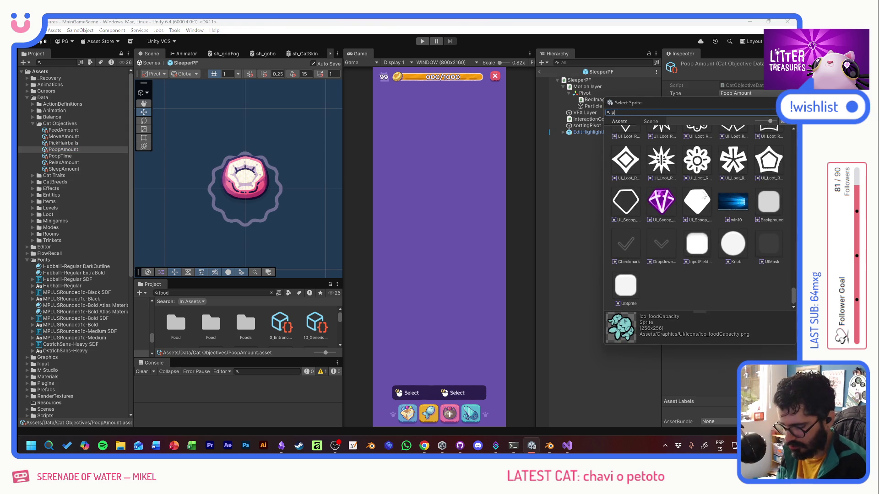
type("poo")
double_click(661, 147)
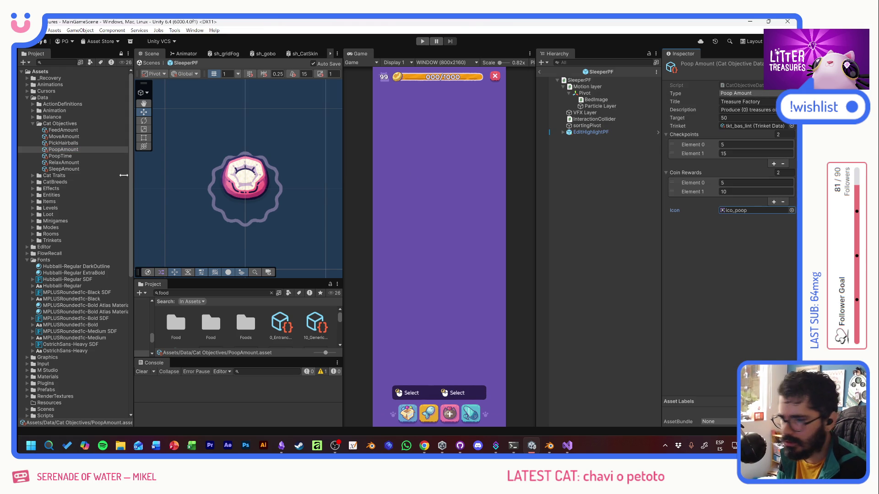
left_click(60, 156)
left_click(791, 210)
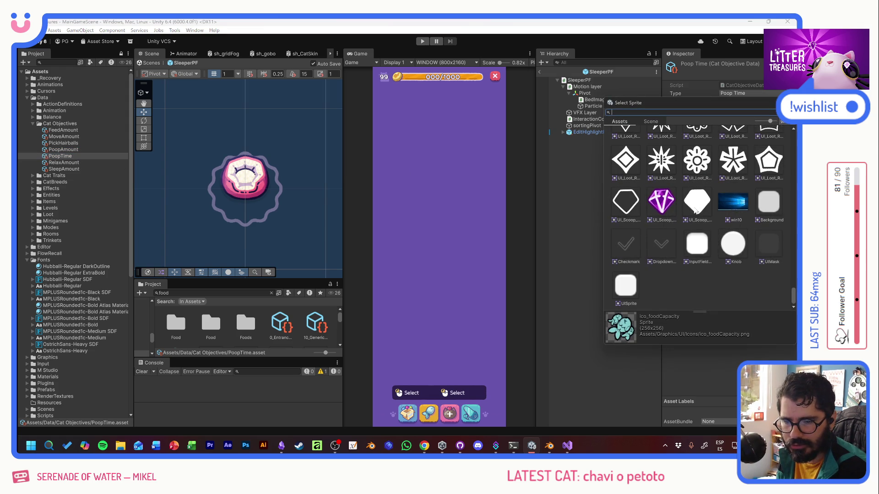
type("poop")
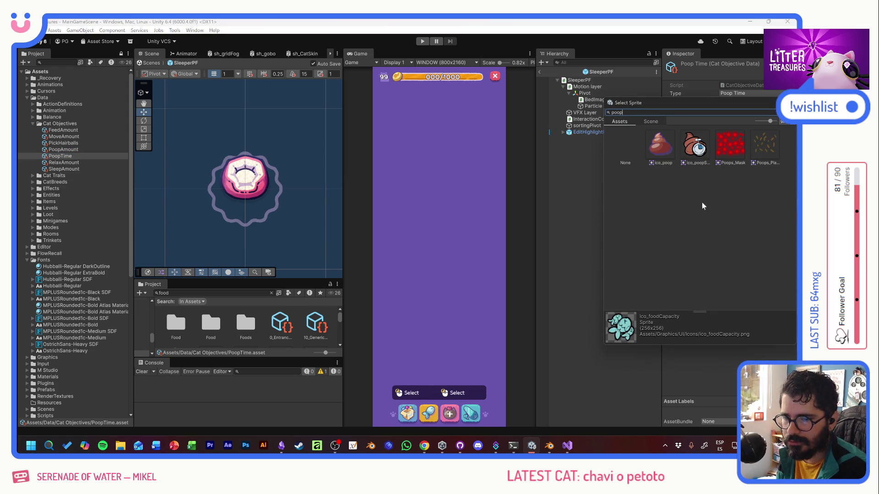
double_click(661, 149)
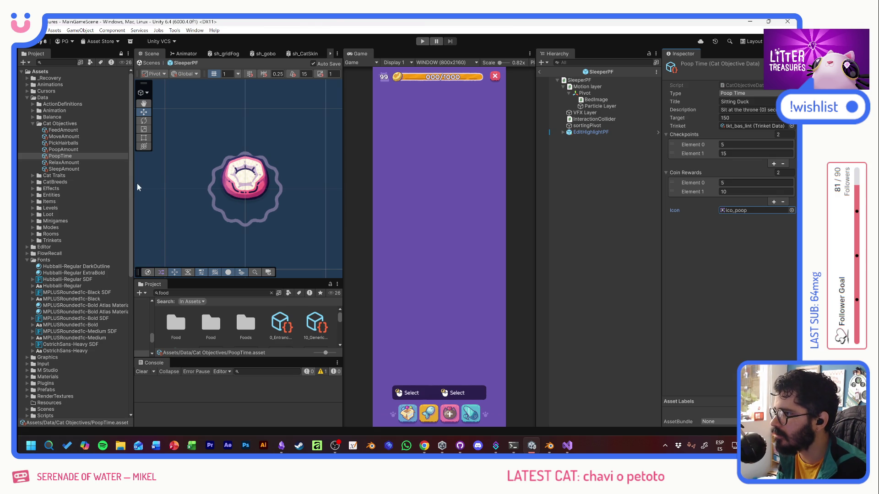
Step: Give Relax Amount the ico_relax icon and Sleep Amount the ico_sleep icon
left_click(64, 162)
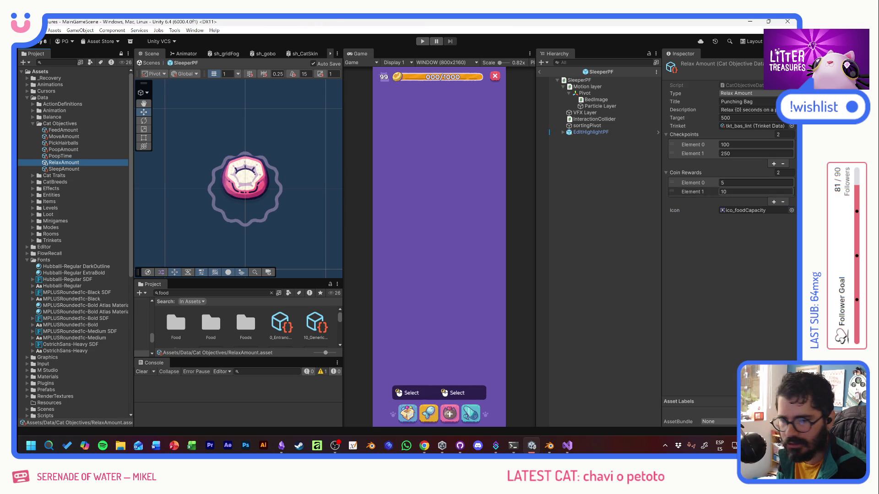
left_click(791, 210)
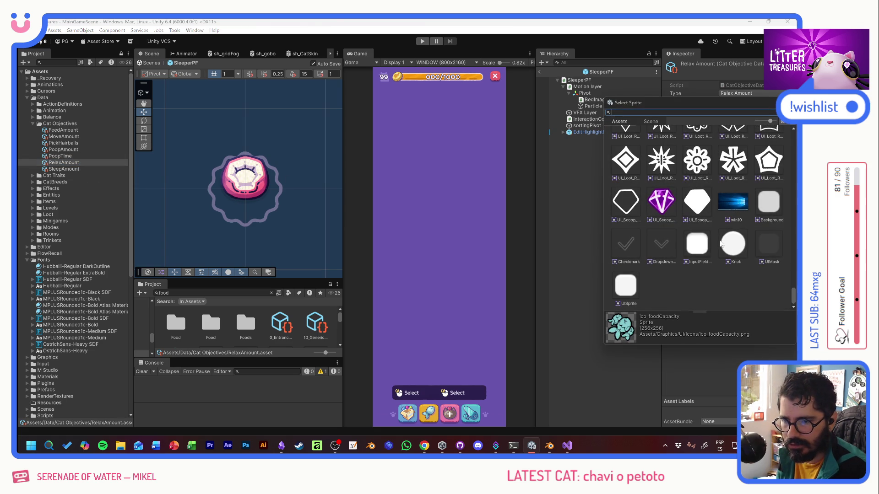
scroll(707, 254, "up", 5)
scroll(707, 254, "up", 5)
scroll(708, 254, "up", 4)
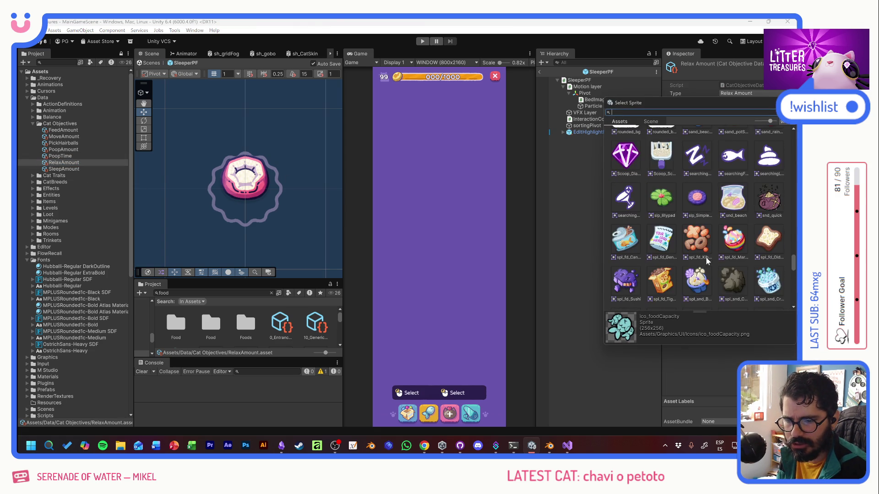
scroll(708, 258, "up", 4)
scroll(708, 259, "up", 4)
scroll(708, 258, "up", 4)
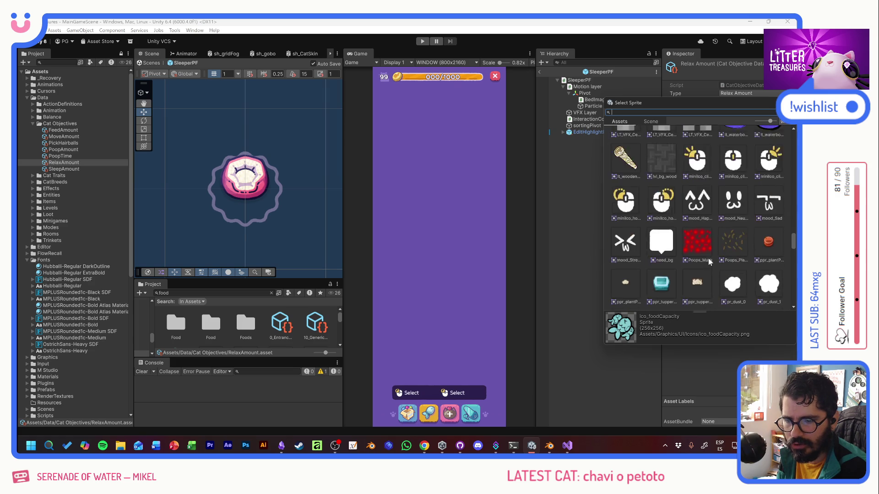
scroll(708, 258, "up", 4)
scroll(717, 258, "up", 4)
scroll(718, 258, "up", 4)
scroll(717, 258, "up", 3)
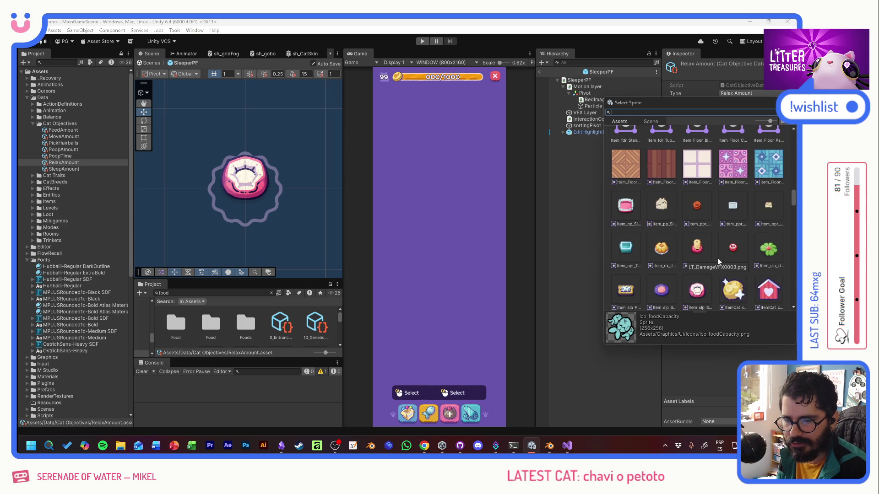
scroll(717, 258, "up", 4)
scroll(717, 258, "up", 4)
scroll(718, 259, "up", 3)
left_click(665, 257)
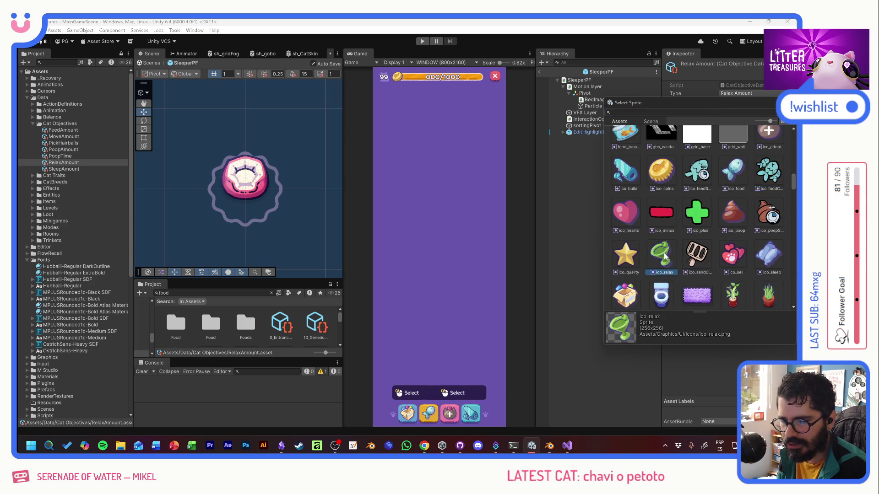
double_click(664, 257)
left_click(79, 169)
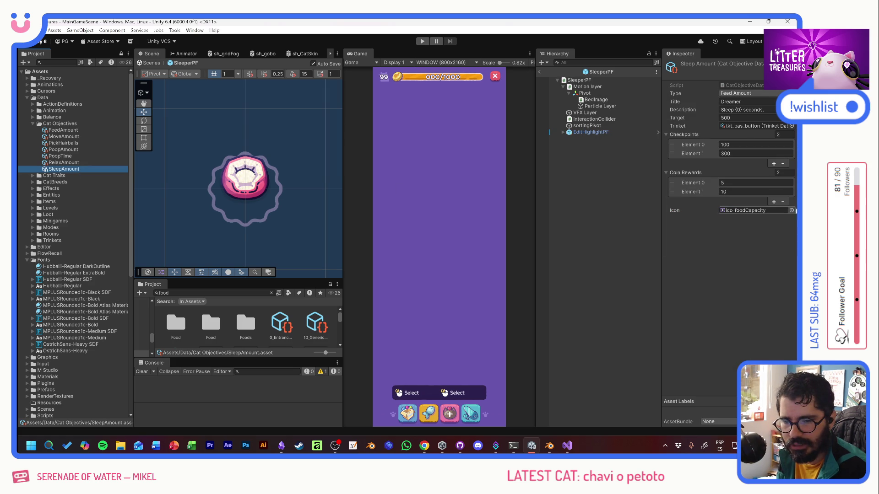
left_click(791, 210)
type("sleep")
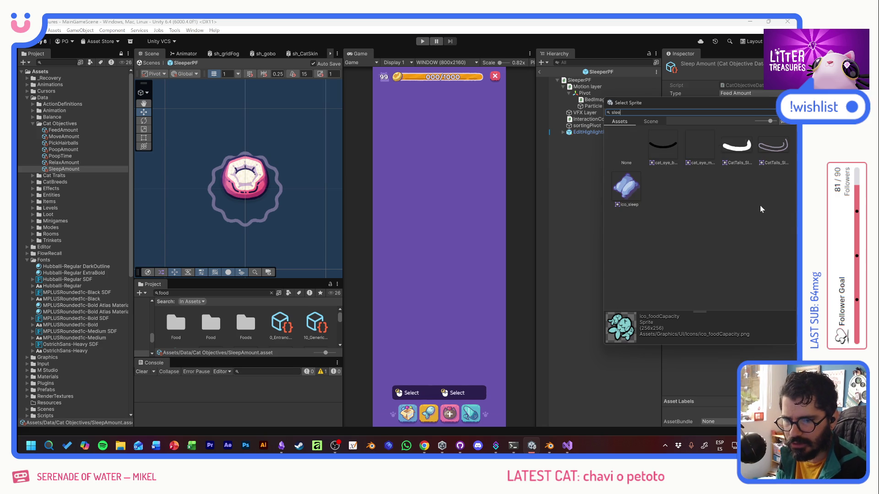
double_click(626, 182)
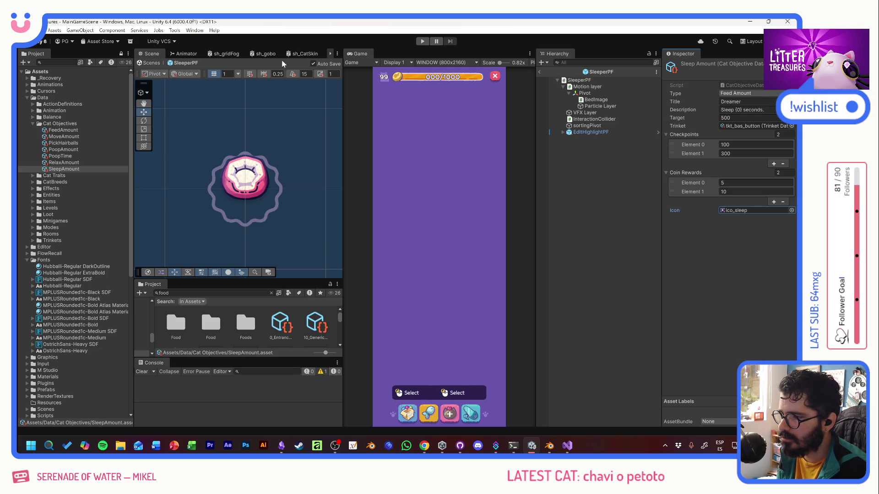
left_click(423, 42)
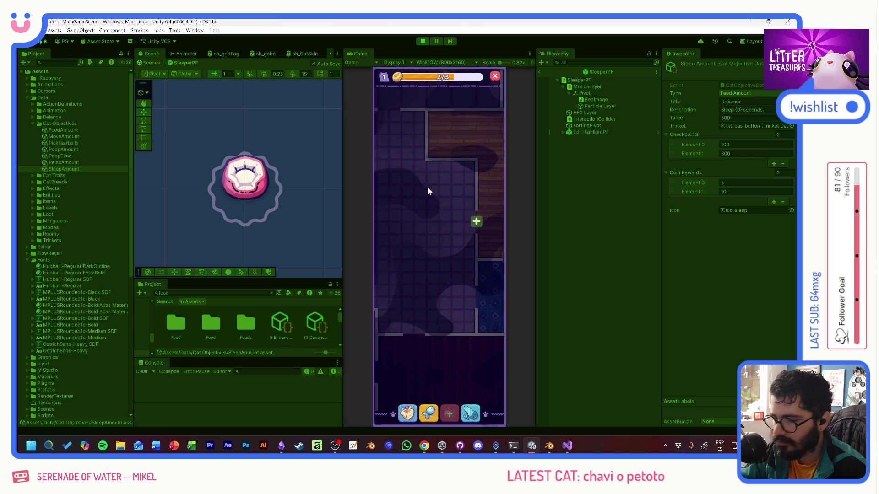
left_click(441, 244)
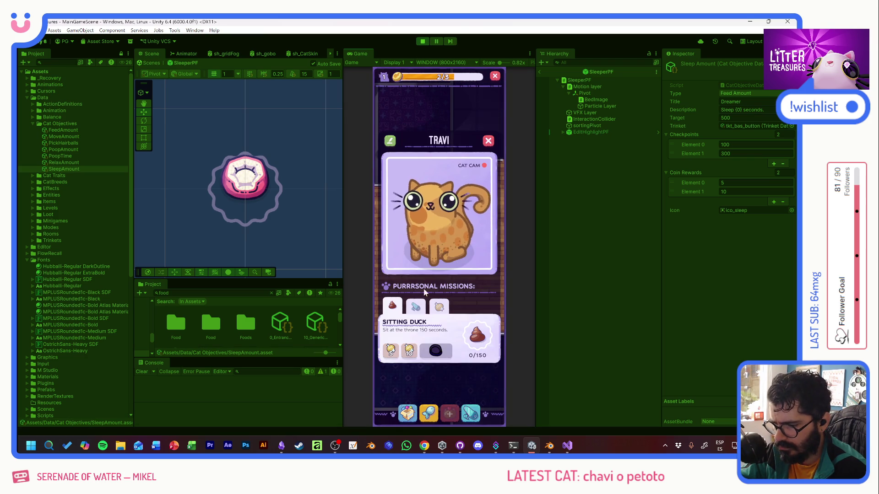
left_click(415, 307)
left_click(392, 307)
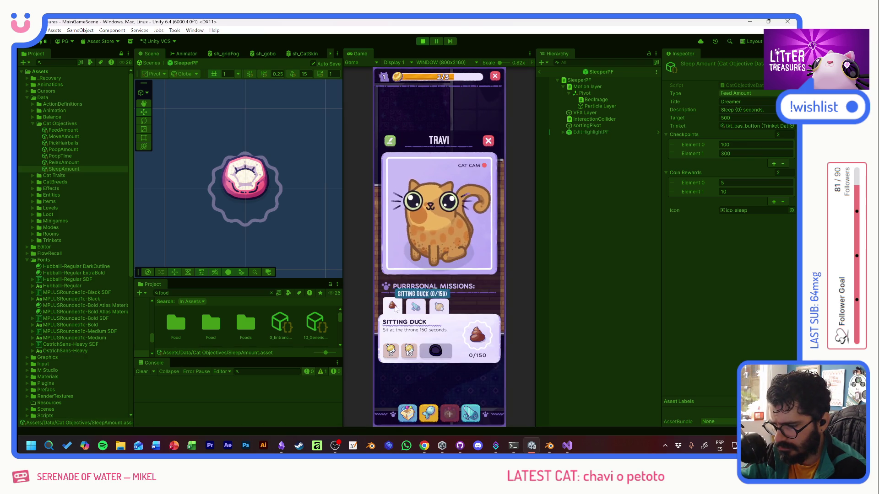
left_click(415, 307)
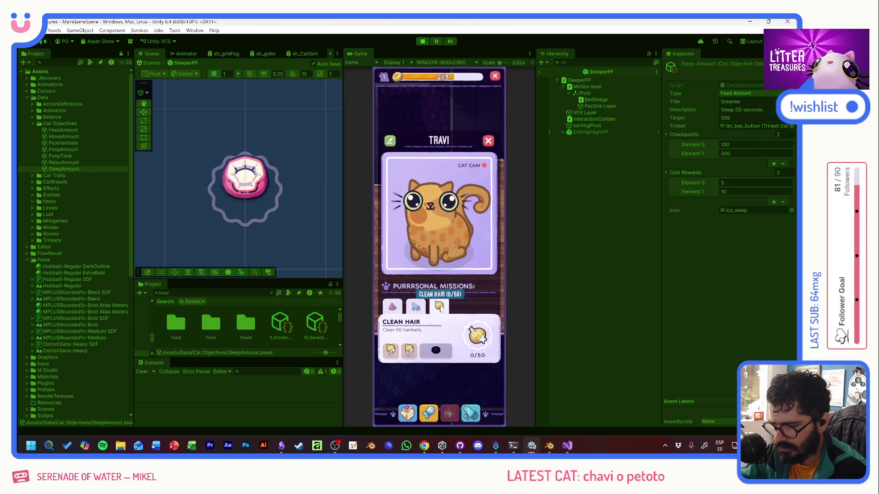
left_click(392, 307)
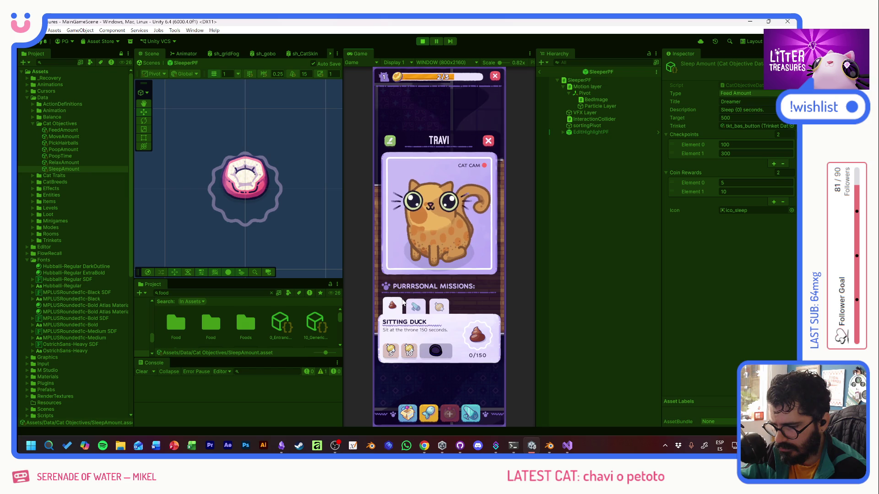
left_click(415, 307)
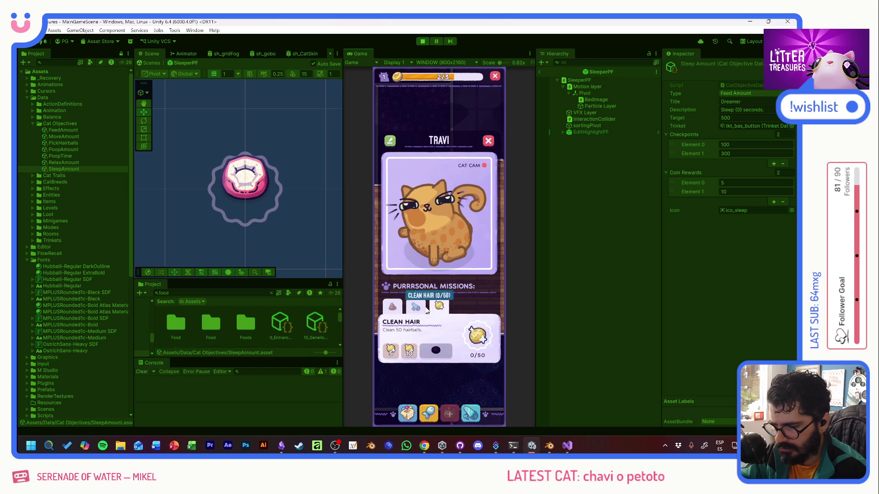
left_click(393, 307)
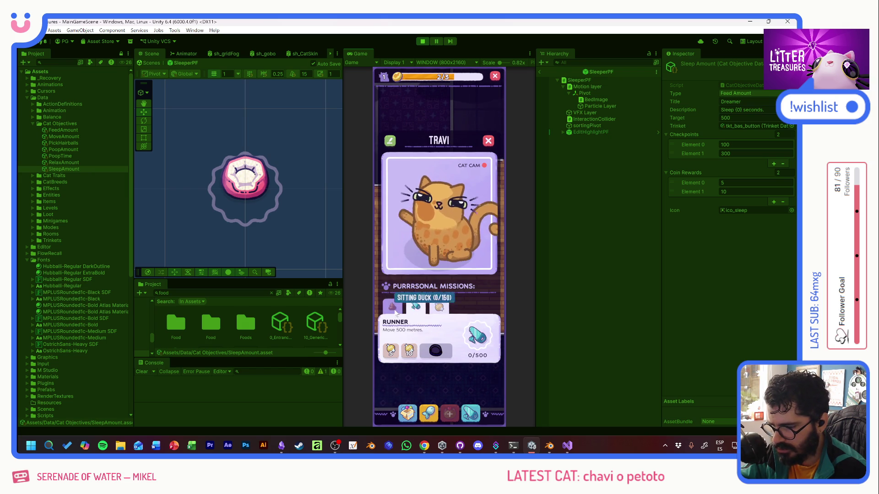
left_click(489, 141)
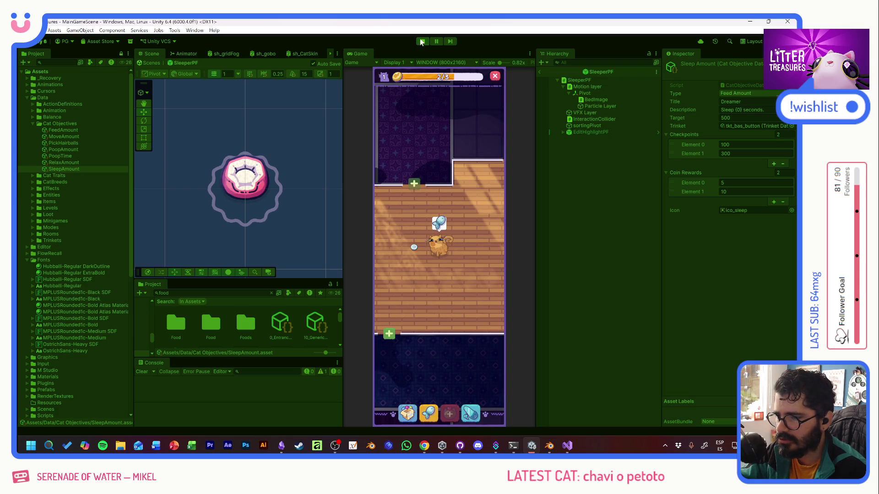
key("ctrl+p")
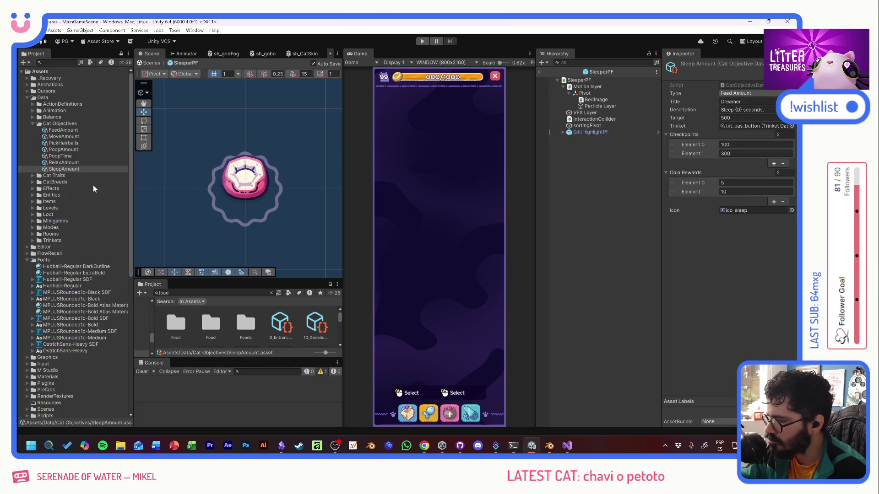
Step: Rename the Trinkets data folder to Gifts and bring up the tkt_bas_button trinket
left_click(38, 123)
left_click(38, 130)
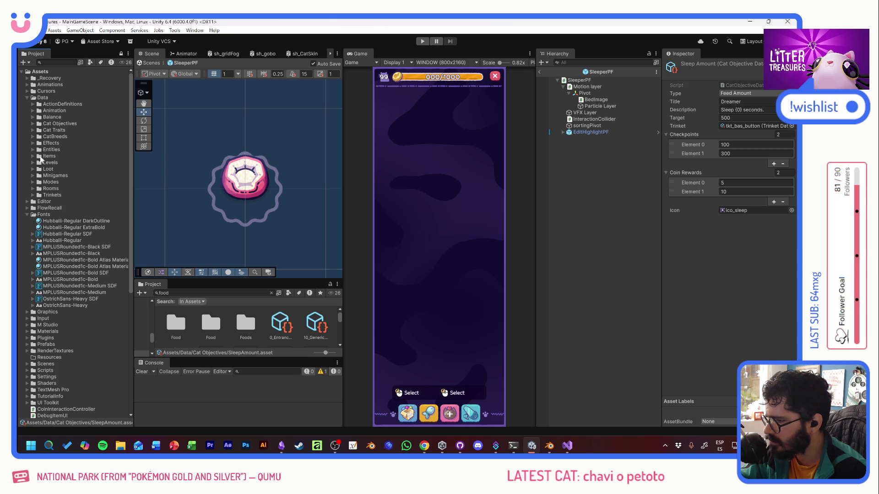
left_click(38, 195)
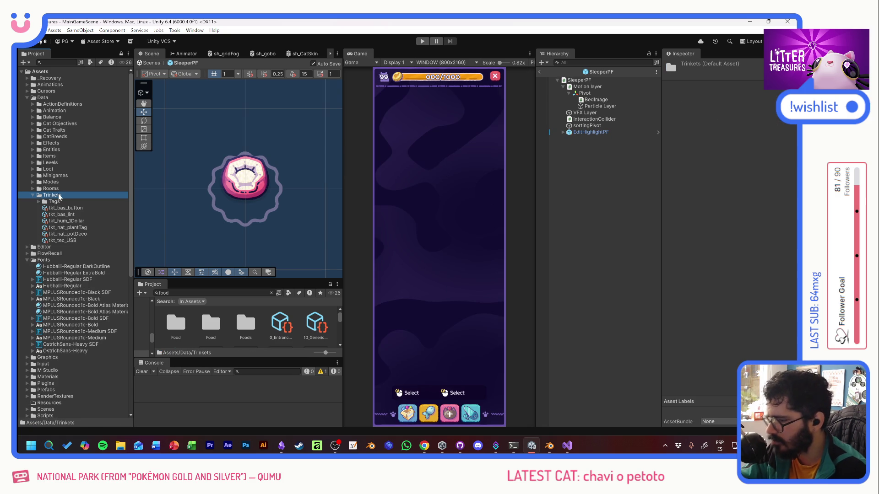
key("F2")
type("Gi")
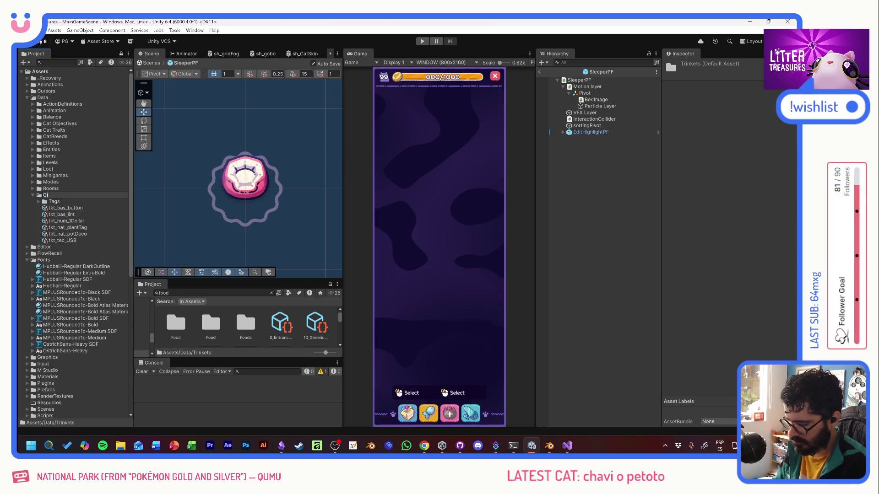
type("fts")
key("Return")
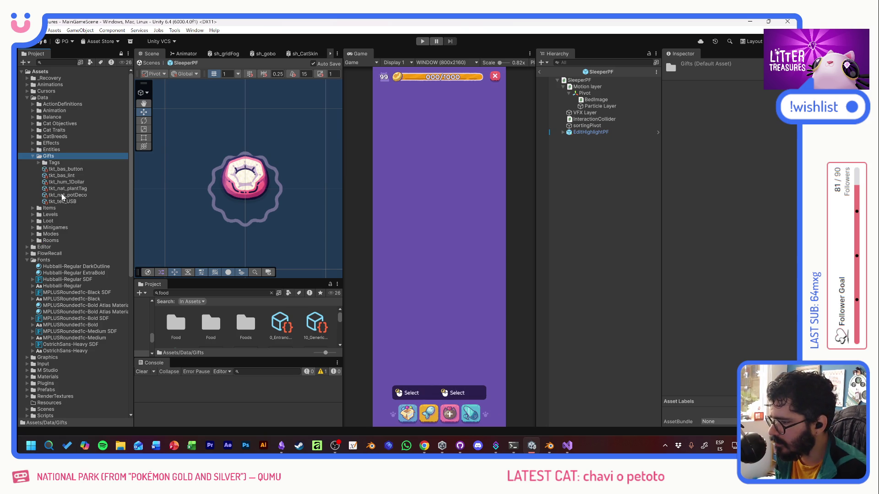
left_click(67, 169)
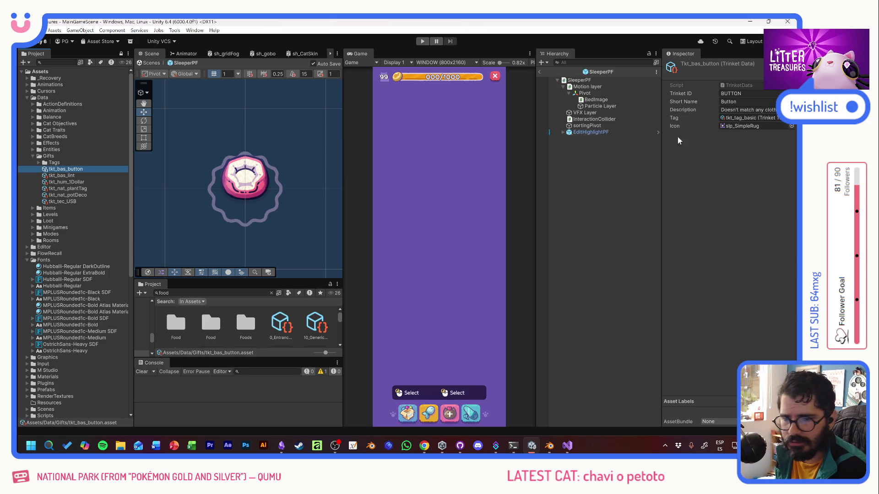
Step: Assign ico_coins as the tkt_bas_button trinket's icon
left_click(791, 126)
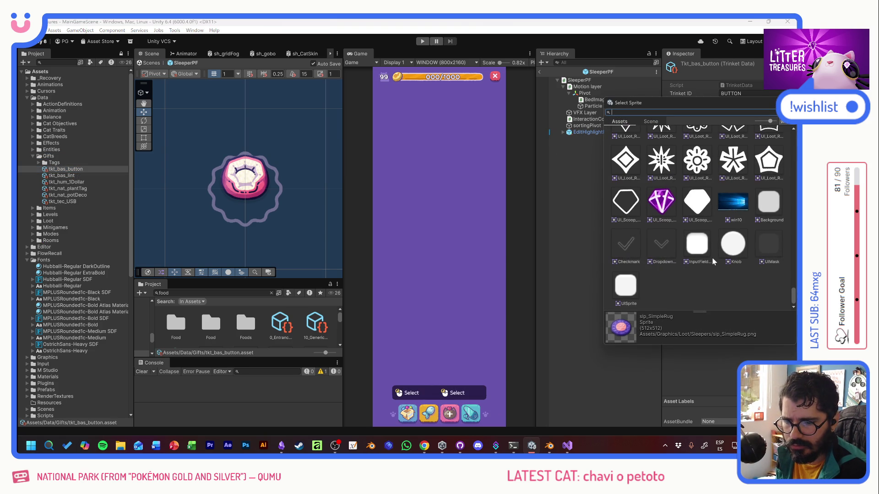
scroll(697, 241, "down", 3)
scroll(726, 248, "down", 3)
scroll(747, 247, "down", 3)
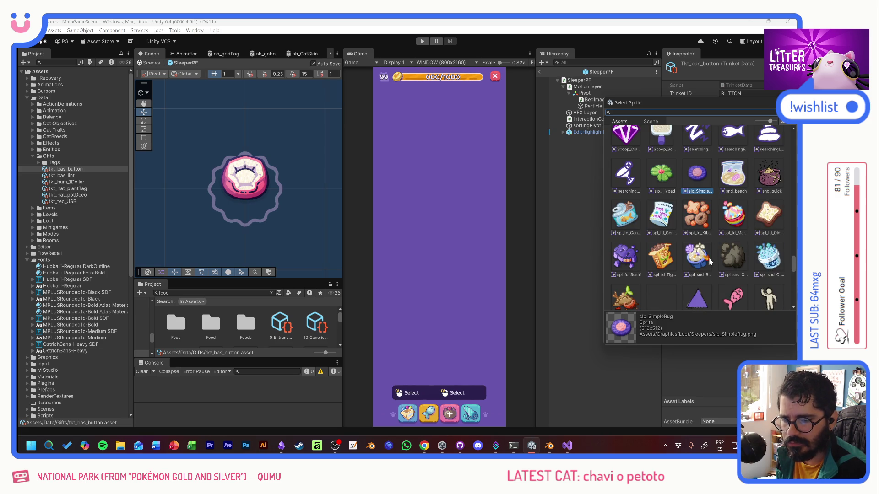
scroll(728, 254, "up", 1)
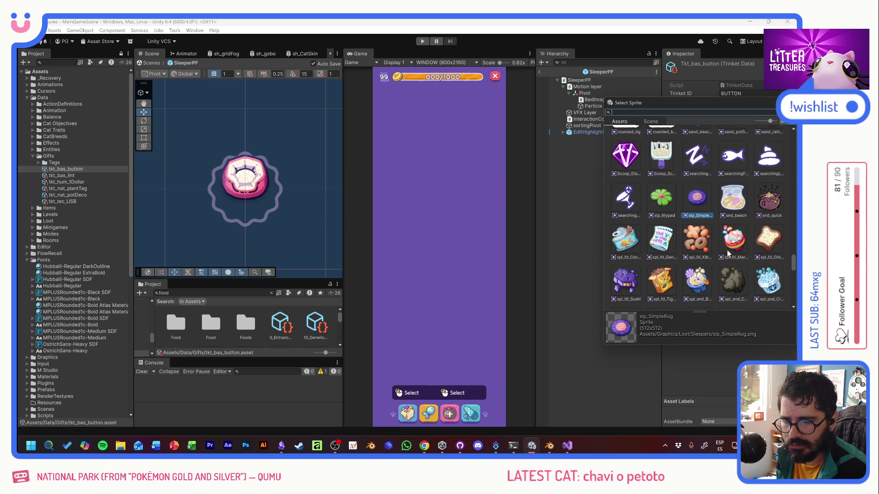
scroll(727, 254, "down", 2)
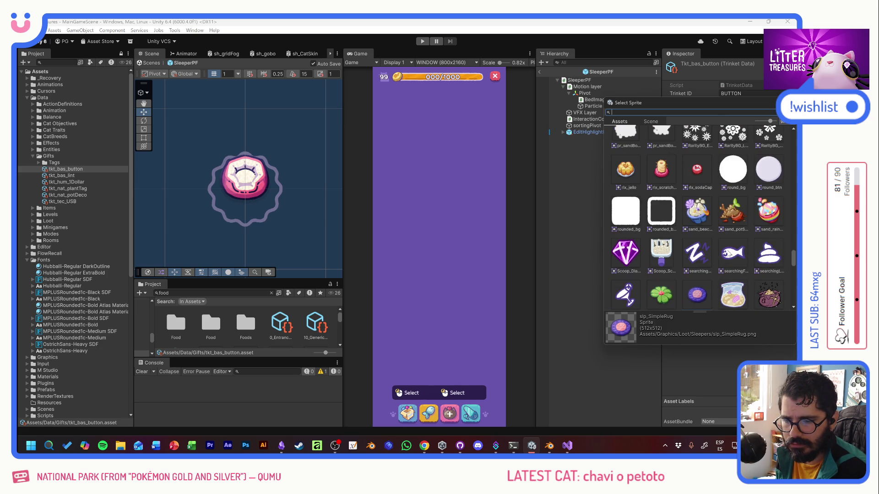
scroll(728, 254, "down", 2)
scroll(728, 255, "down", 2)
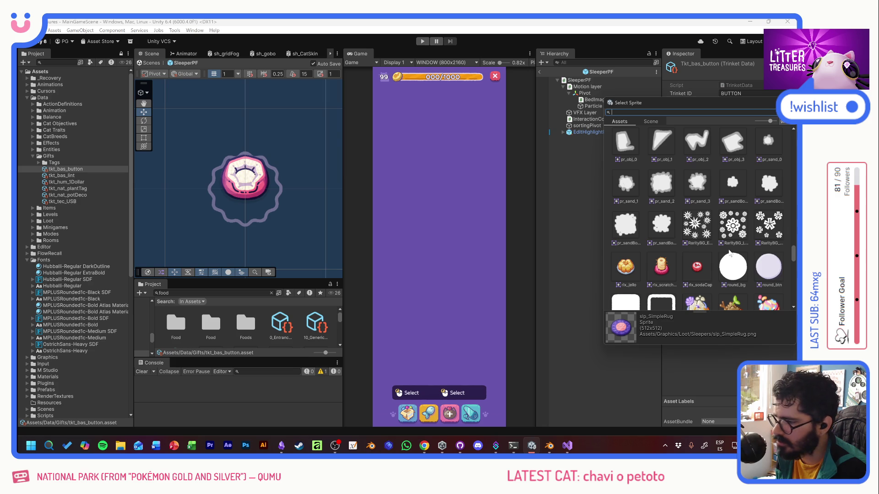
scroll(729, 254, "down", 3)
scroll(729, 254, "down", 3)
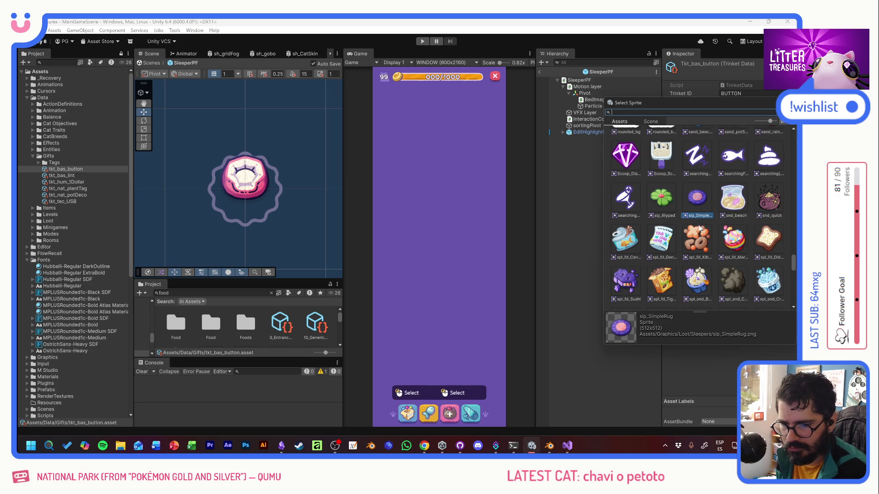
scroll(708, 249, "down", 3)
scroll(707, 250, "down", 3)
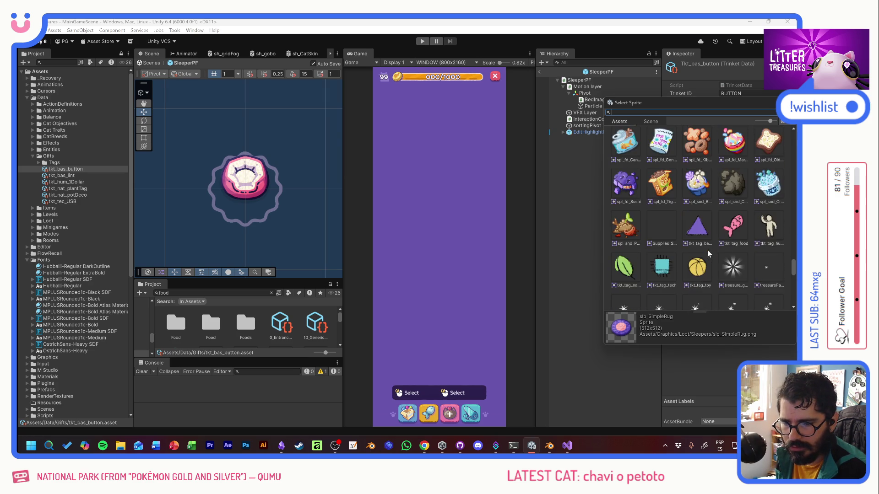
scroll(707, 250, "down", 3)
scroll(715, 246, "down", 3)
scroll(721, 246, "up", 3)
scroll(721, 245, "up", 3)
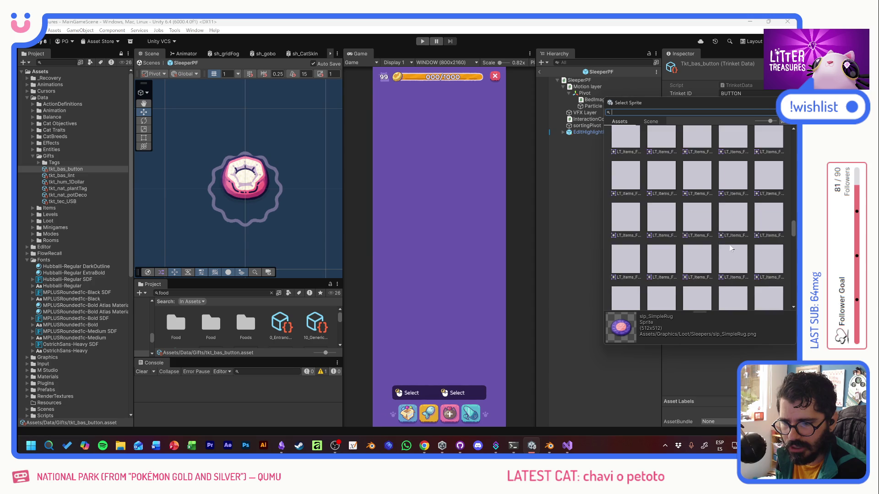
scroll(728, 245, "up", 3)
scroll(733, 243, "up", 3)
scroll(734, 244, "up", 1)
scroll(732, 248, "up", 3)
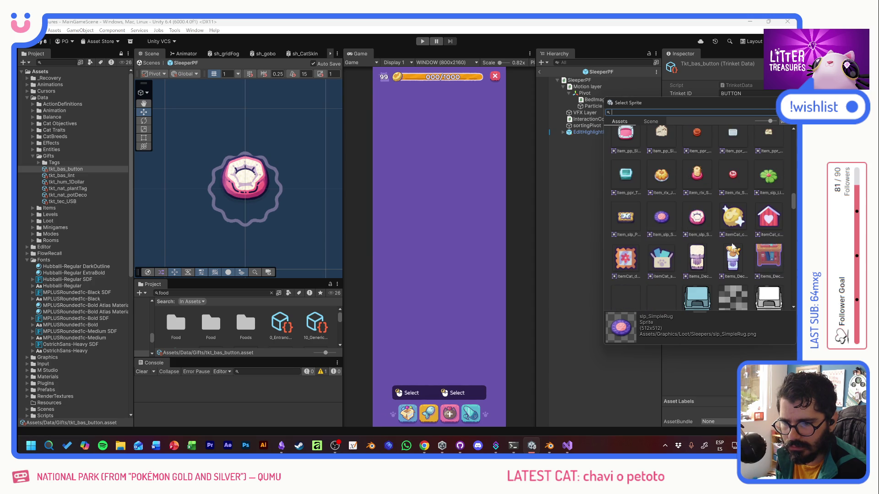
scroll(733, 247, "up", 1)
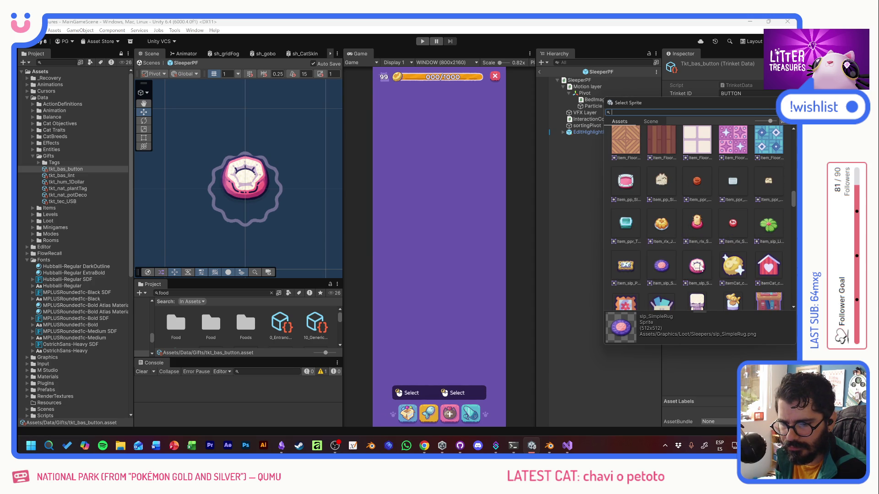
scroll(700, 269, "up", 3)
scroll(701, 266, "up", 3)
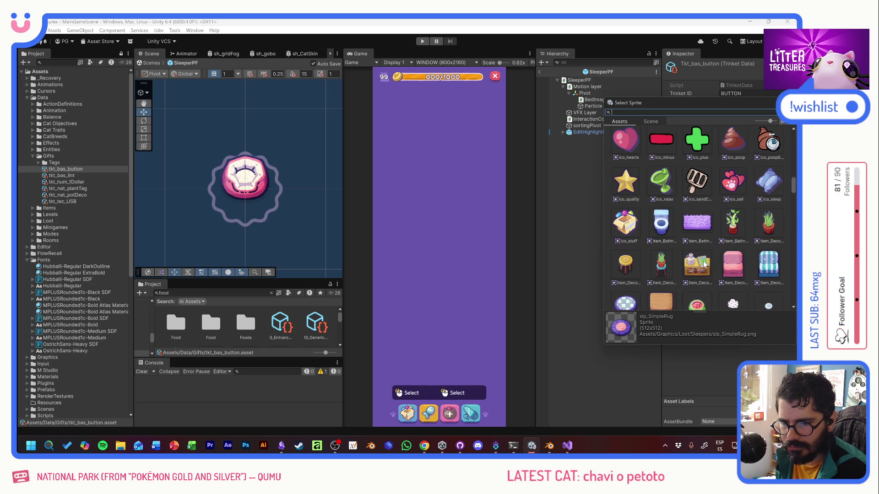
scroll(704, 263, "down", 1)
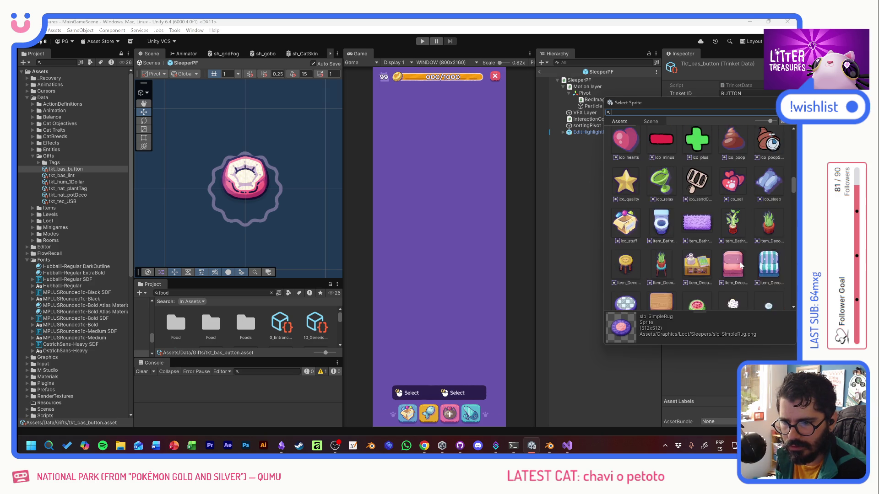
scroll(687, 240, "up", 2)
scroll(714, 247, "up", 2)
scroll(735, 262, "up", 2)
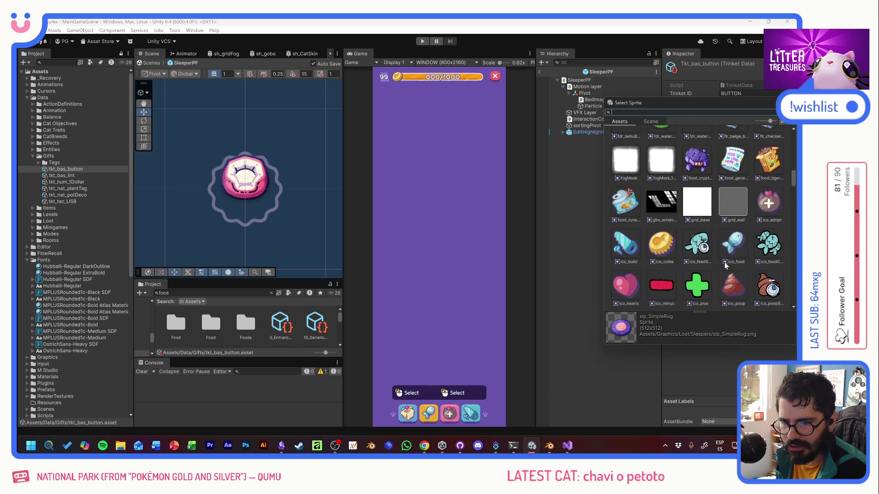
double_click(697, 254)
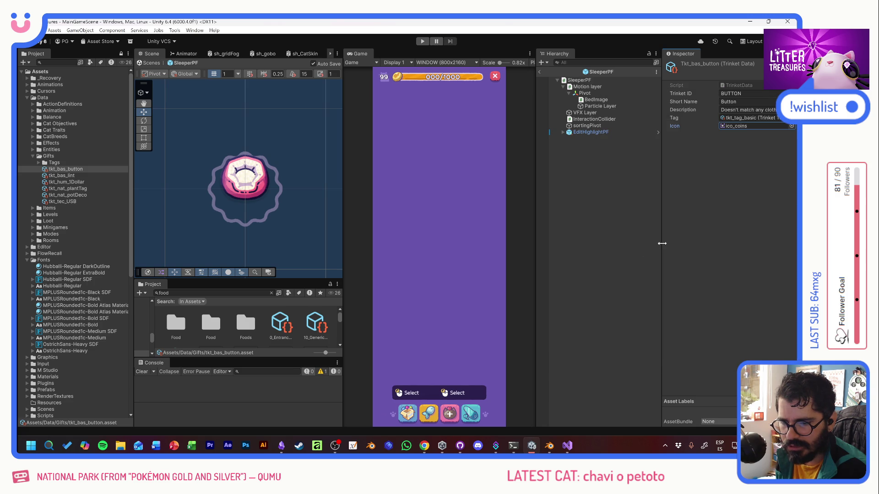
Step: Assign flr_beige_body as the tkt_bas_lint trinket's icon
left_click(62, 176)
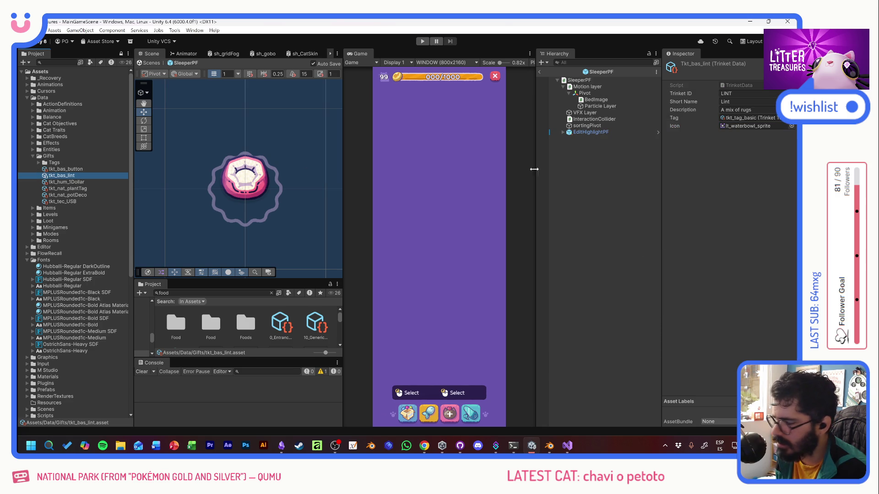
left_click(790, 126)
scroll(720, 227, "down", 3)
scroll(731, 234, "down", 3)
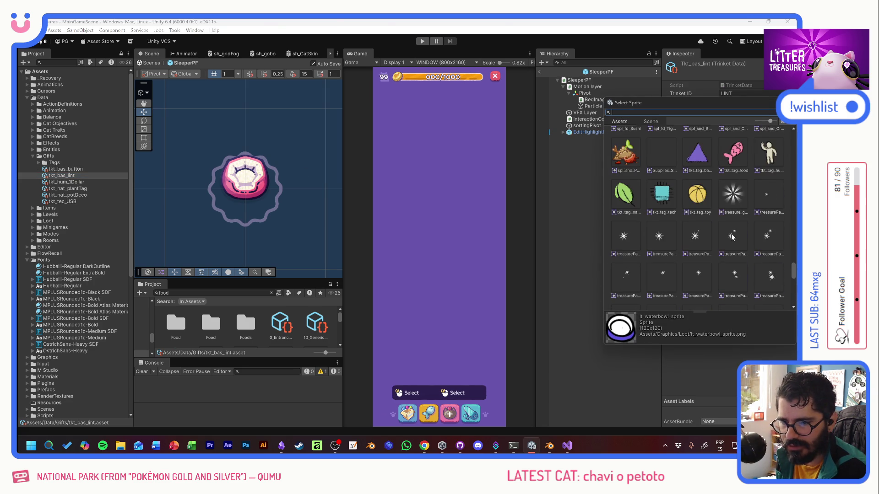
scroll(732, 234, "down", 3)
scroll(733, 233, "down", 3)
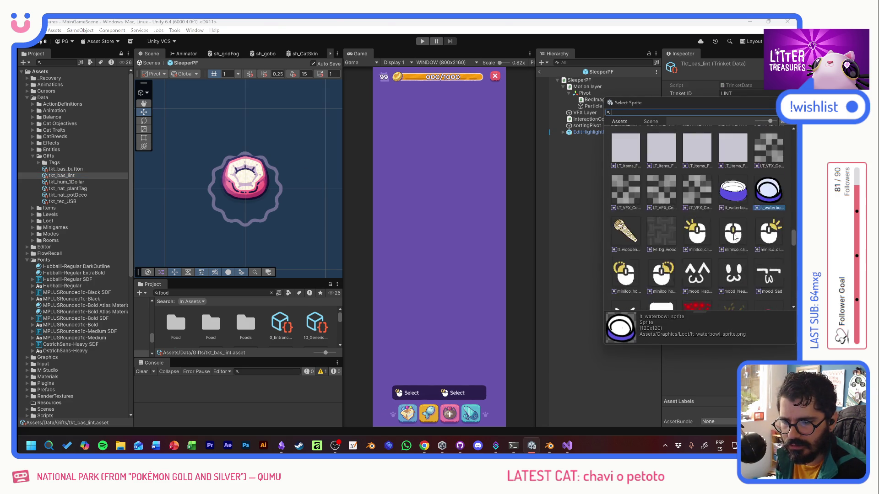
scroll(733, 234, "down", 3)
scroll(740, 232, "down", 3)
scroll(741, 233, "down", 2)
scroll(739, 232, "down", 3)
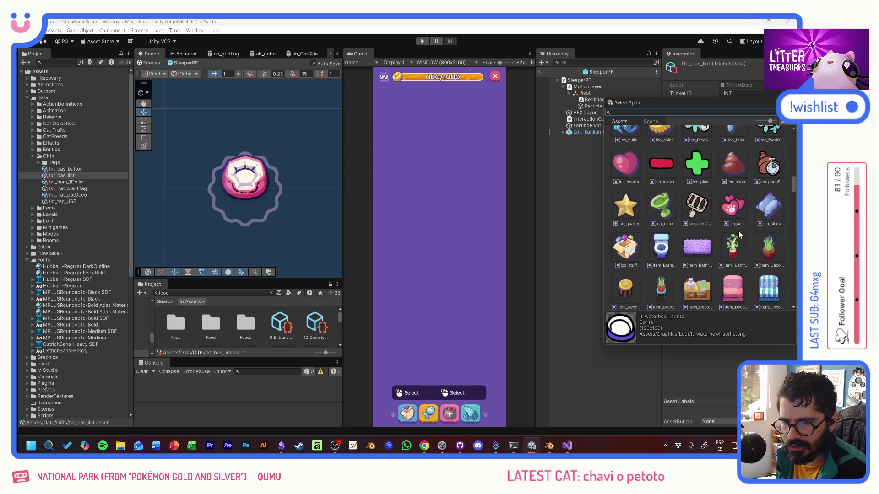
scroll(740, 232, "up", 3)
scroll(740, 233, "up", 2)
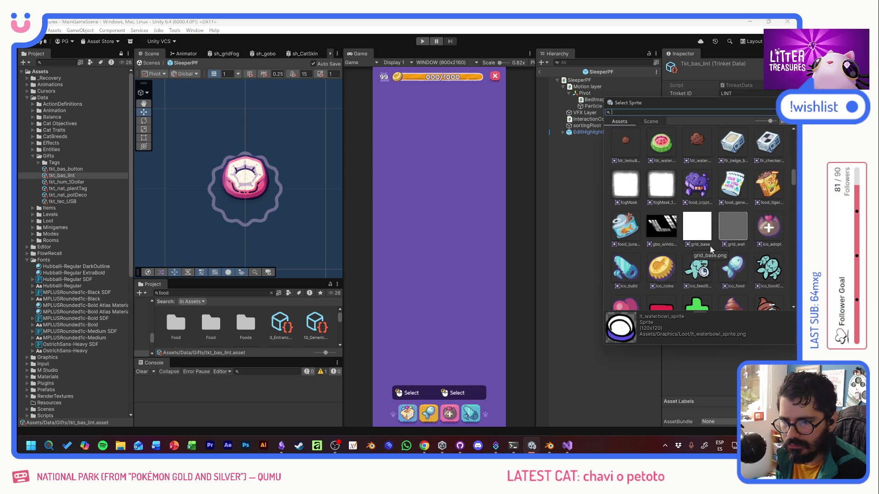
scroll(728, 205, "up", 1)
left_click(731, 193)
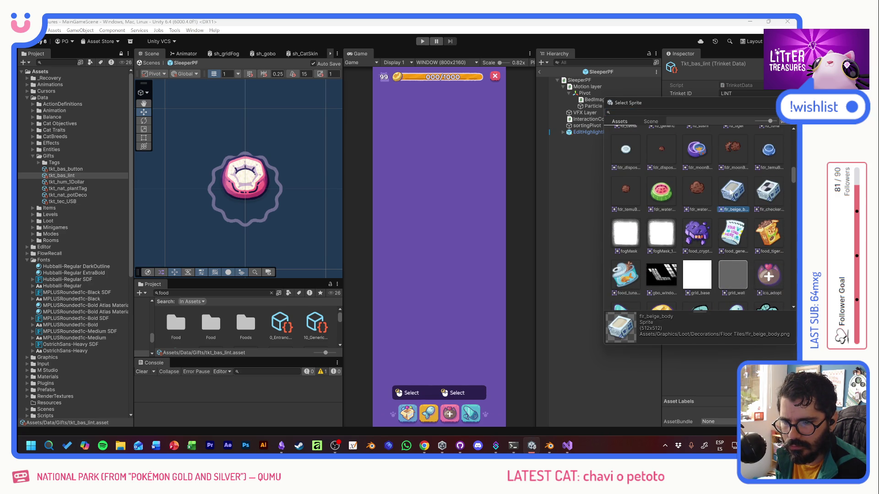
double_click(731, 189)
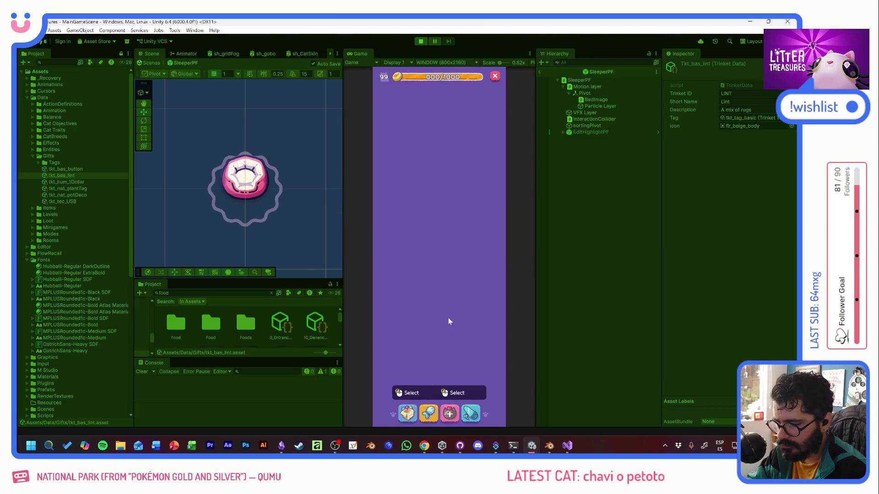
Step: Review the TRAVI cat's Sitting Duck and Runner mission cards in Play mode, then stop the game
left_click(438, 276)
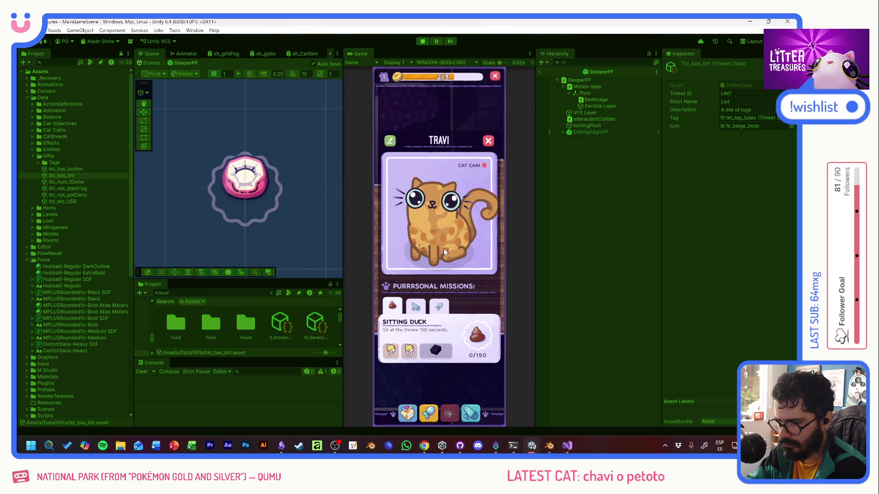
left_click(415, 307)
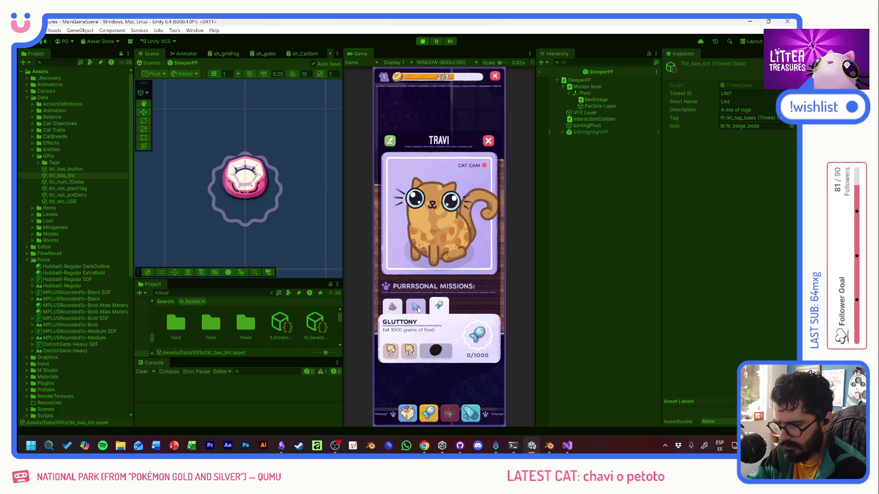
left_click(393, 307)
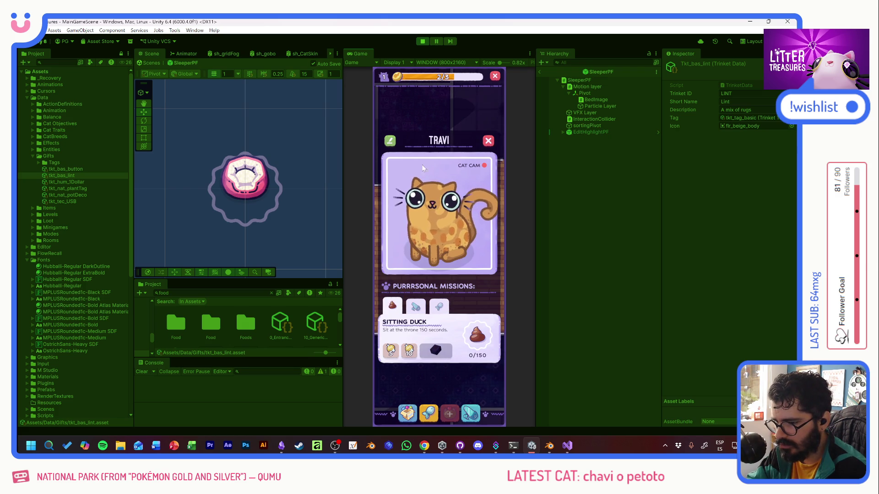
left_click(415, 307)
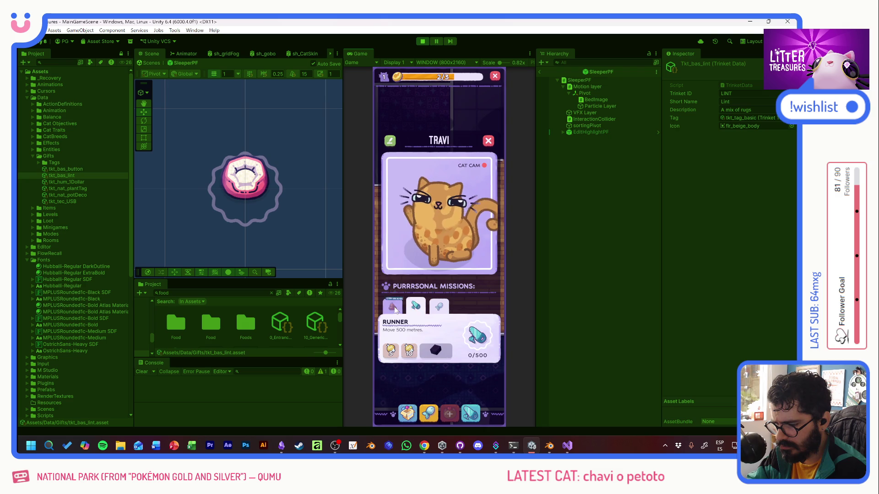
left_click(488, 141)
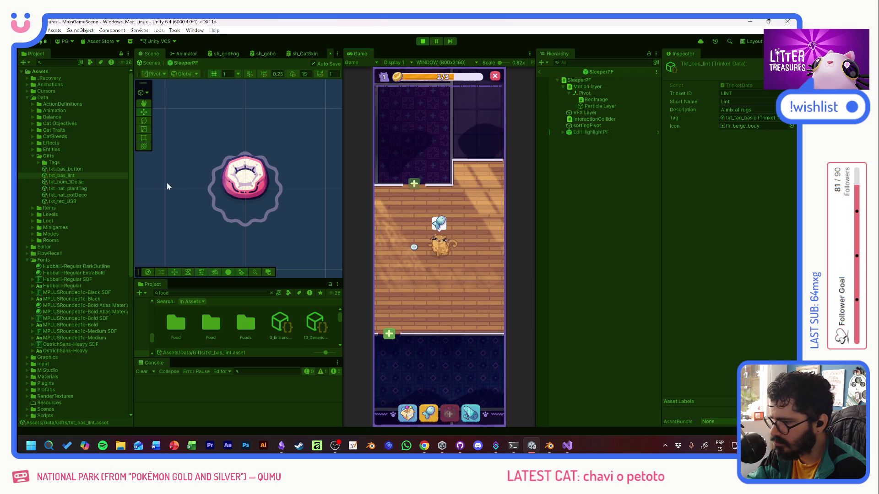
key("ctrl+p")
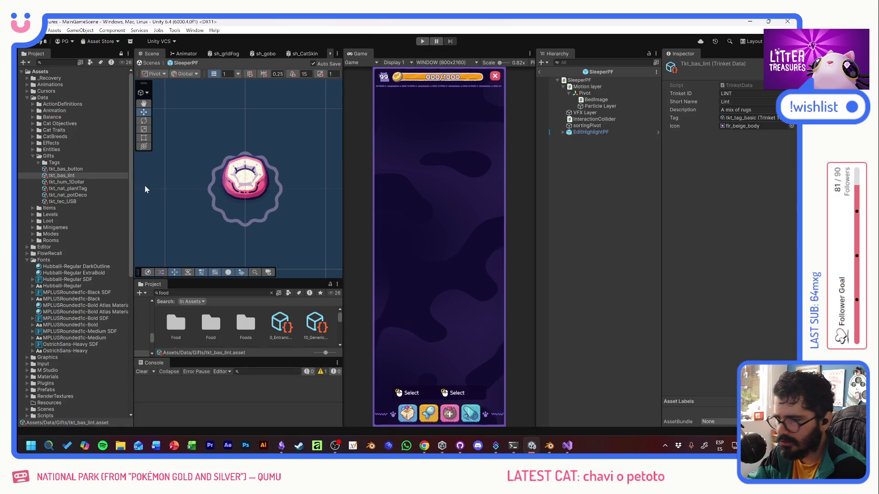
Step: Assign the UI_Scoop_DiamondColor sprite as tkt_bas_lint's icon
left_click(63, 169)
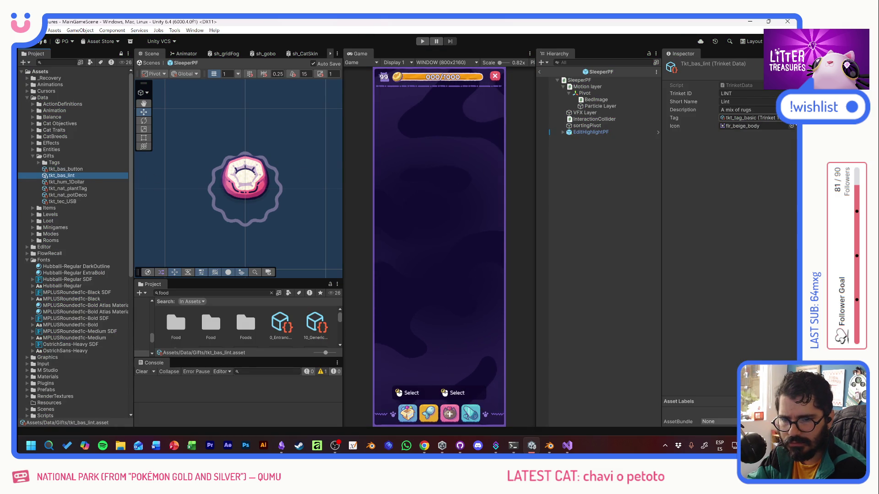
left_click(791, 126)
type("diam")
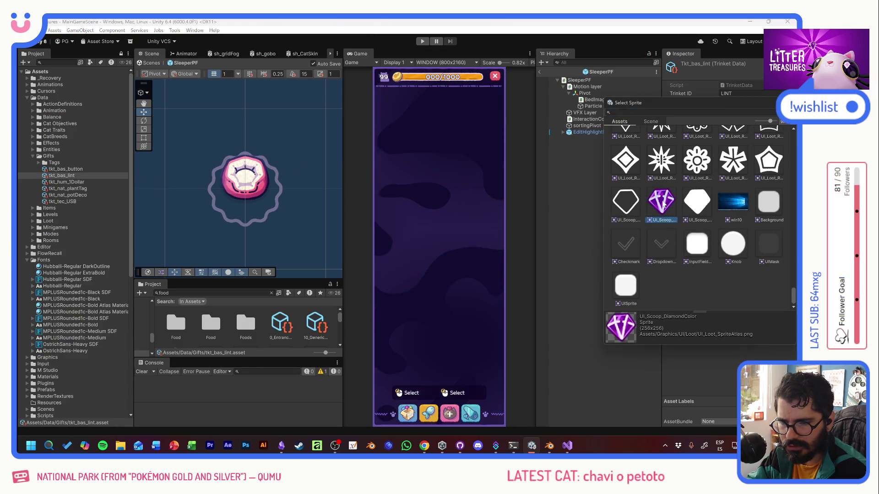
double_click(621, 244)
Step: Assign Scoop_Scoop as tkt_bas_button's icon and start the game to test
left_click(64, 170)
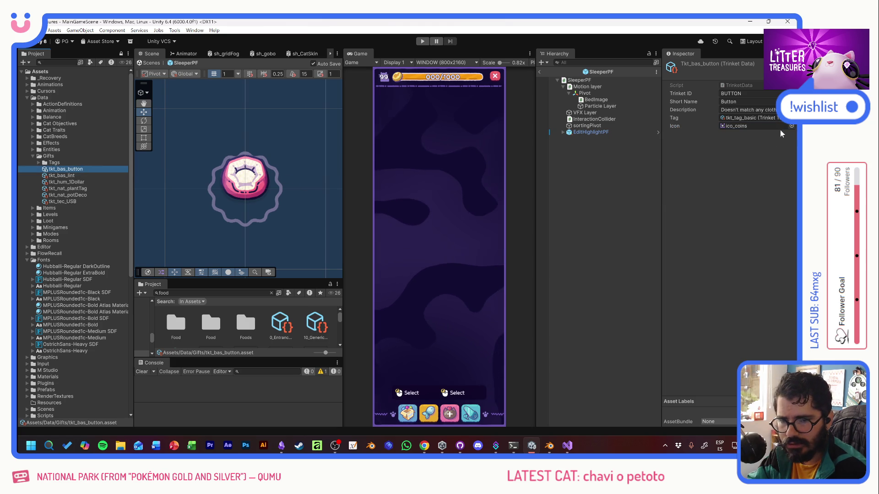
left_click(791, 126)
scroll(700, 206, "up", 10)
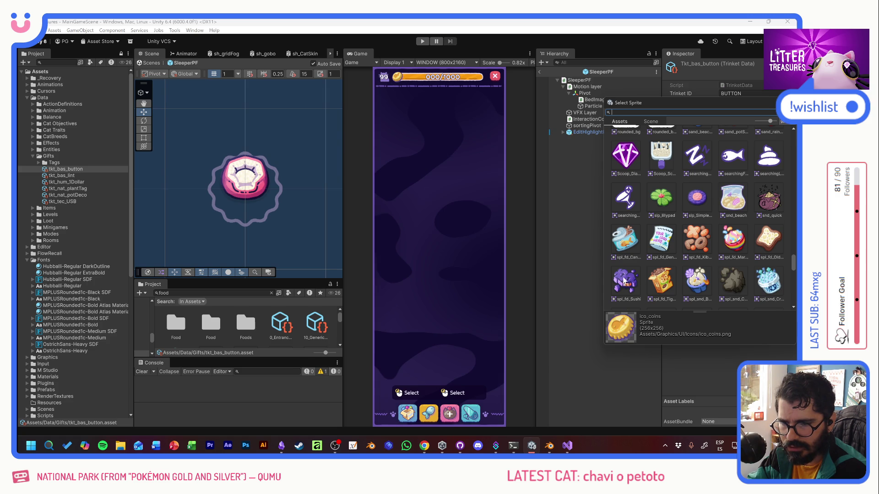
scroll(674, 268, "up", 2)
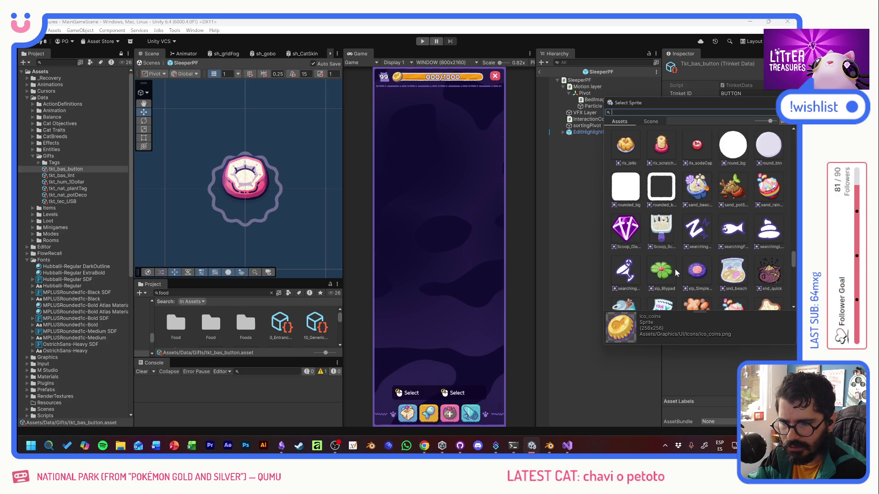
double_click(661, 227)
left_click(422, 41)
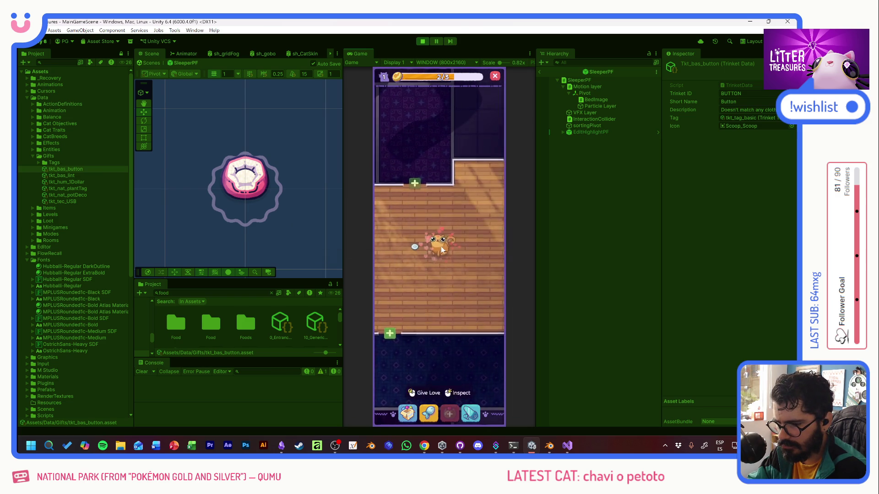
Step: Check the Treasure Factory mission on TRAVI's card, stop the game, and glance at the to-do board
left_click(440, 246)
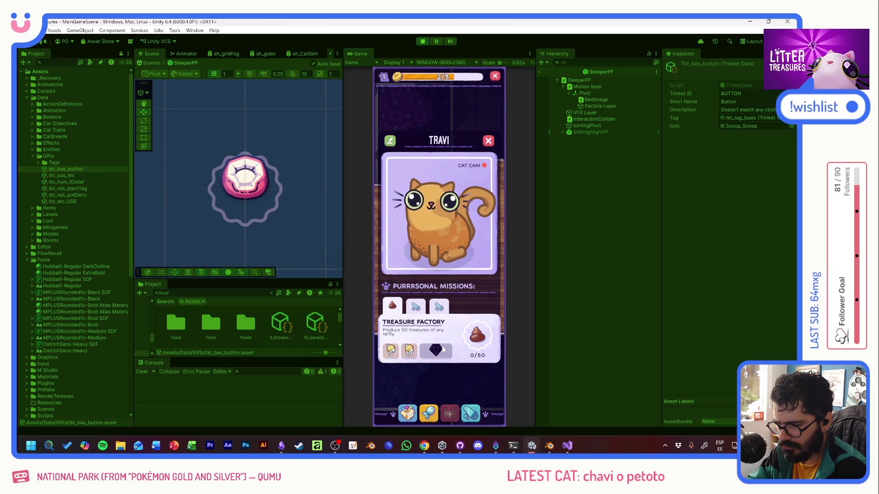
left_click(392, 307)
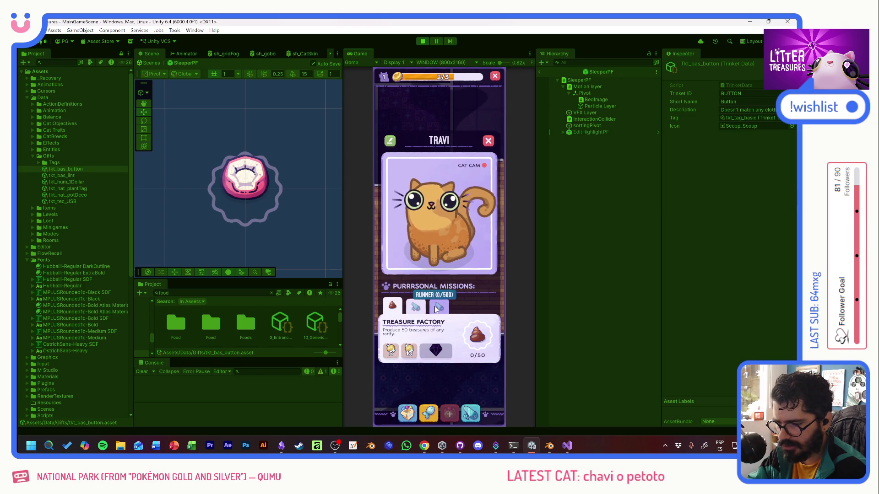
left_click(487, 140)
left_click(422, 40)
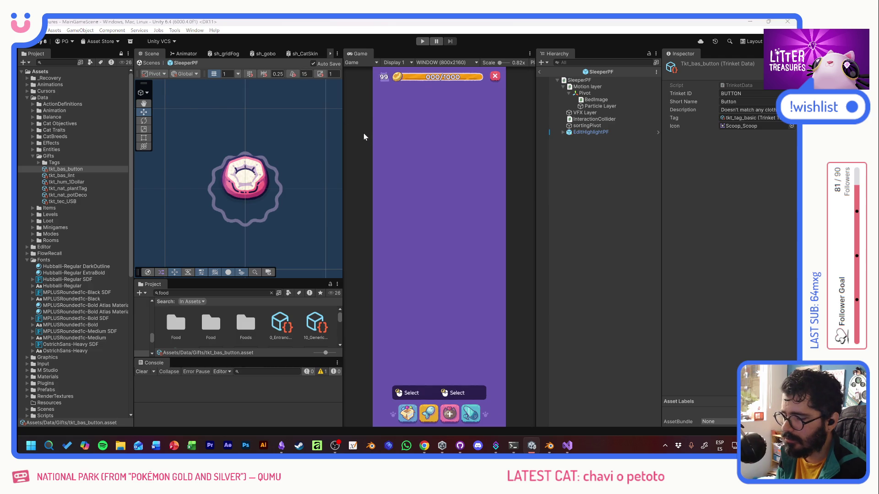
key("alt+Tab")
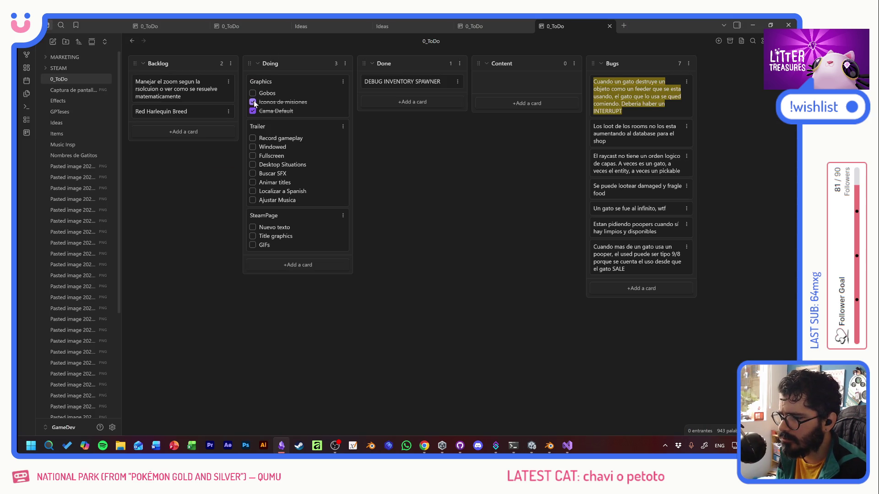
key("alt+Tab")
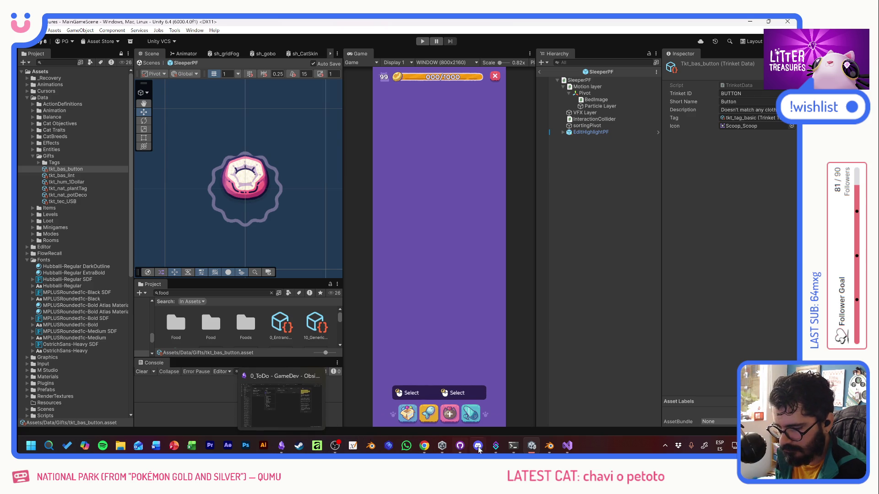
mouse_move(548, 445)
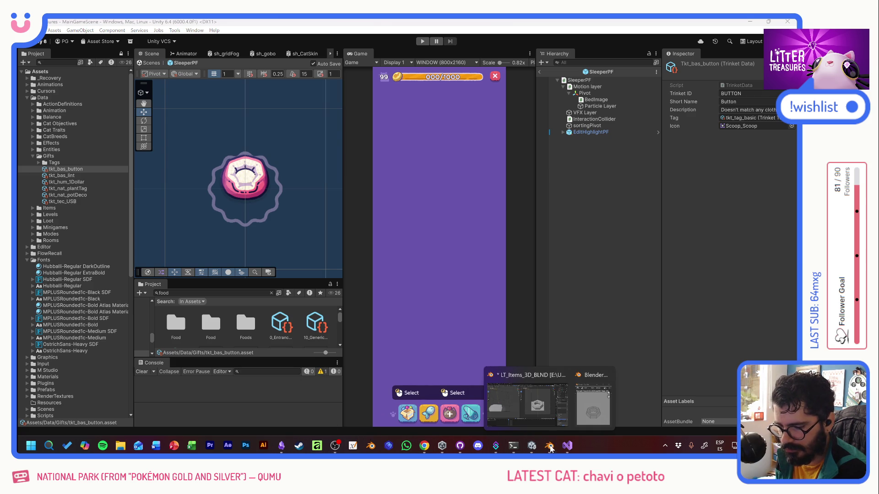
Step: Bring Blender forward, close the leftover render preview and save the LT_Items_3D_BLND file
left_click(526, 405)
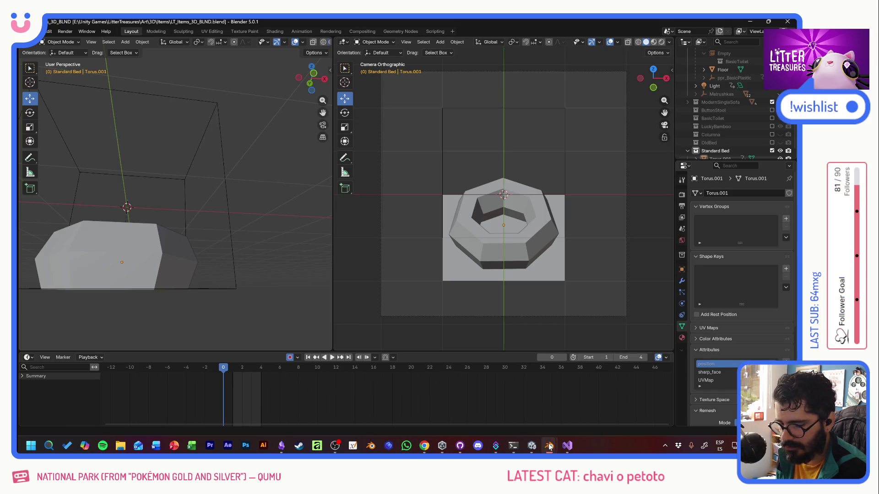
left_click(581, 411)
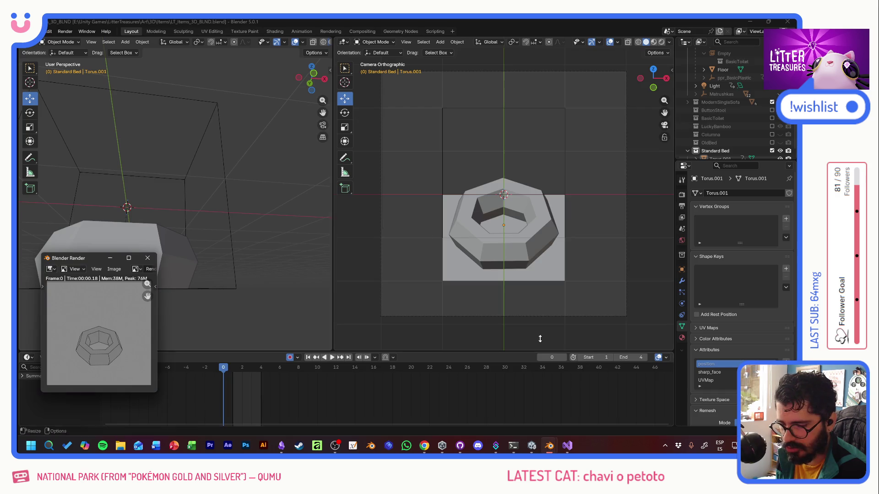
left_click(152, 259)
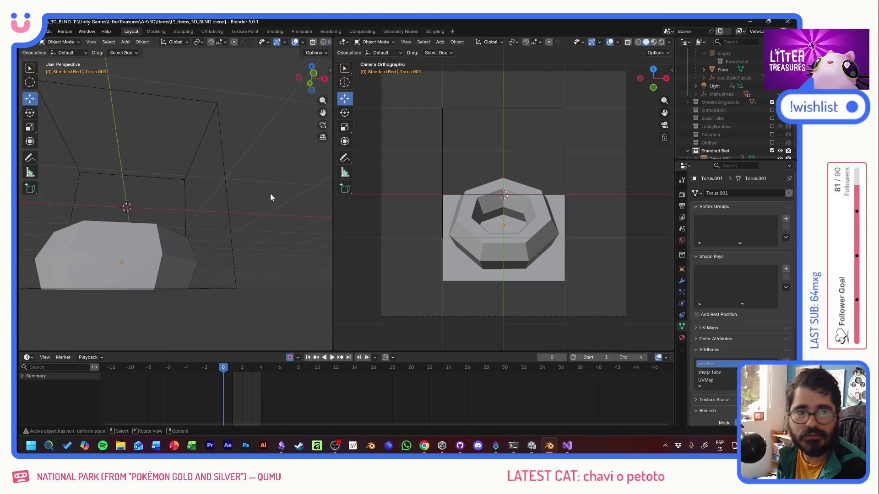
key("ctrl+s")
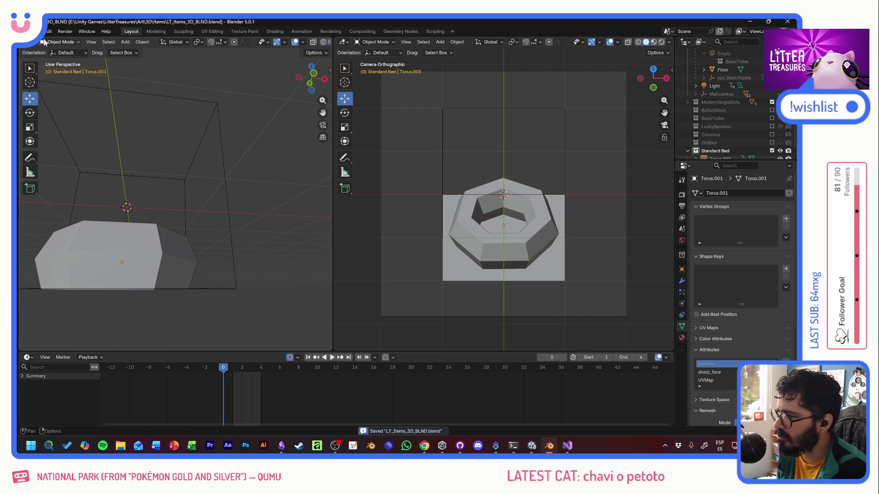
left_click(45, 42)
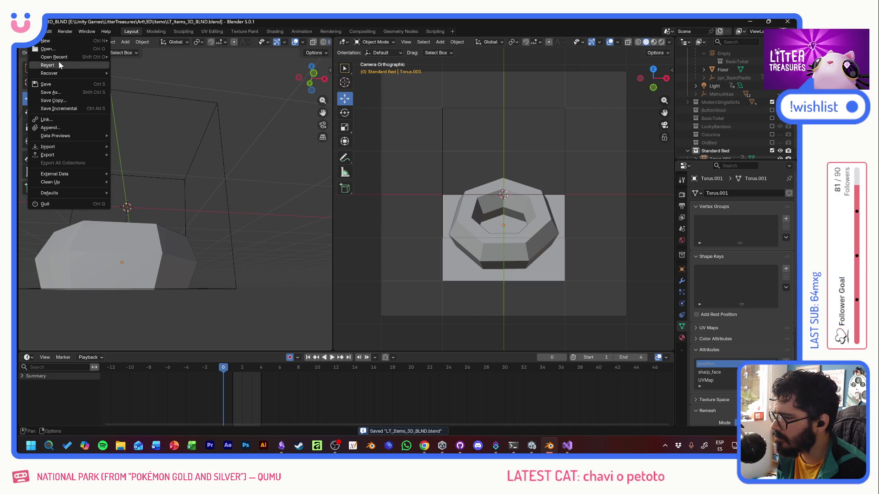
Step: Load LT_Room_Gobos.blend from recent files and make a quick F12 render of the scene
mouse_move(54, 57)
left_click(167, 58)
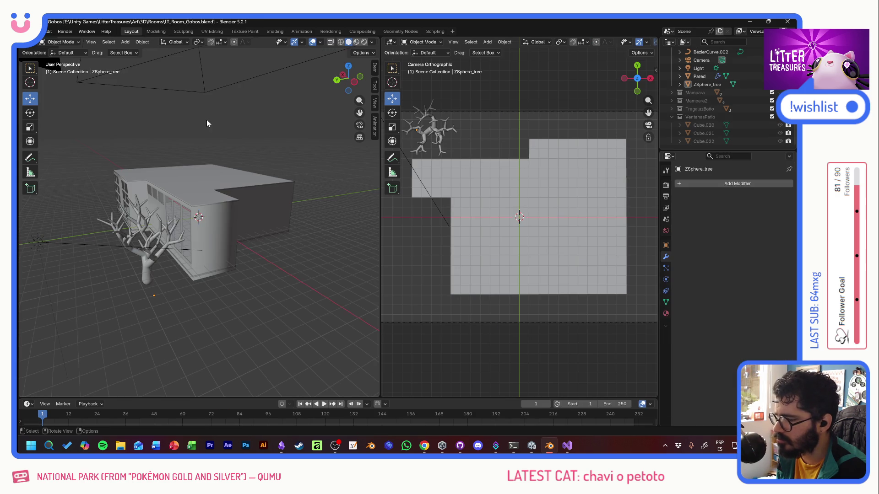
mouse_move(206, 120)
middle_mouse_down()
mouse_move(177, 196)
mouse_move(164, 182)
mouse_move(252, 167)
mouse_move(289, 184)
mouse_move(268, 234)
mouse_move(181, 186)
mouse_move(200, 173)
mouse_move(211, 181)
middle_mouse_up()
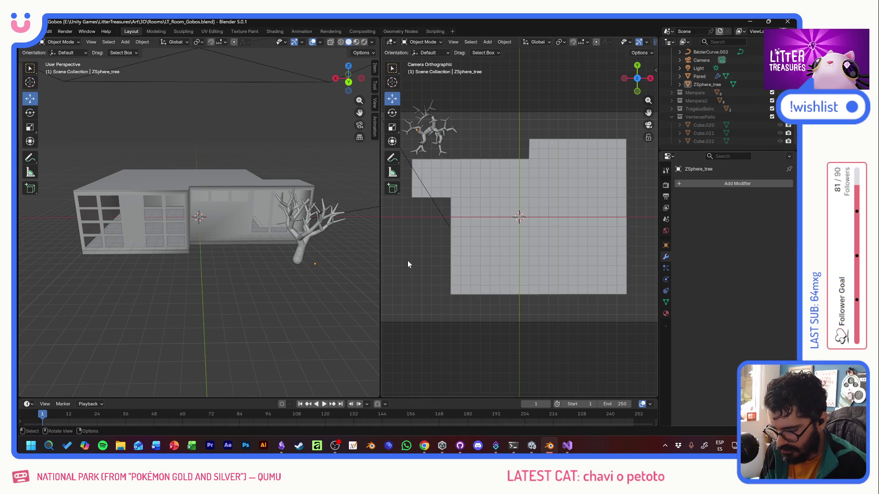
key("F12")
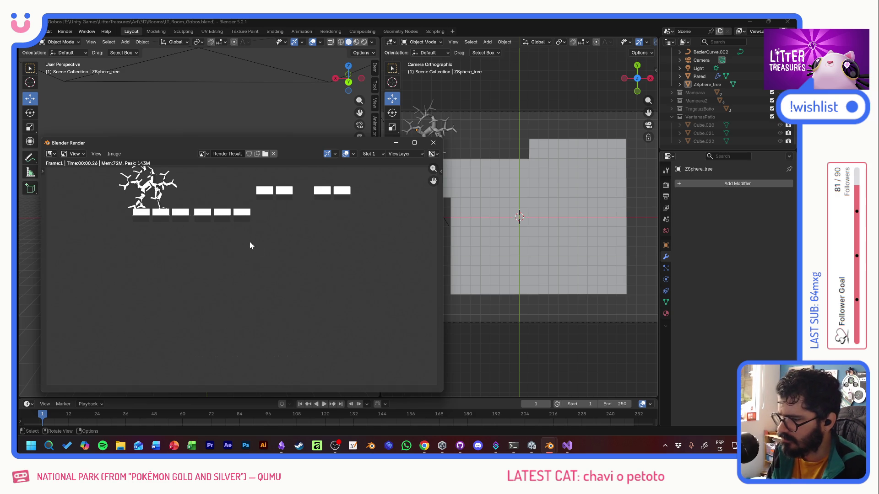
middle_click_drag(249, 245, 255, 203)
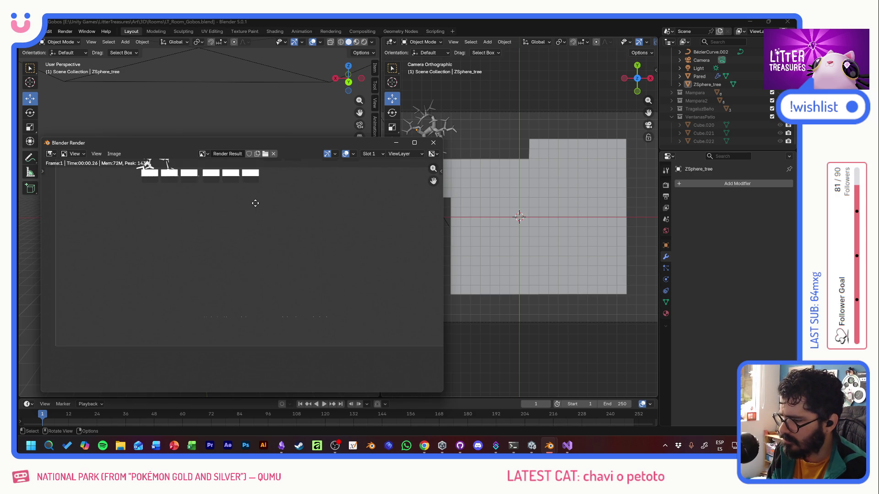
left_click(433, 143)
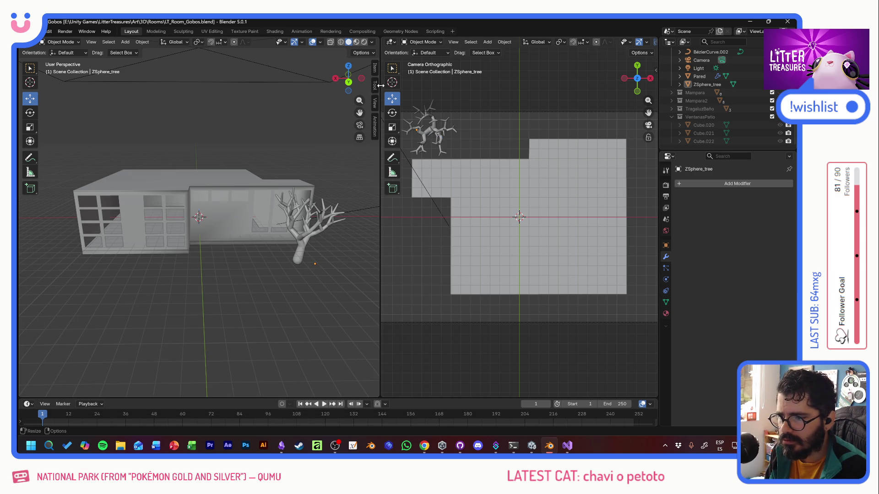
Step: Show the right camera view with Rendered shading, then switch over to the Unity editor
left_click_drag(380, 86, 305, 86)
left_click(643, 43)
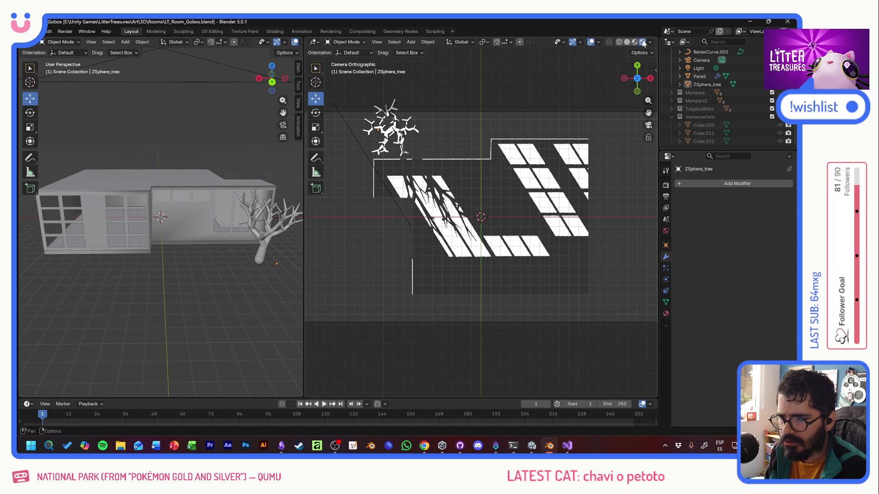
left_click(635, 43)
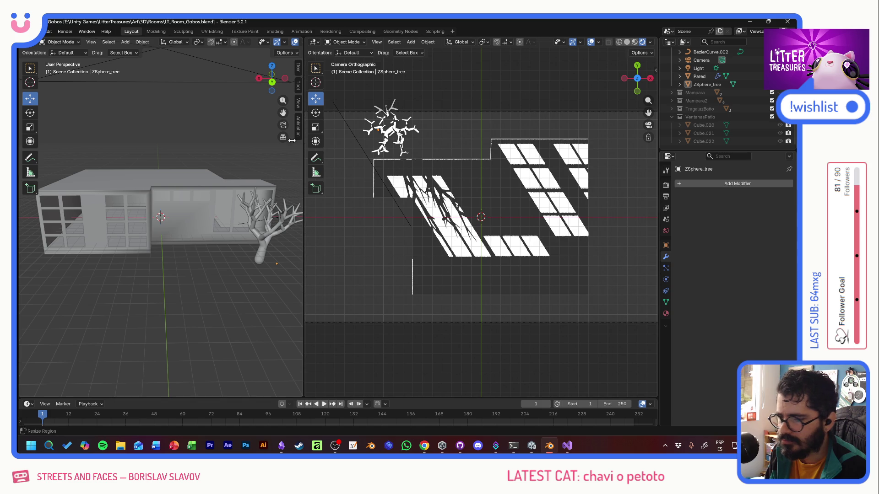
left_click_drag(301, 138, 374, 141)
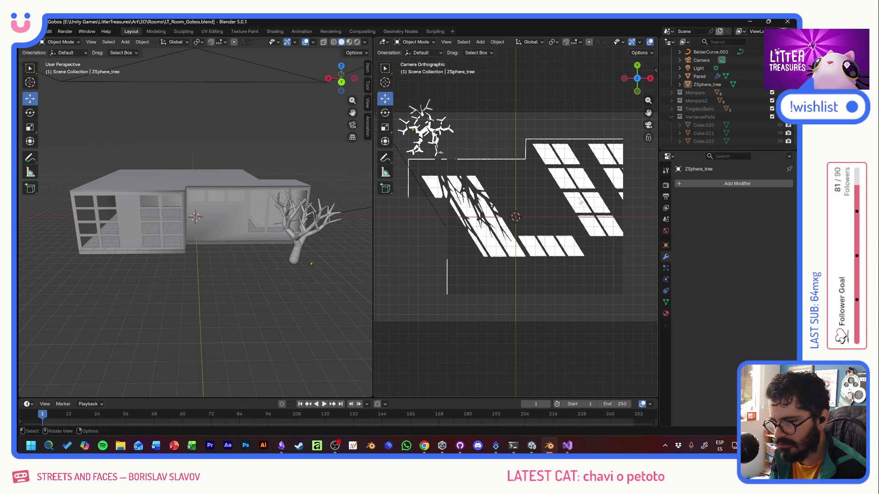
key("alt+Tab")
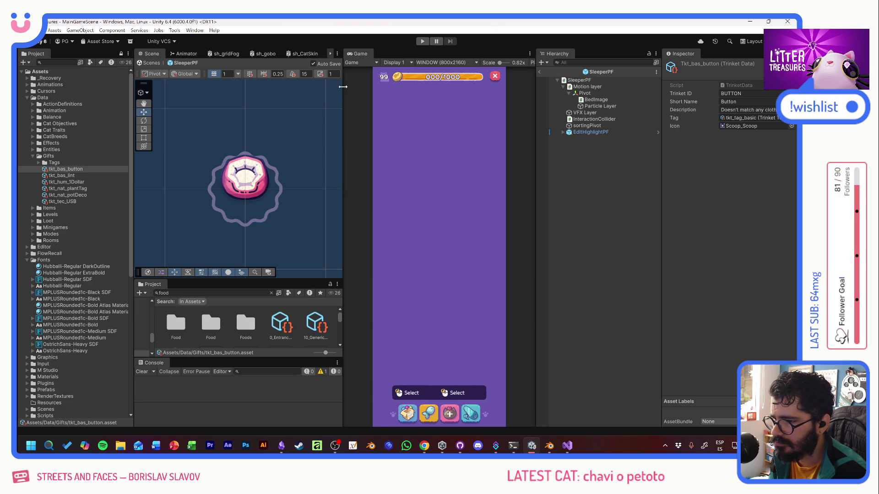
Step: Run the game with the Game view set to Free Aspect and enlarged to see the living room
key("ctrl+p")
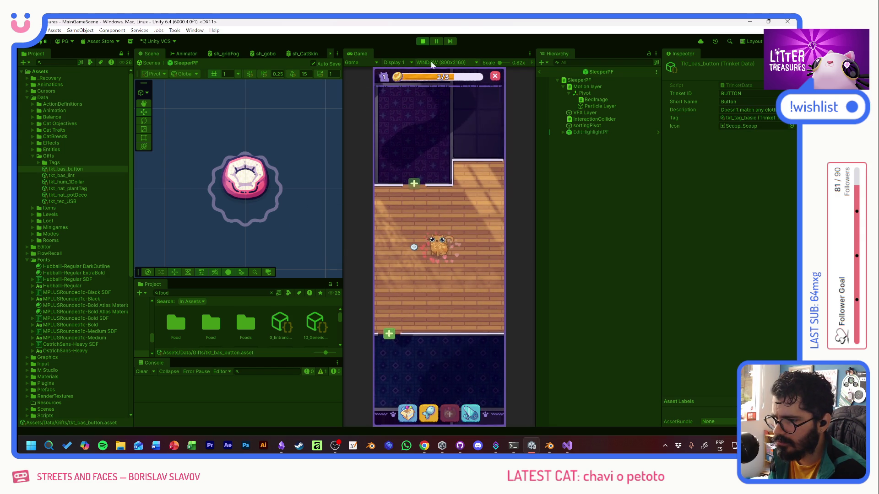
left_click(447, 62)
left_click(439, 91)
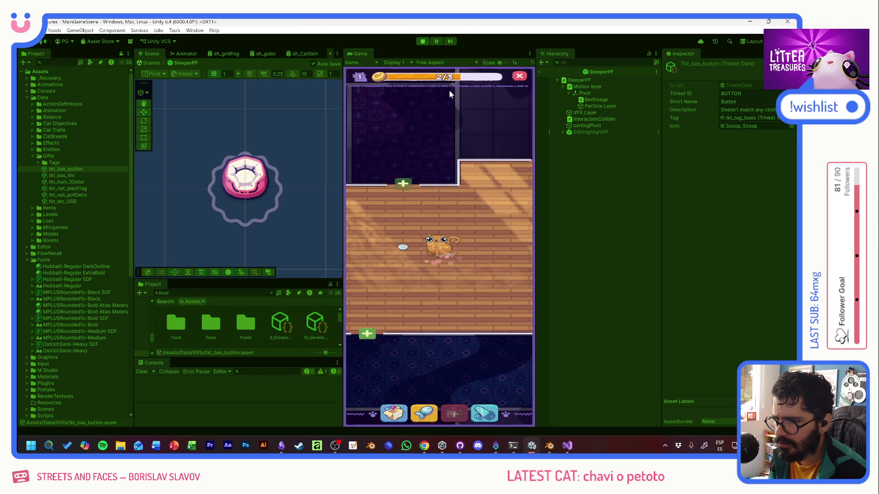
left_click_drag(248, 115, 165, 114)
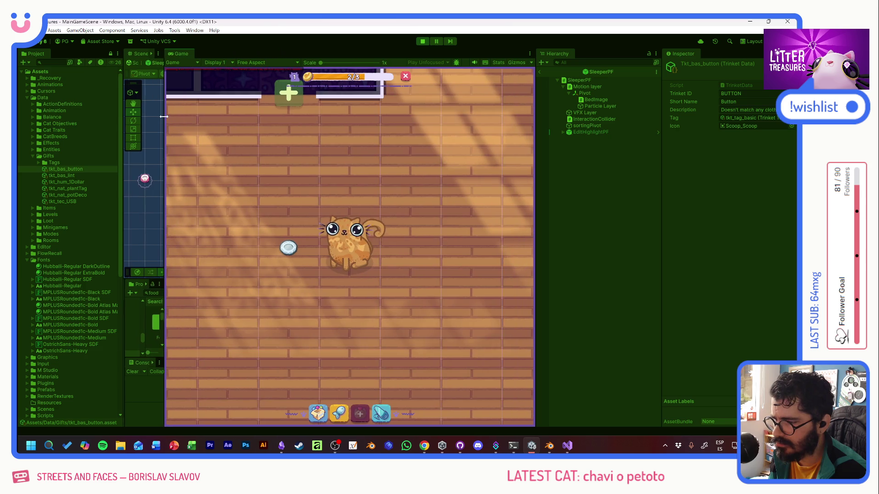
scroll(370, 184, "down", 1)
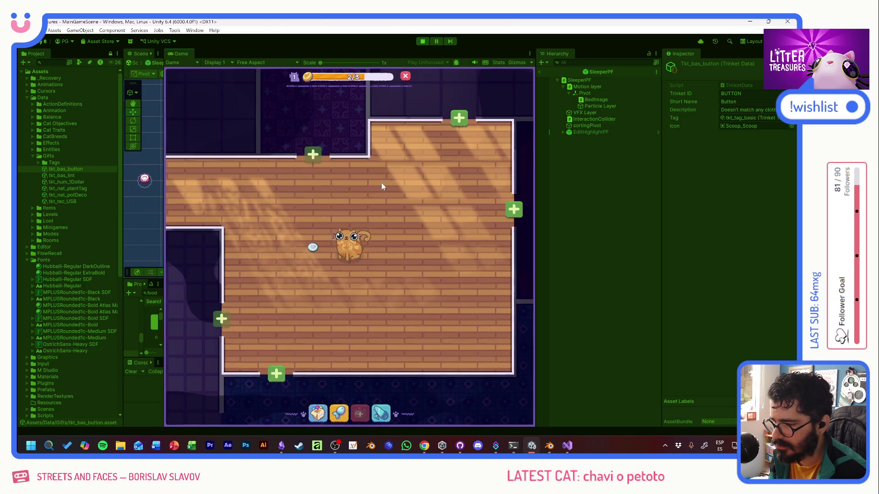
scroll(382, 182, "down", 1)
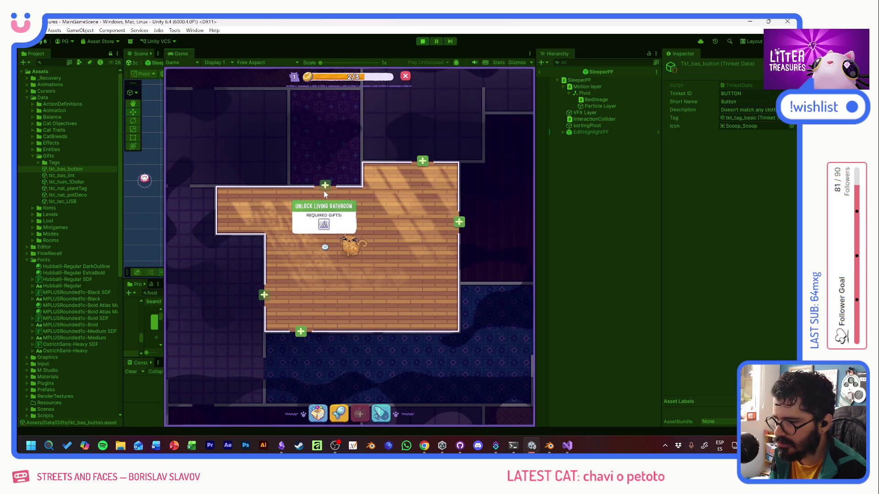
Step: Inspect the BAS_LivingRoom data under Data/Rooms, then switch back to Blender
left_click(32, 155)
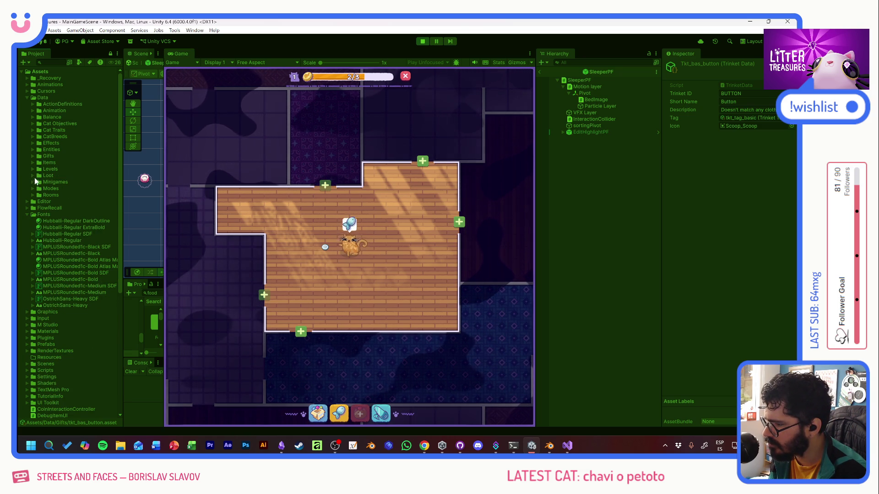
left_click(35, 195)
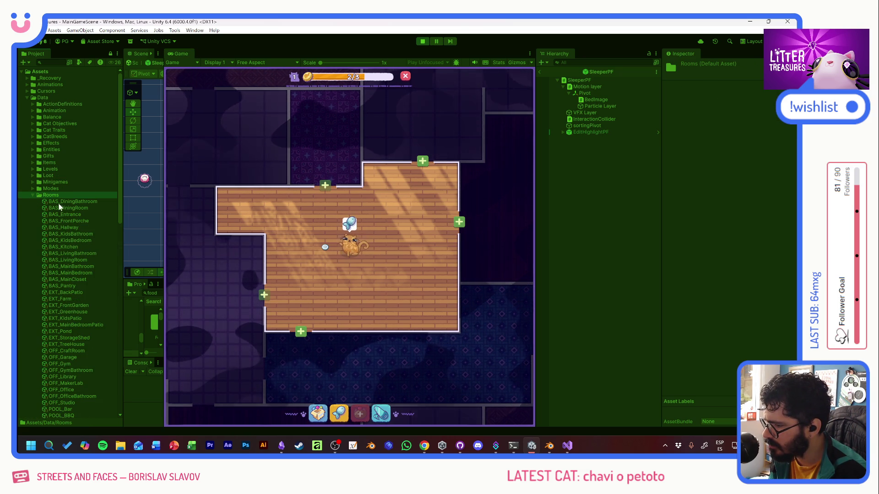
left_click(69, 260)
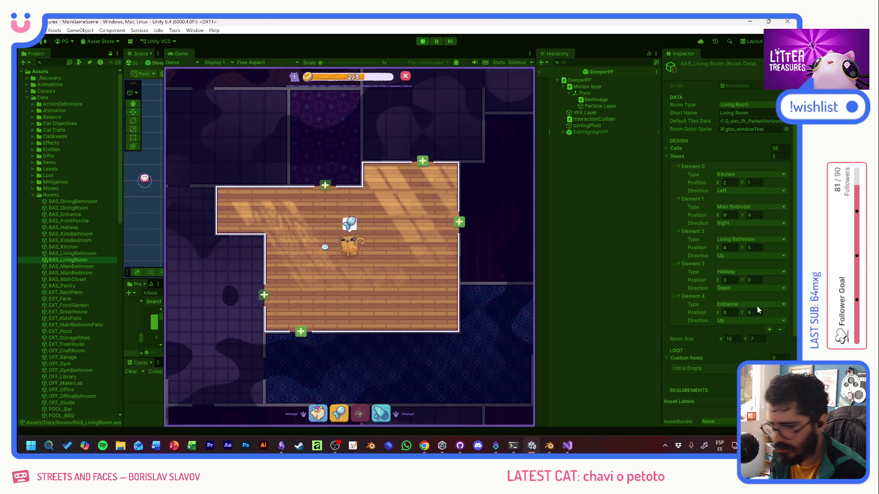
key("alt+Tab")
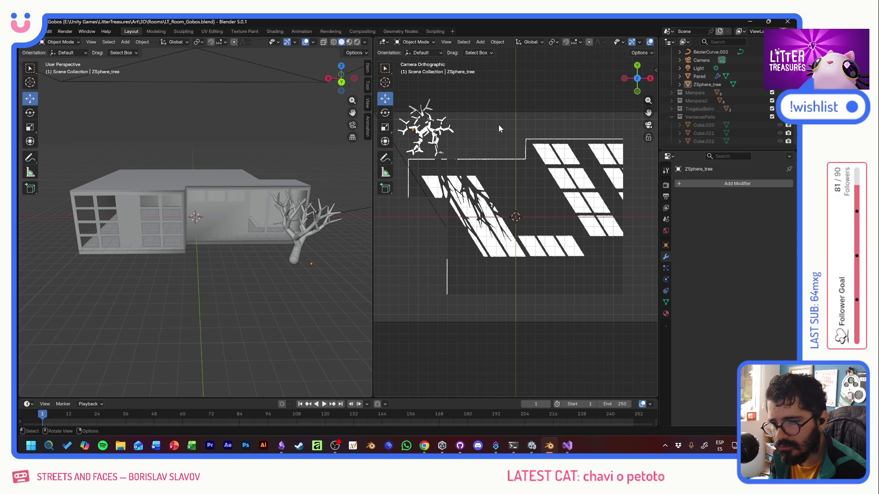
Step: Browse and dismiss the camera view's View menu and the object context menu
left_click(445, 42)
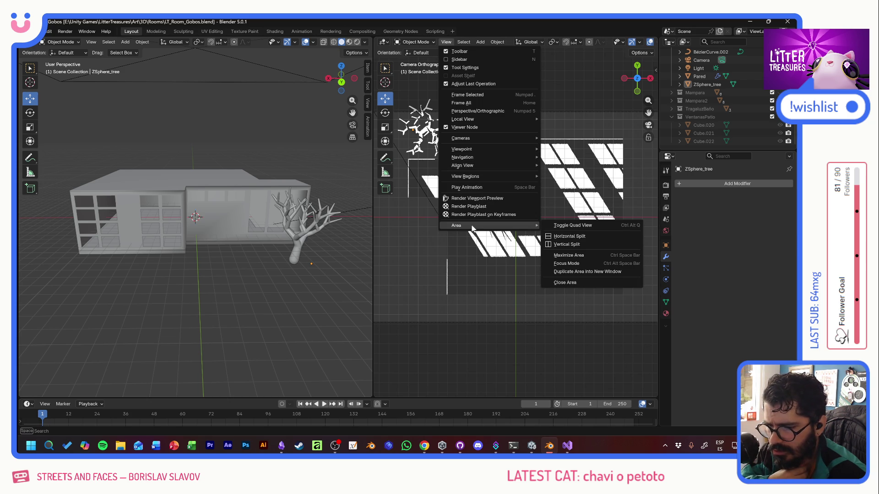
mouse_move(456, 225)
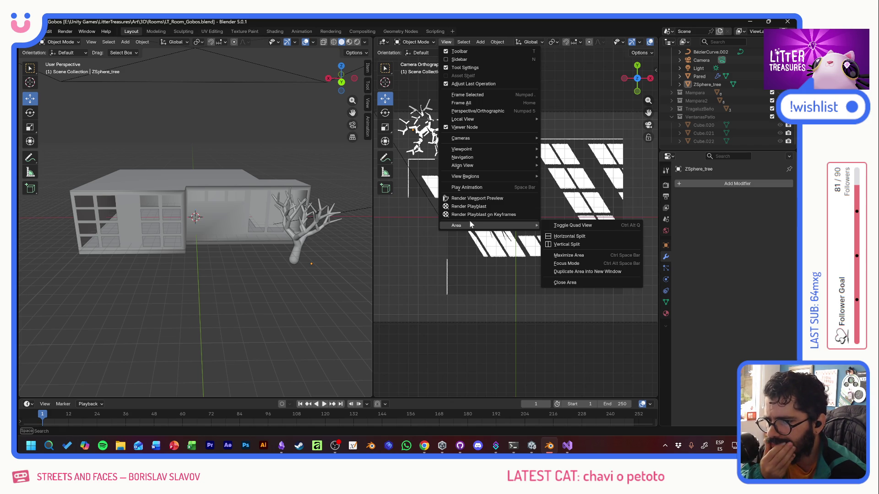
left_click(587, 93)
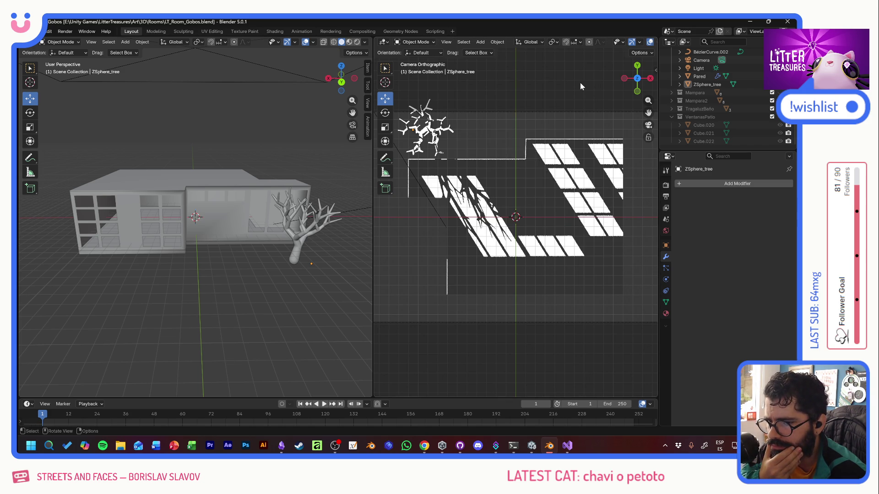
right_click(580, 83)
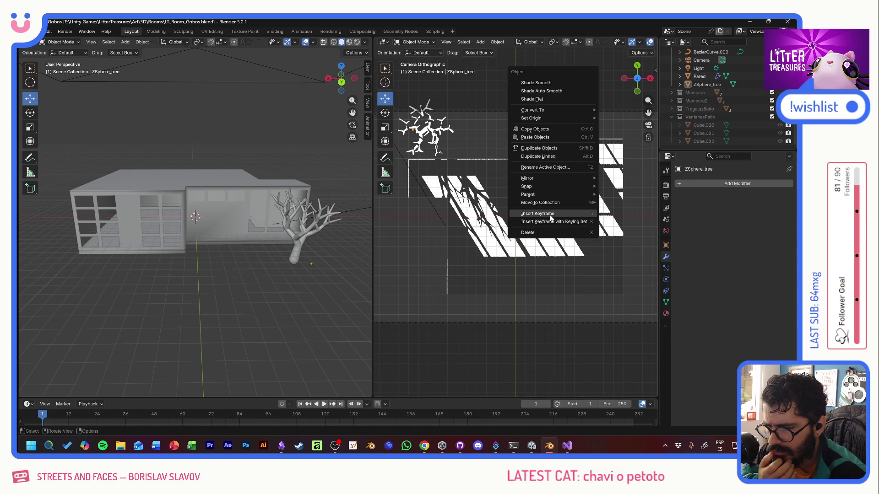
key("Escape")
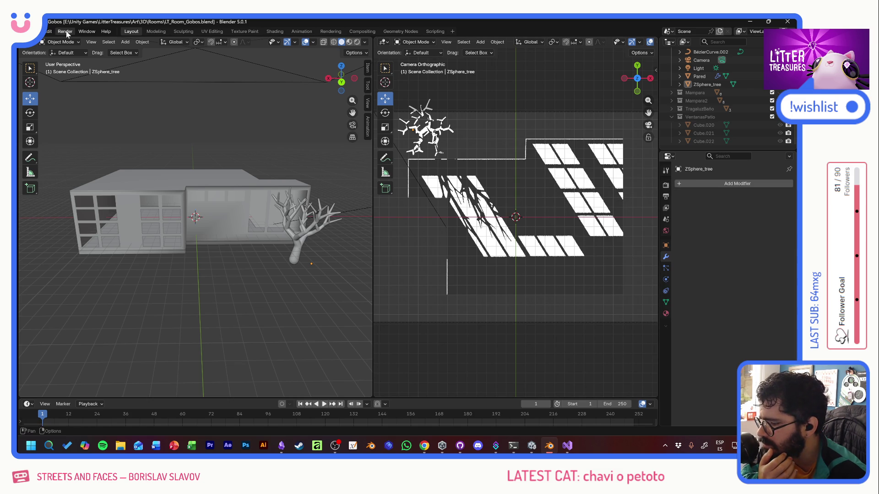
left_click(66, 34)
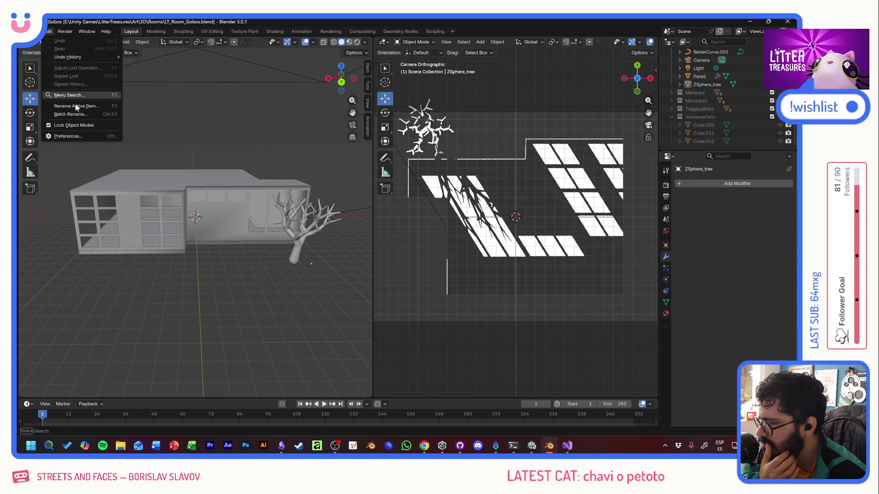
Step: In the Viewport preferences, try a smaller gizmo size and set it back to 75 px
left_click(76, 135)
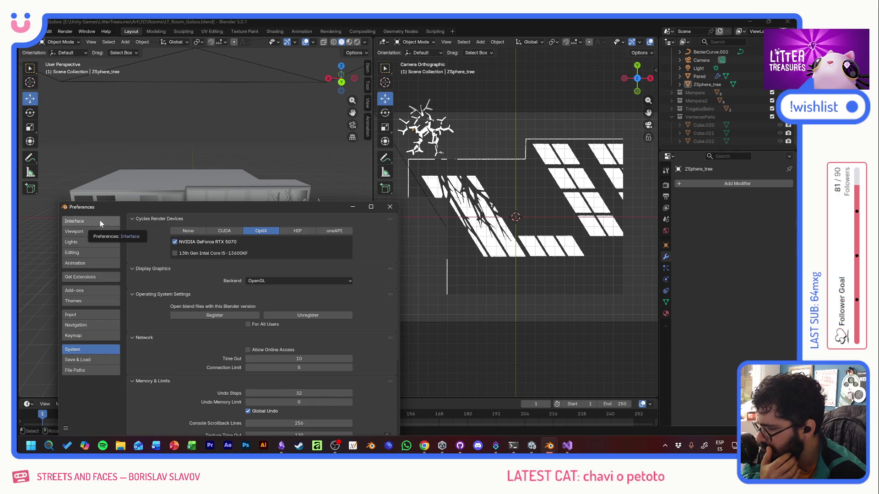
left_click(93, 232)
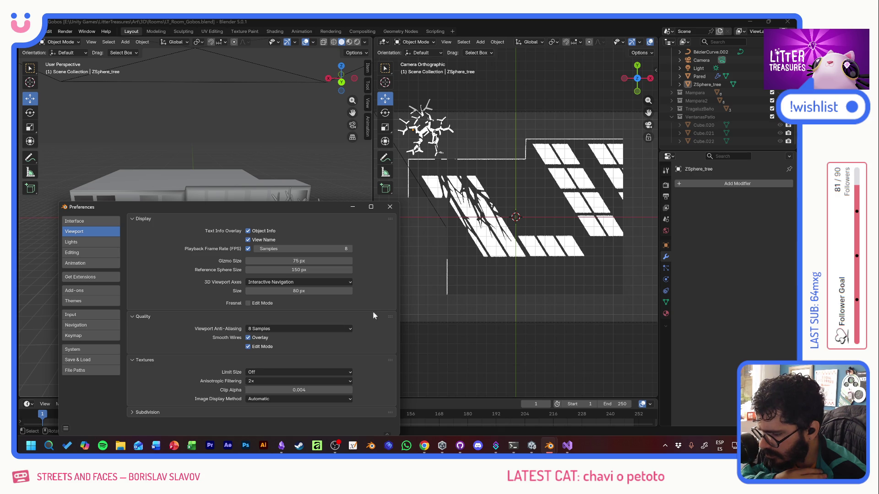
left_click_drag(247, 209, 237, 146)
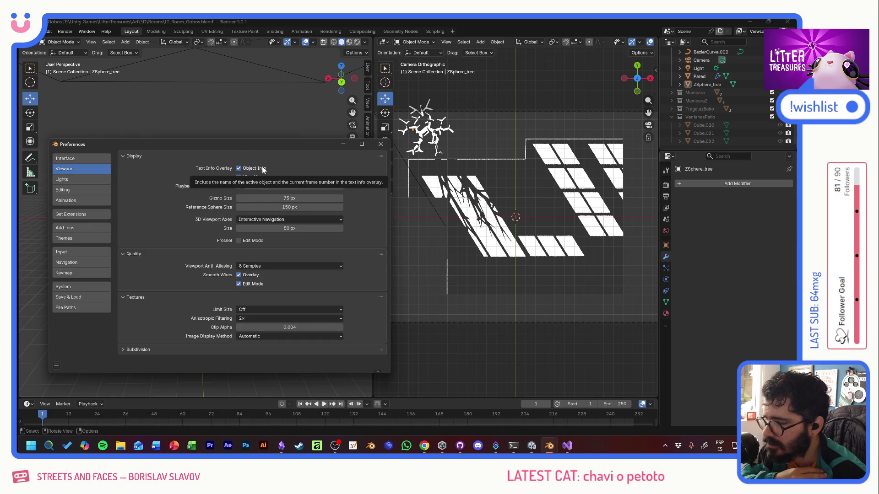
left_click_drag(306, 198, 289, 198)
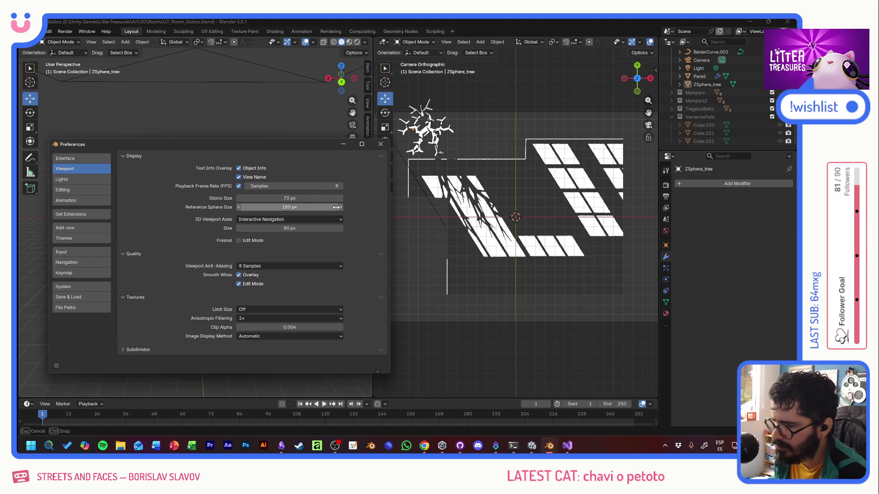
double_click(288, 198)
type("75")
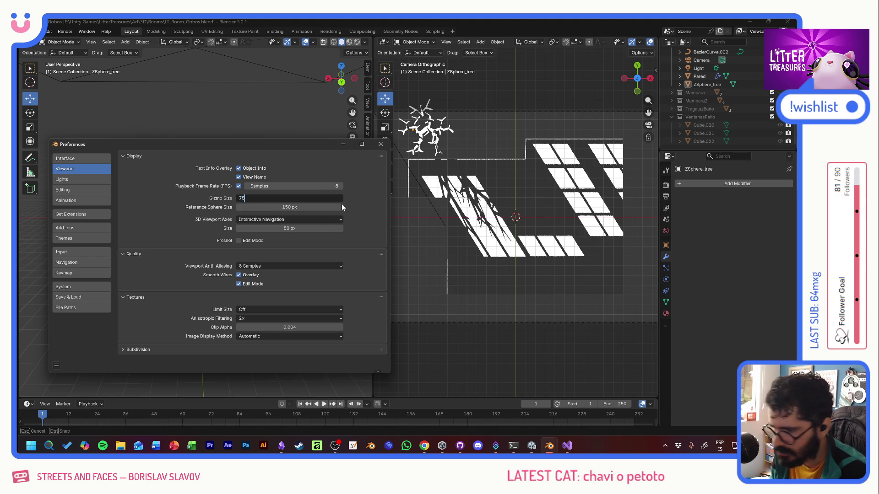
key("Return")
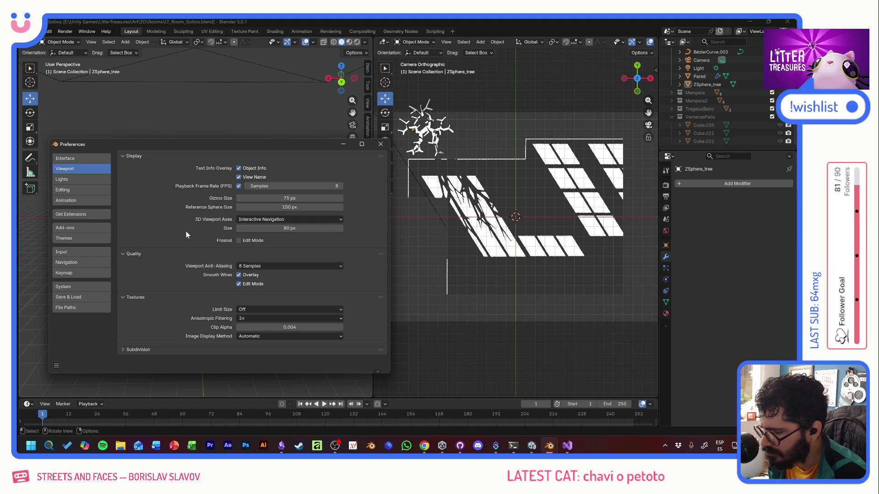
left_click(138, 349)
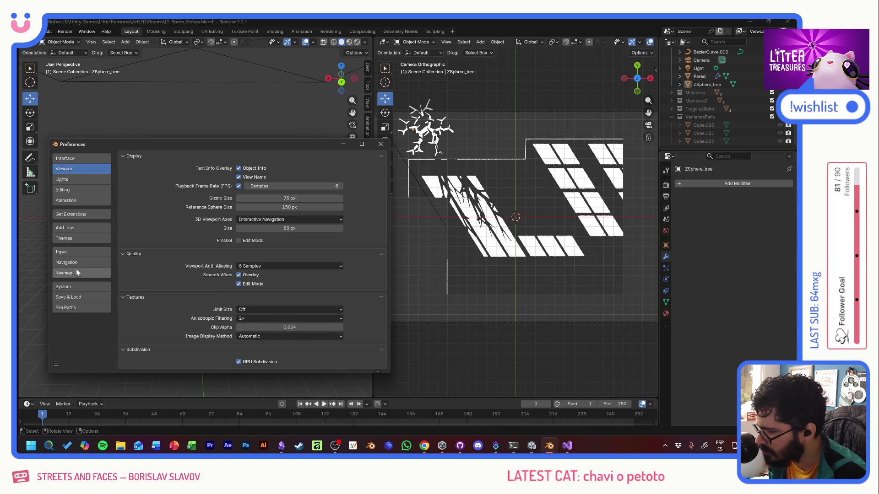
Step: In the Interface preferences, try other border widths and restore it to 2
left_click(72, 158)
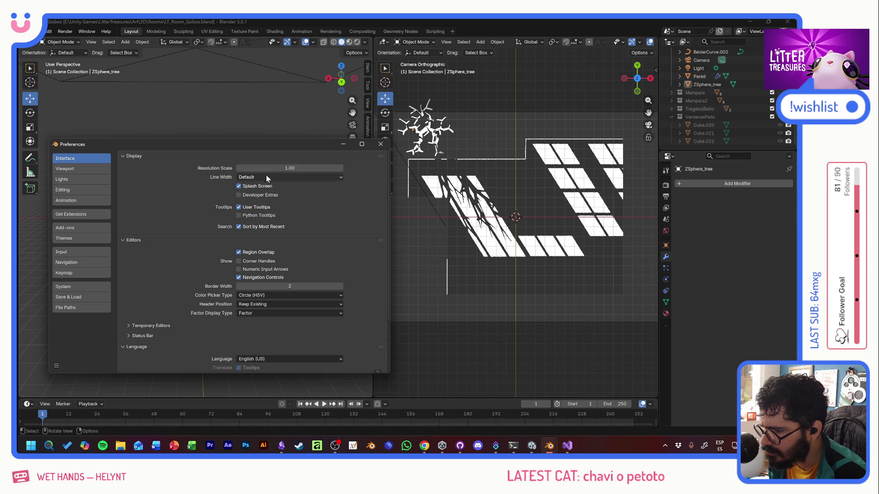
double_click(236, 290)
type("1")
key("Return")
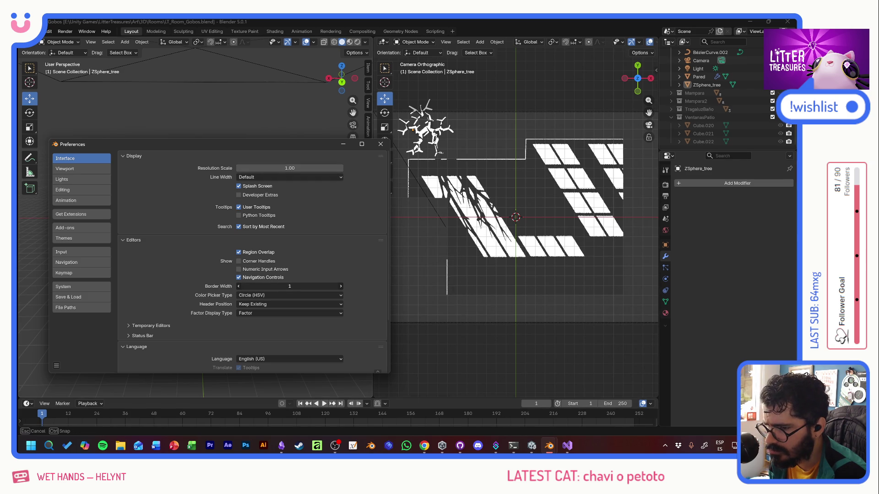
left_click_drag(238, 286, 275, 288)
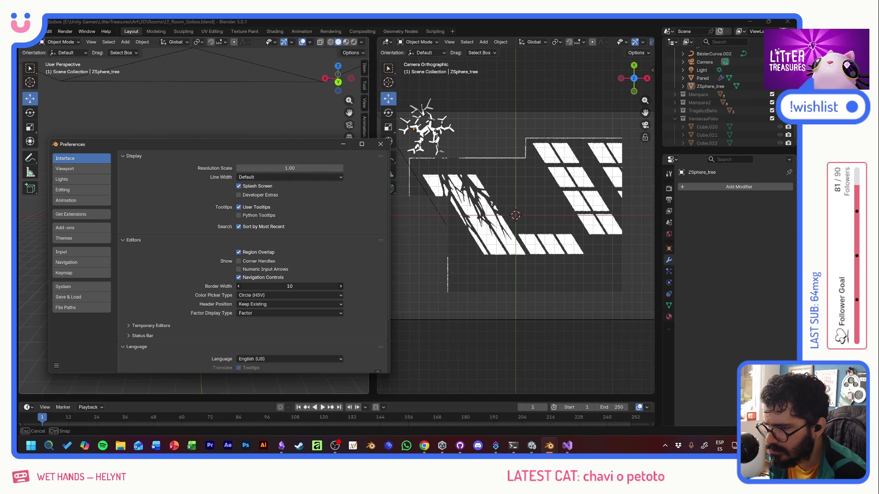
double_click(275, 288)
type("2")
key("Return")
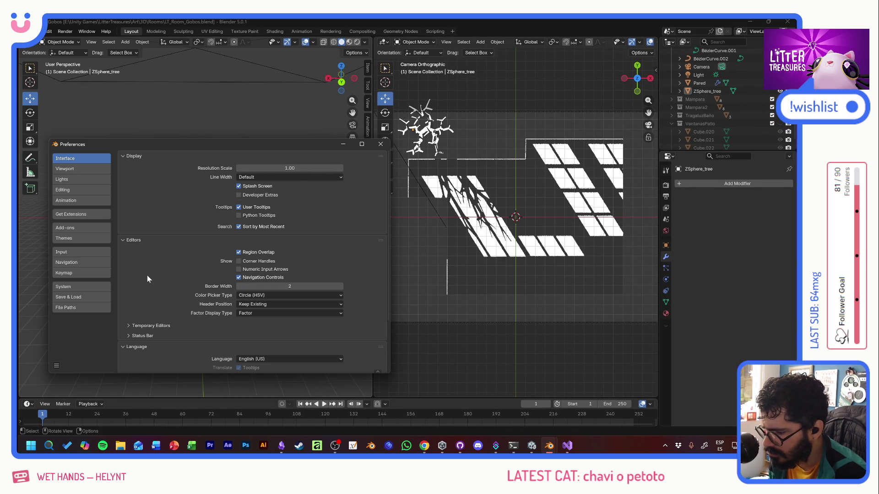
scroll(159, 306, "down", 4)
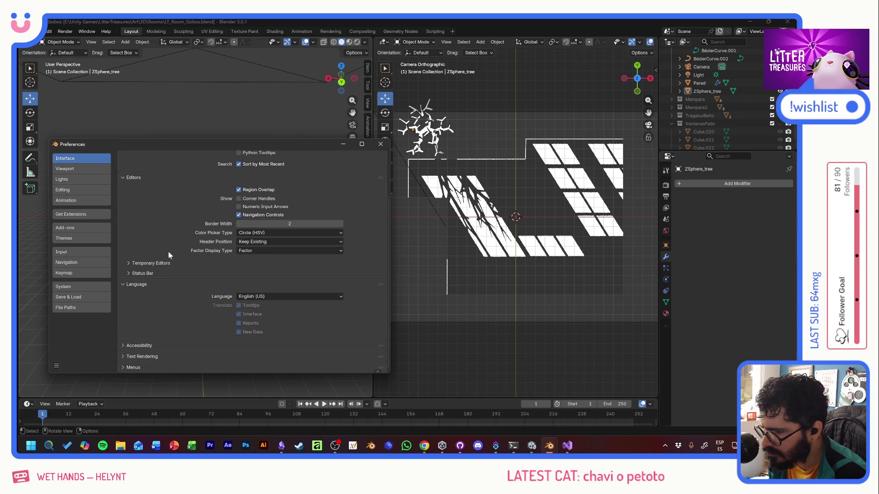
scroll(162, 242, "up", 4)
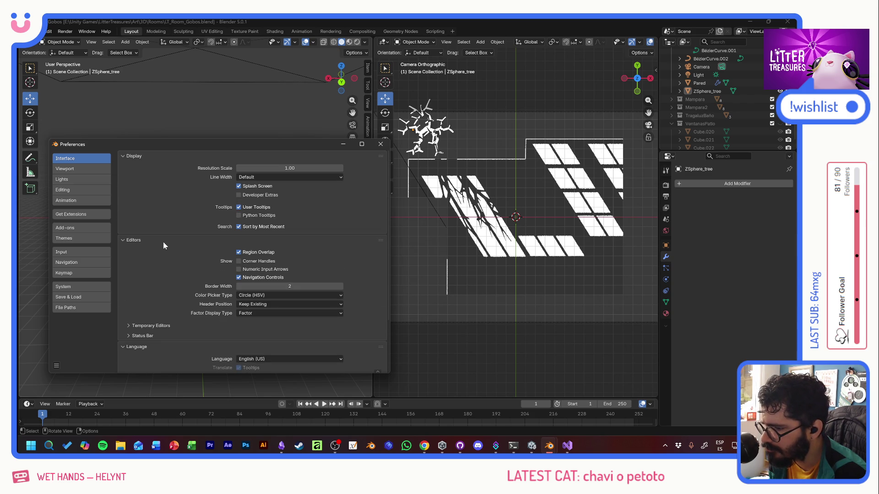
Step: Browse to the Themes section's 3D Viewport colours, leaving Edge Width at 1 px
left_click(73, 170)
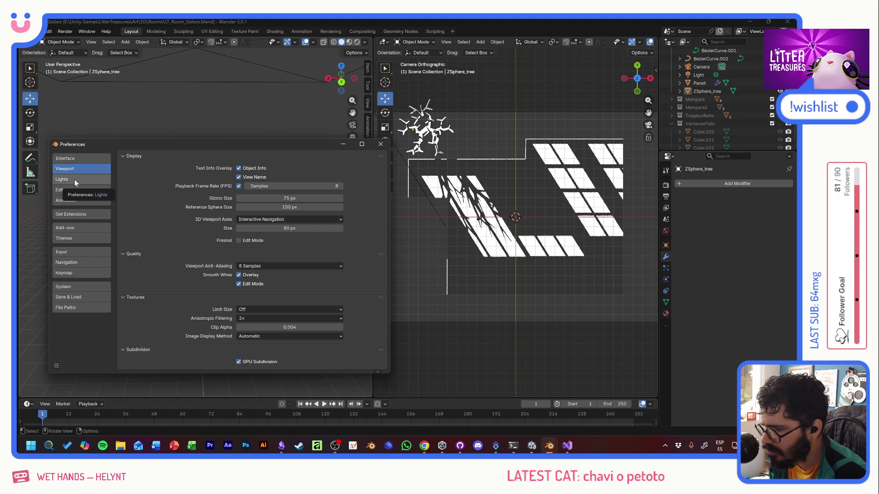
left_click(74, 179)
left_click(84, 189)
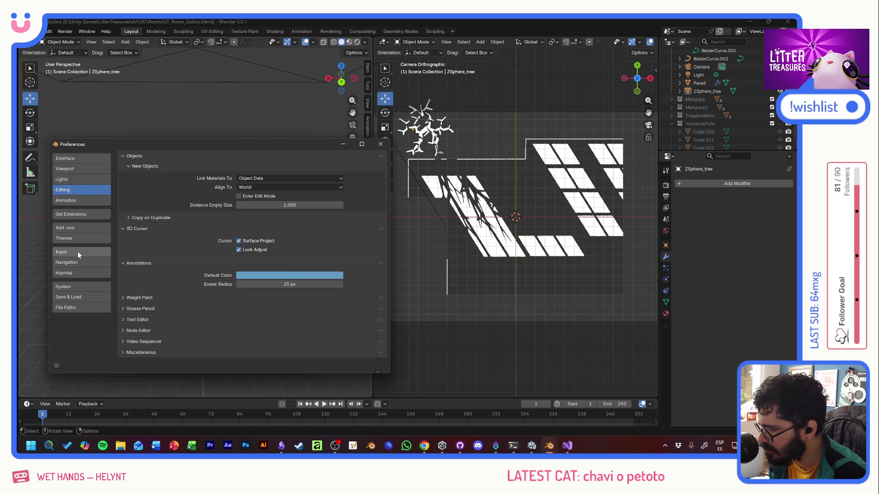
left_click(79, 237)
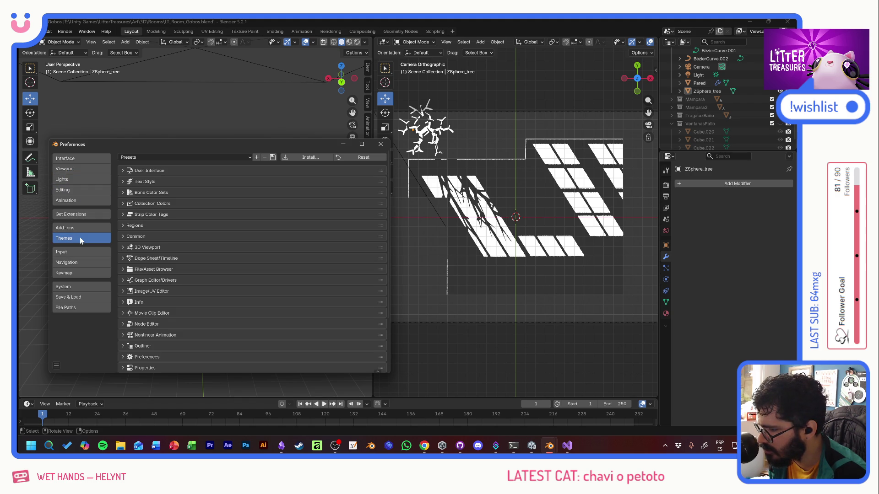
left_click(138, 171)
left_click(132, 180)
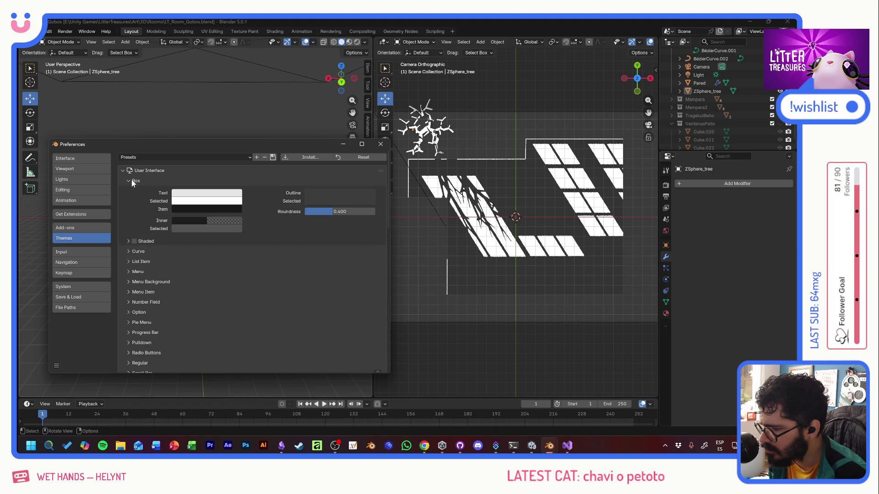
left_click(131, 180)
left_click(123, 171)
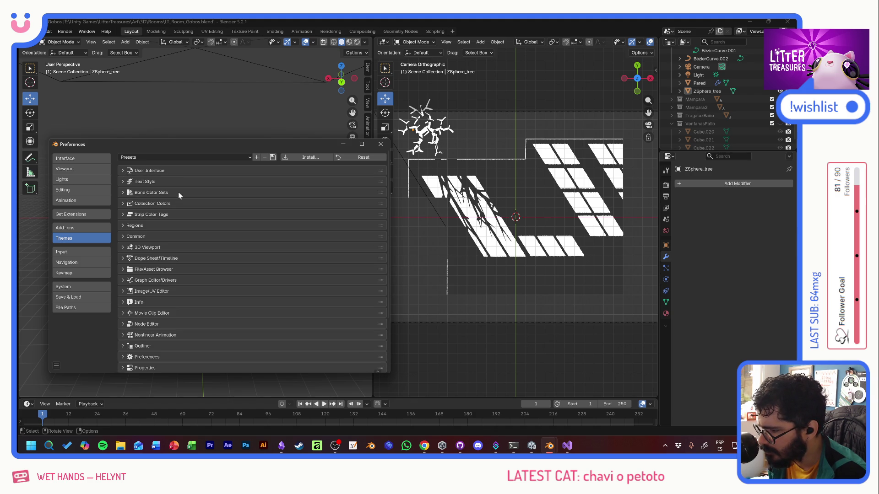
left_click(122, 247)
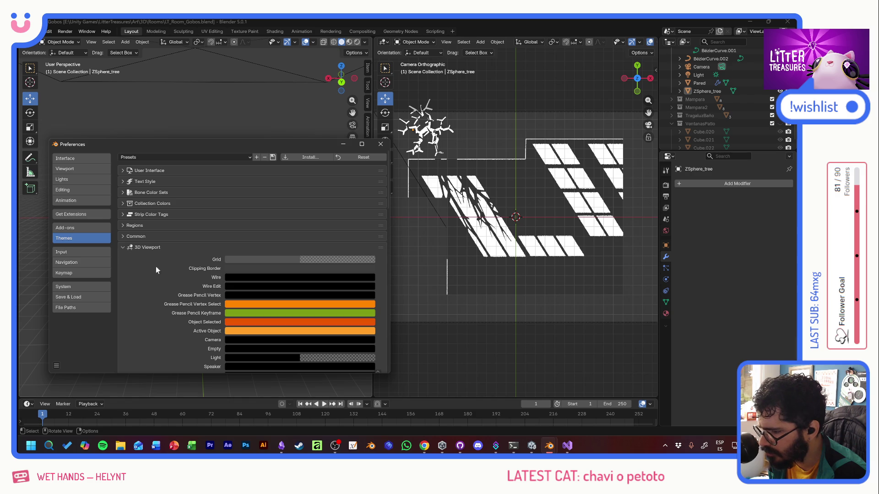
scroll(162, 282, "down", 3)
scroll(163, 281, "down", 5)
scroll(163, 281, "down", 5)
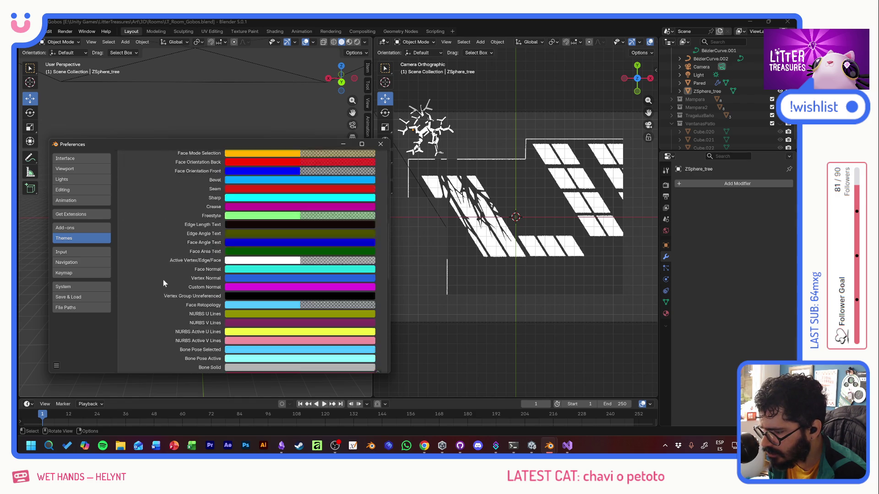
scroll(163, 279, "down", 3)
scroll(163, 280, "down", 5)
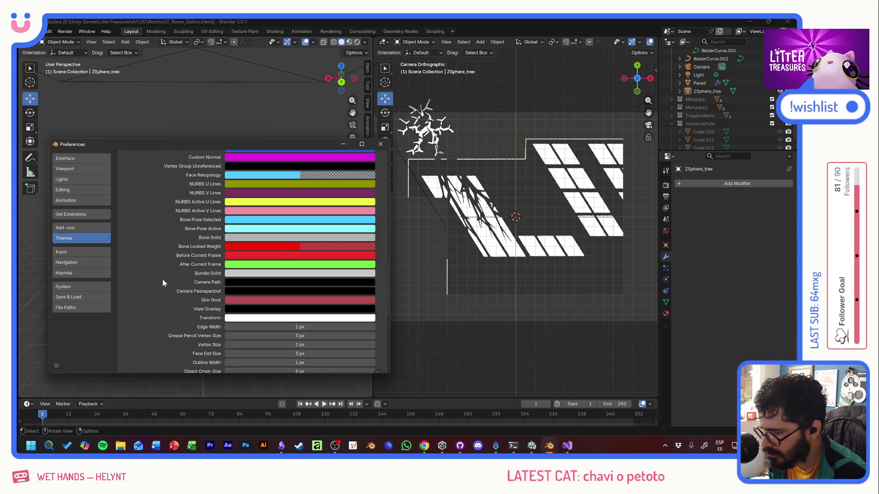
scroll(163, 280, "down", 4)
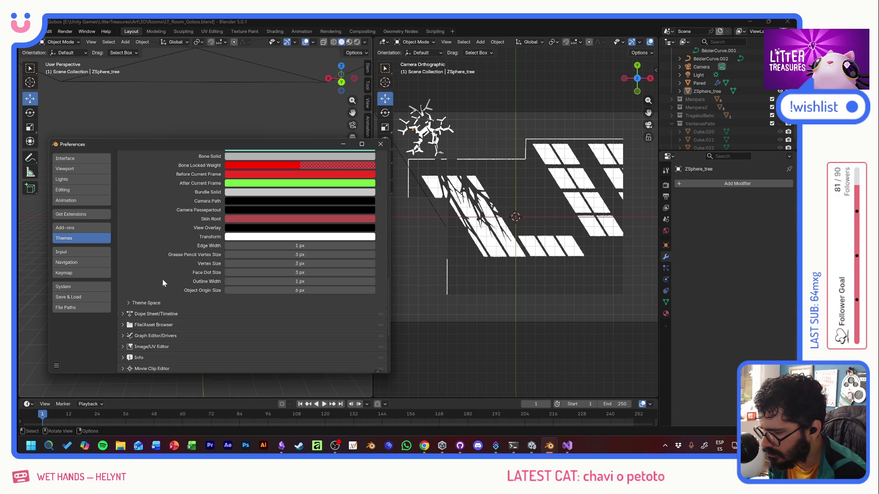
double_click(247, 245)
type("32")
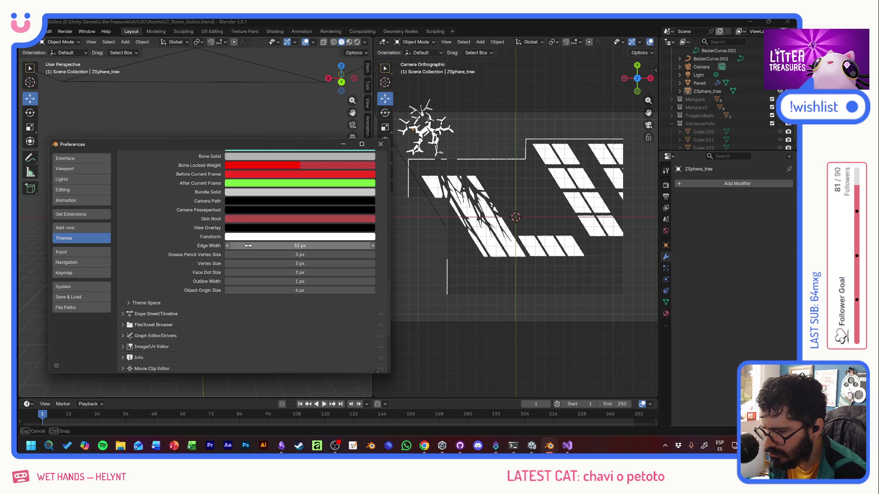
double_click(248, 245)
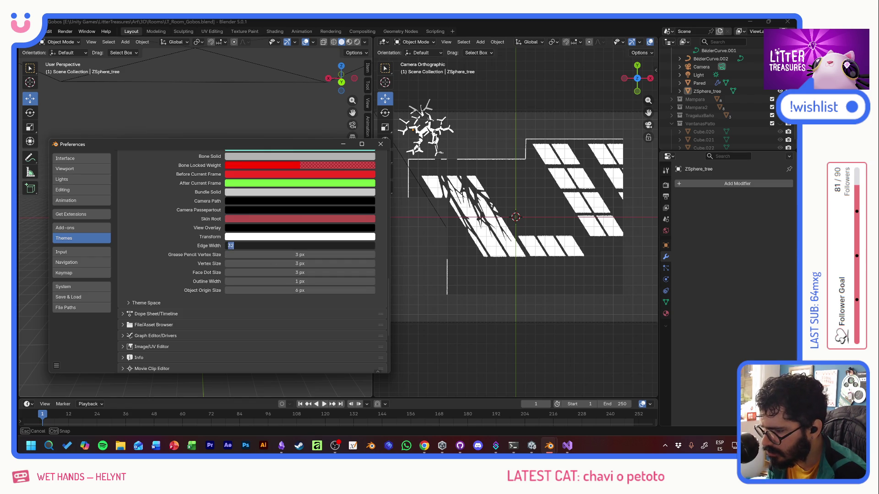
type("1")
key("Return")
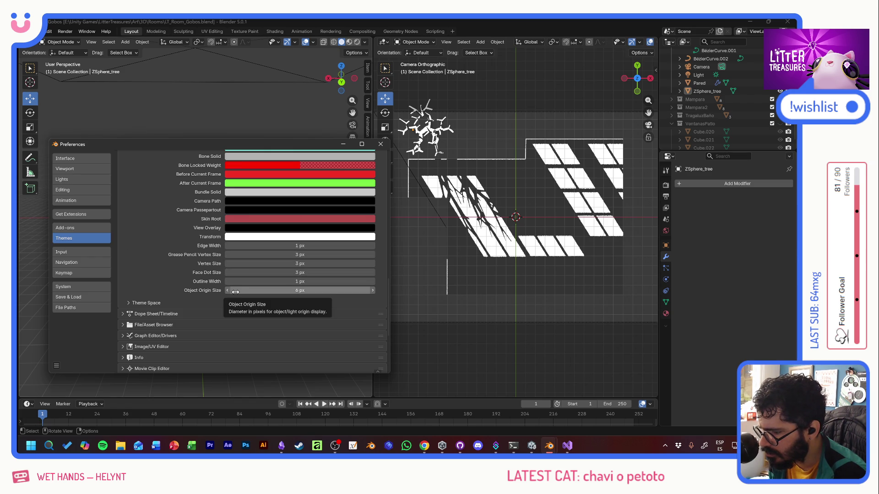
scroll(222, 330, "down", 4)
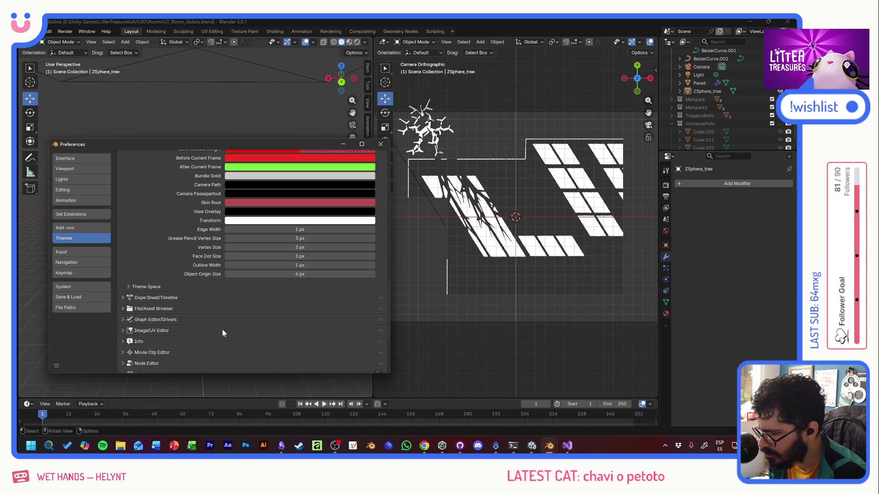
scroll(222, 334, "down", 3)
scroll(219, 330, "down", 2)
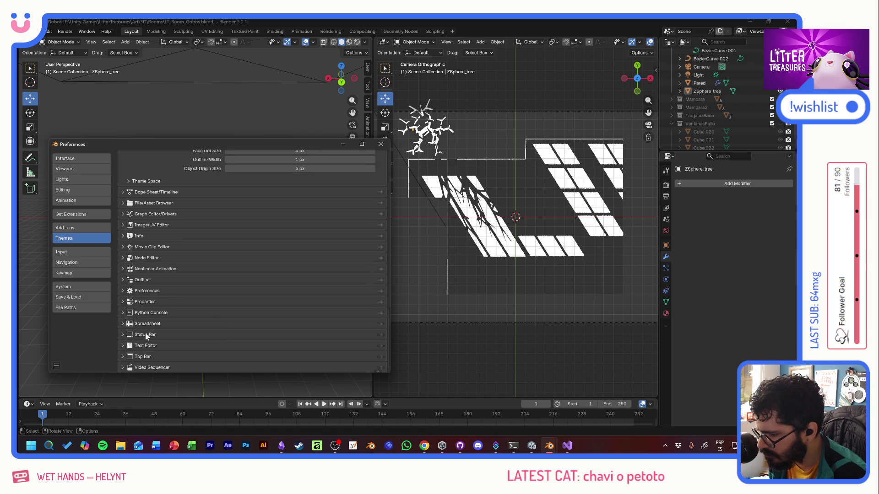
Step: Search Google for 'blender change viewport grid size', then return to Blender
left_click(424, 446)
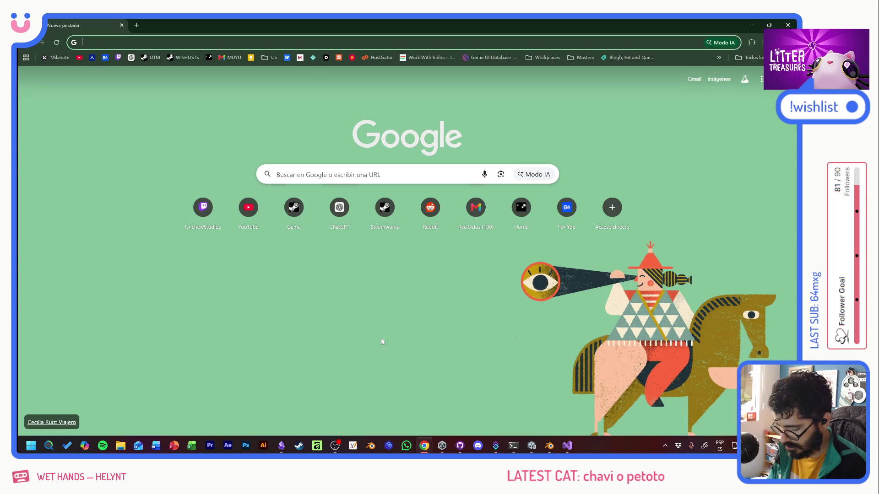
type("blender cha")
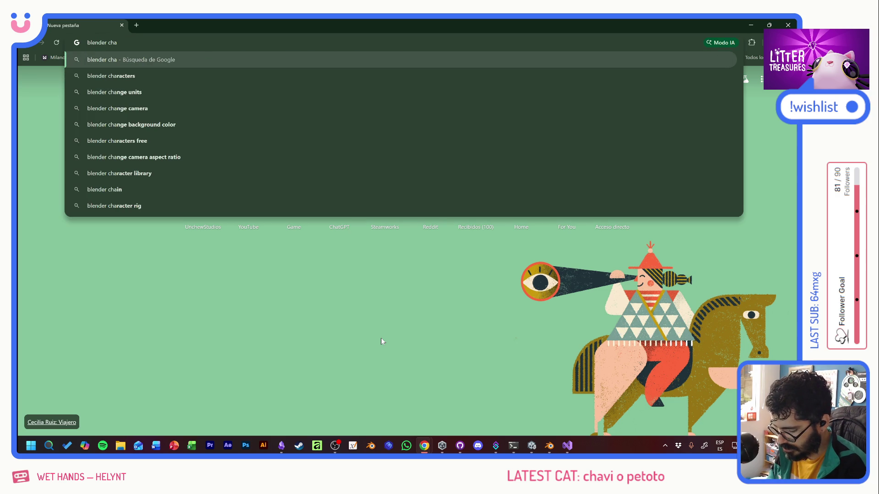
type("ge viewport ")
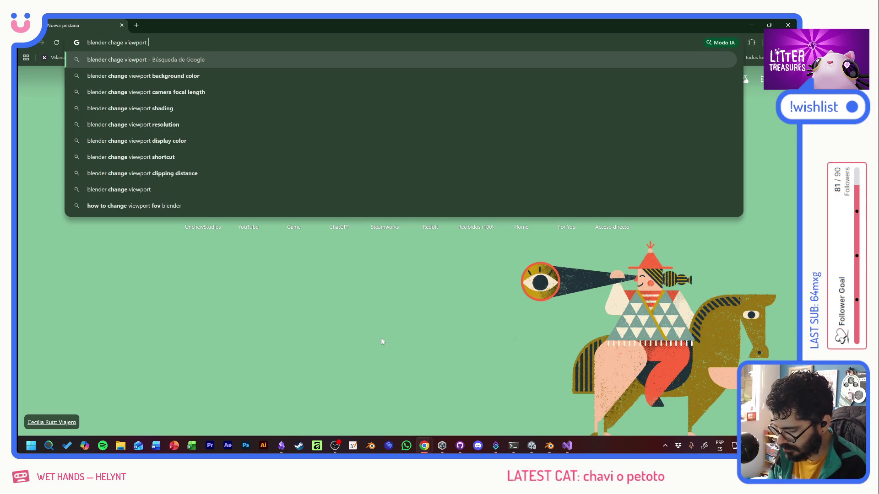
type("grid size")
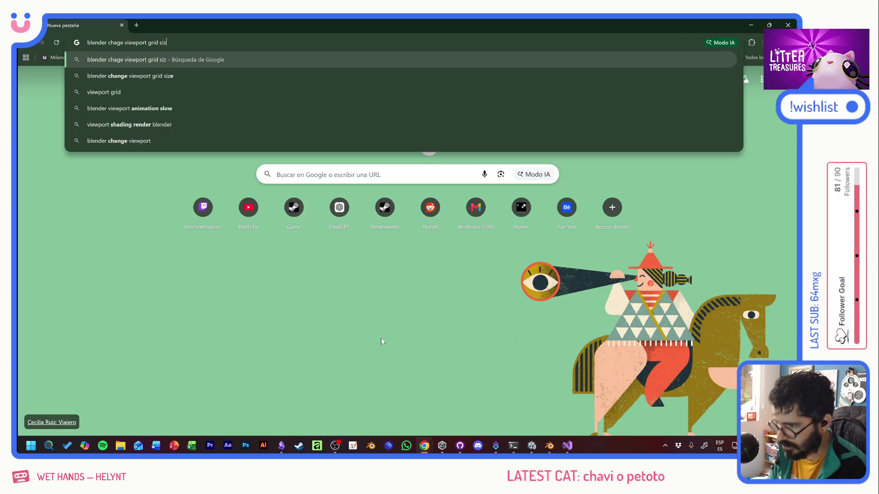
key("Return")
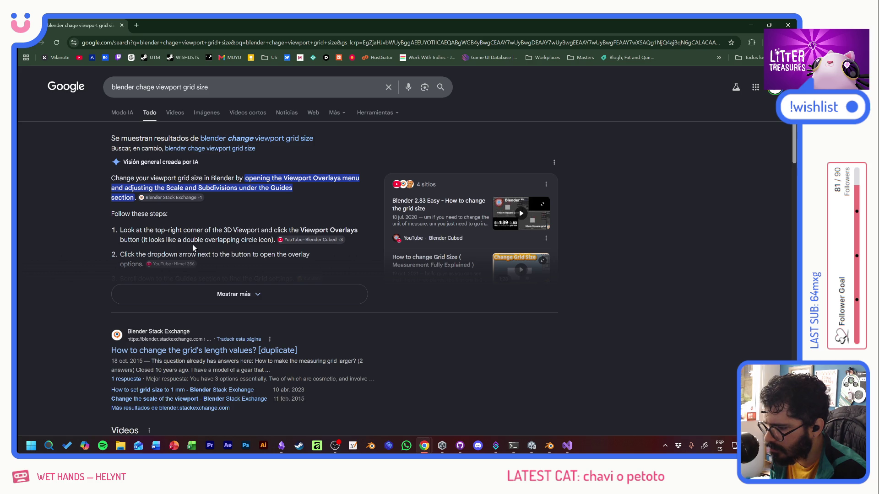
key("alt+Tab")
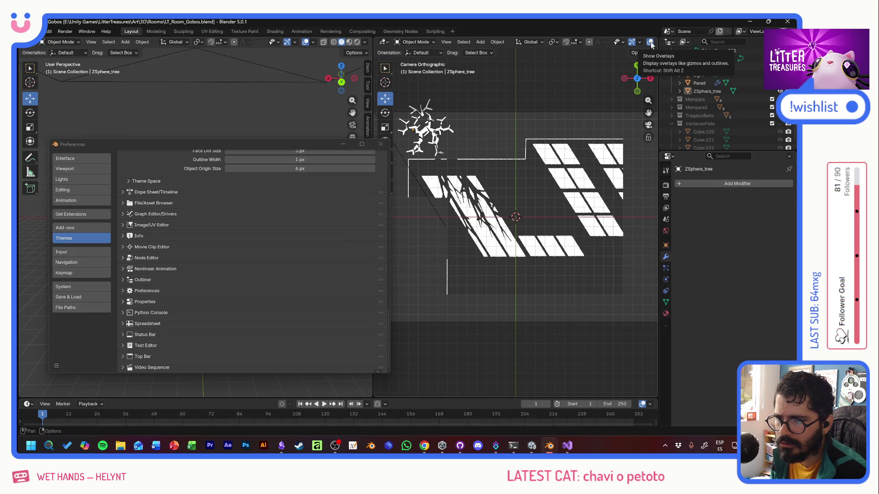
Step: Recheck the grid-size search results in Chrome and dismiss the overlay button's context menu
right_click(650, 42)
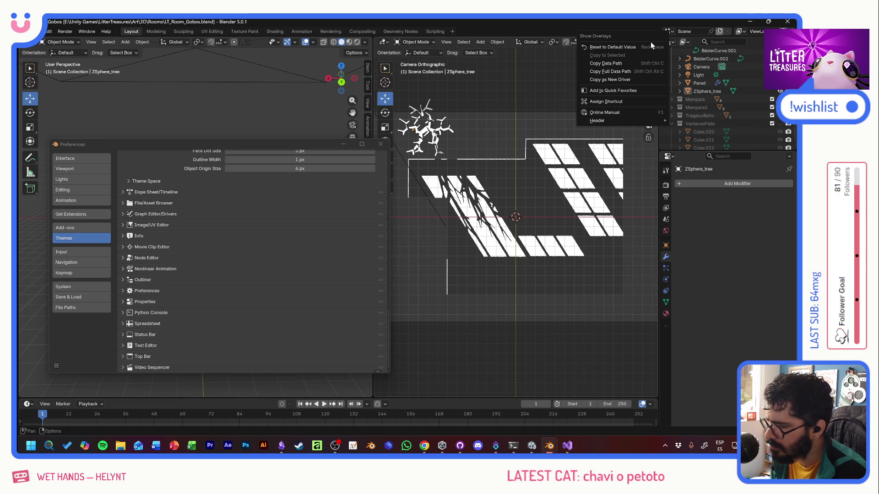
key("alt+Tab")
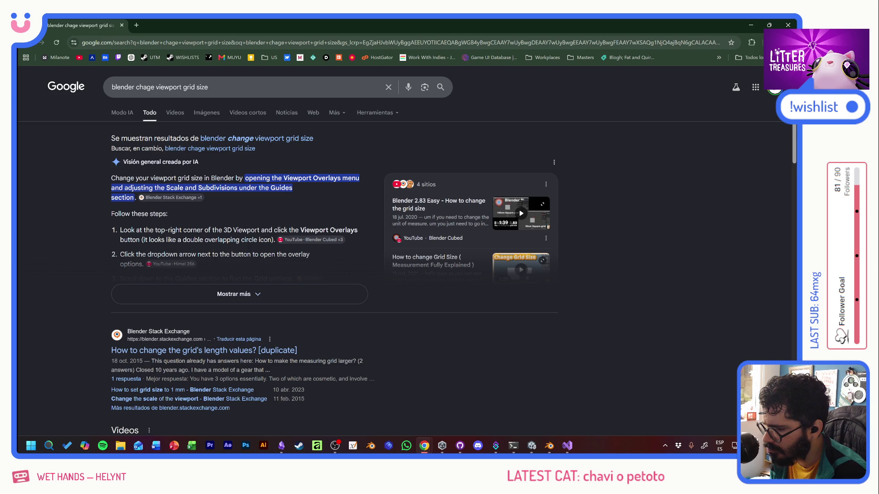
key("alt+Tab")
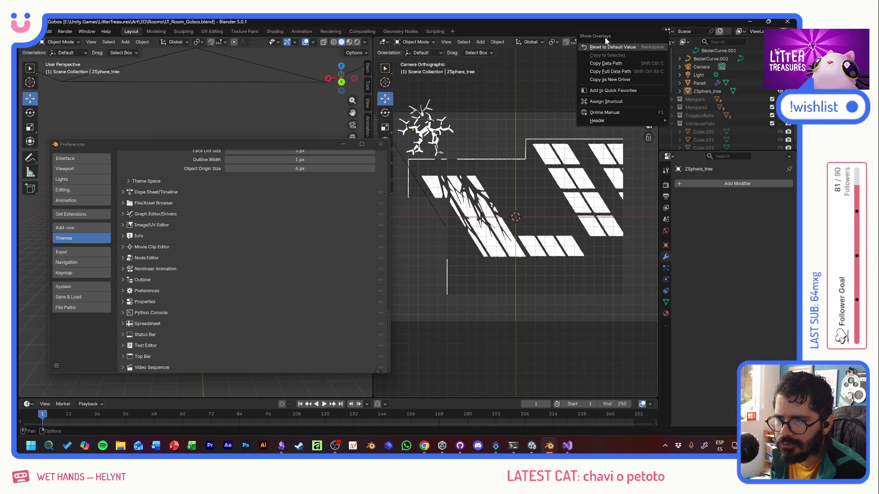
key("Escape")
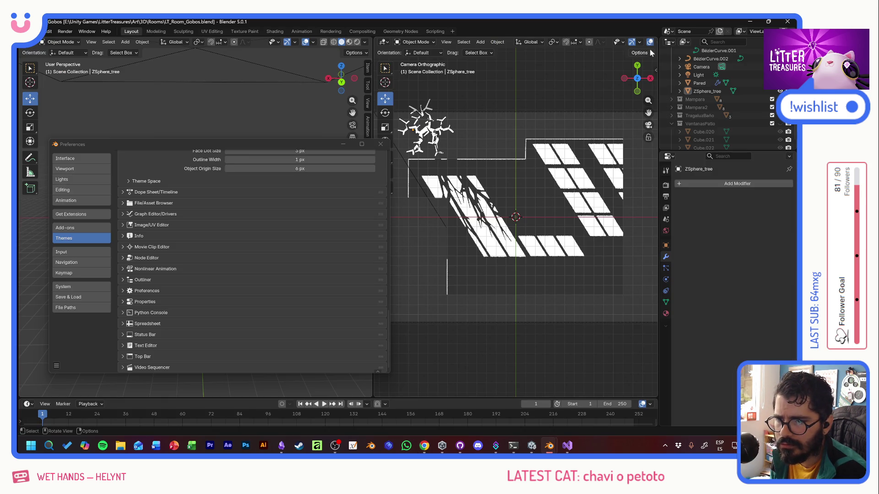
Step: Widen the camera view and lower the overlay grid subdivisions three notches
left_click_drag(374, 100, 352, 100)
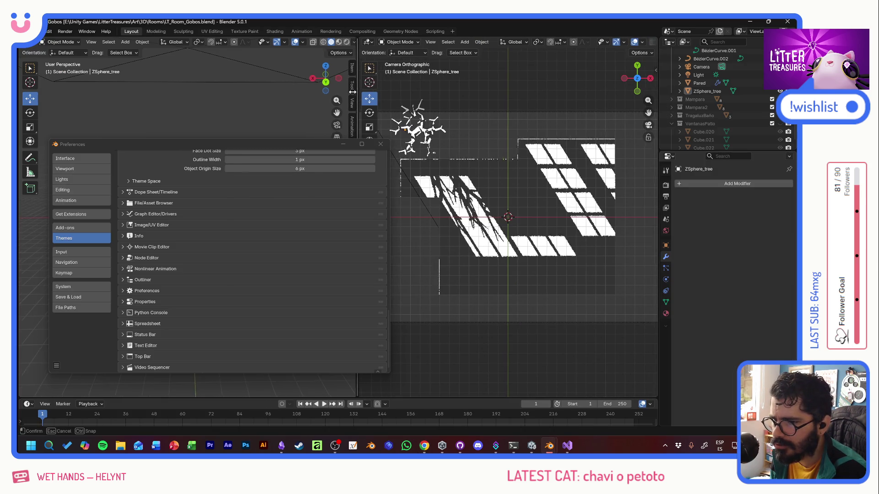
left_click(634, 43)
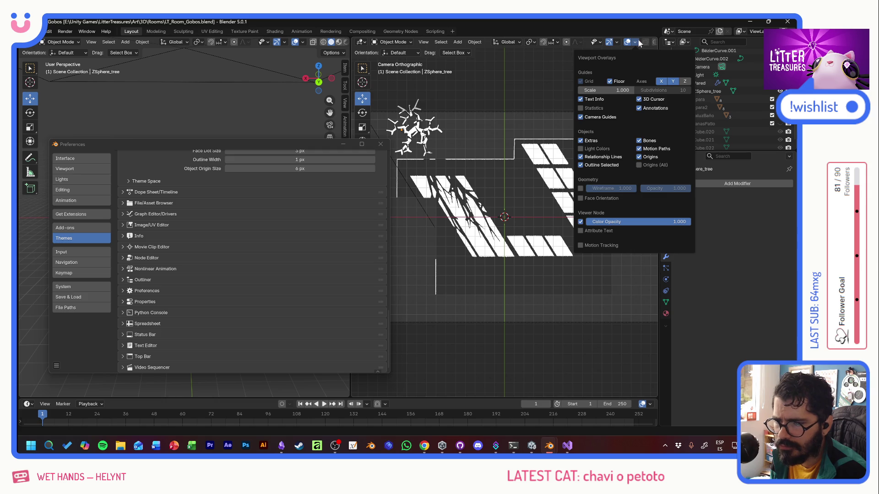
left_click(638, 43)
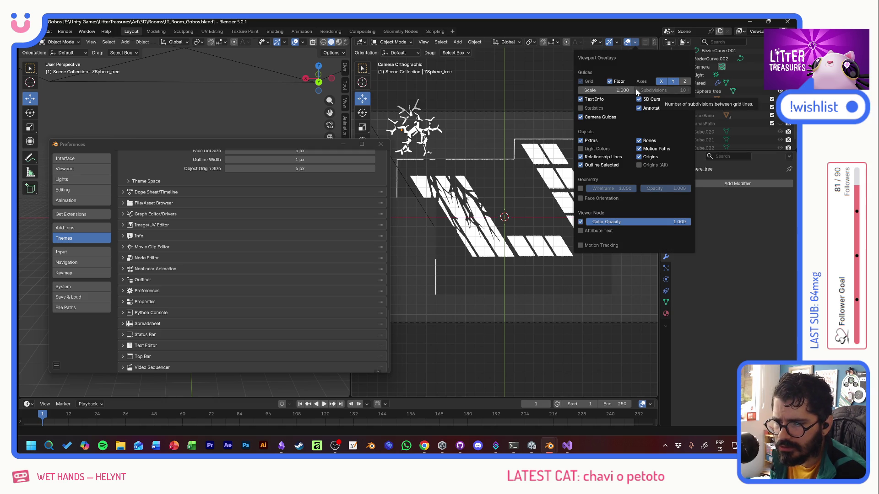
left_click(637, 90)
left_click(637, 91)
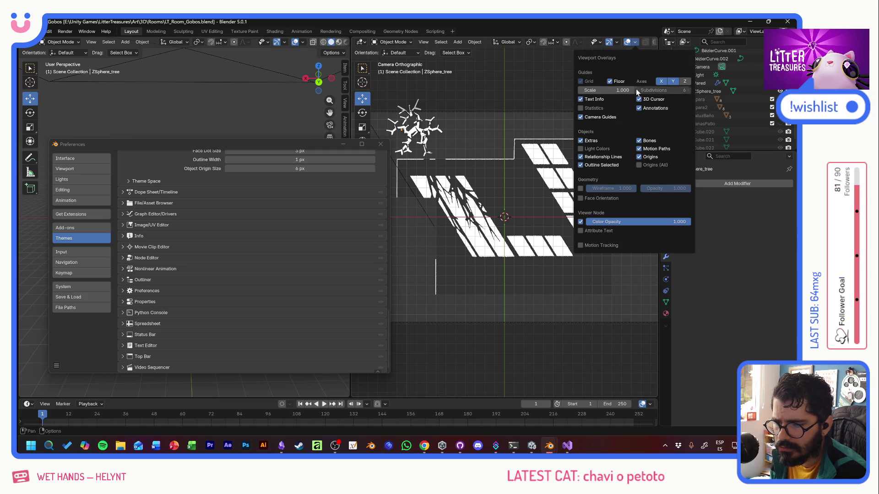
left_click(637, 91)
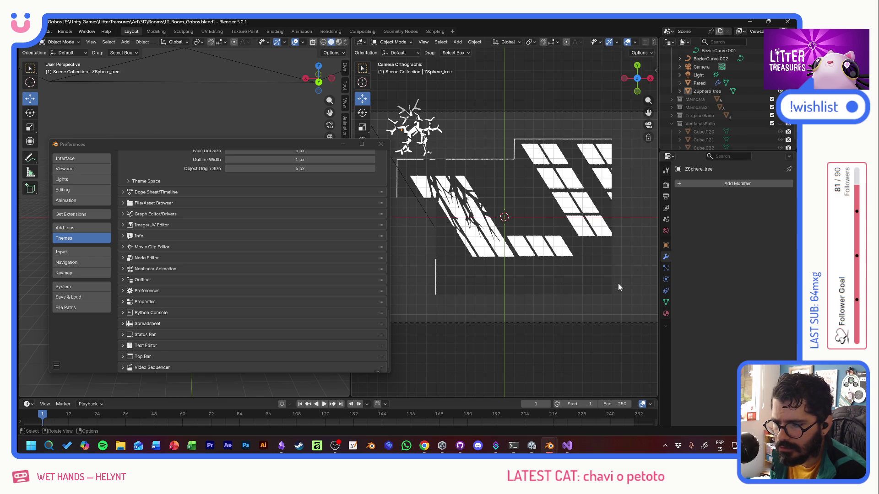
Step: Set the overlay grid scale to 2.000 with a single subdivision and close the popover
left_click(634, 42)
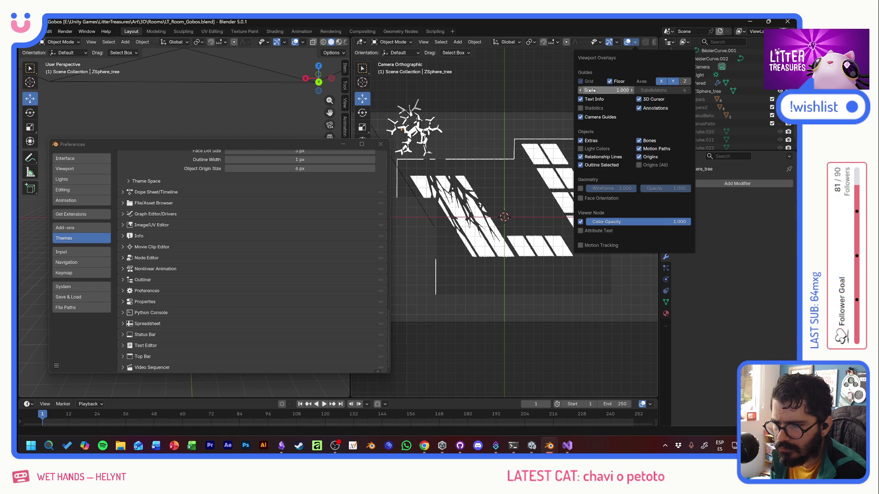
left_click_drag(600, 90, 625, 92)
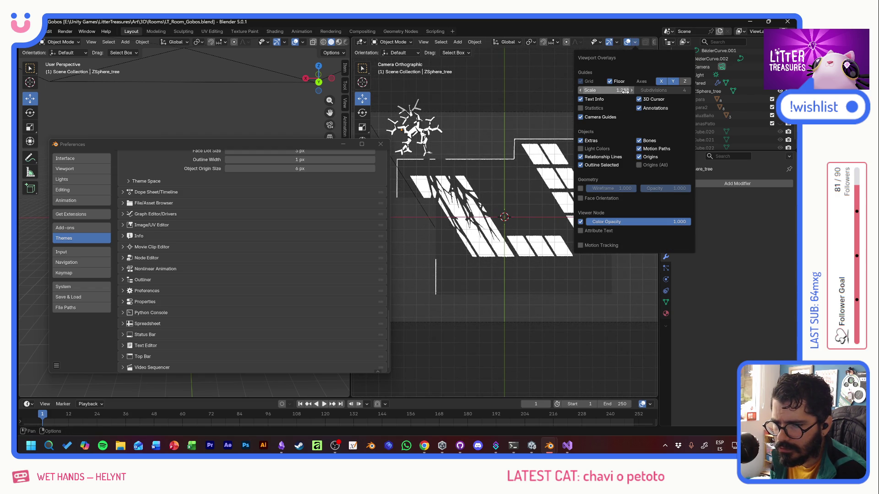
double_click(625, 92)
type("1")
key("Return")
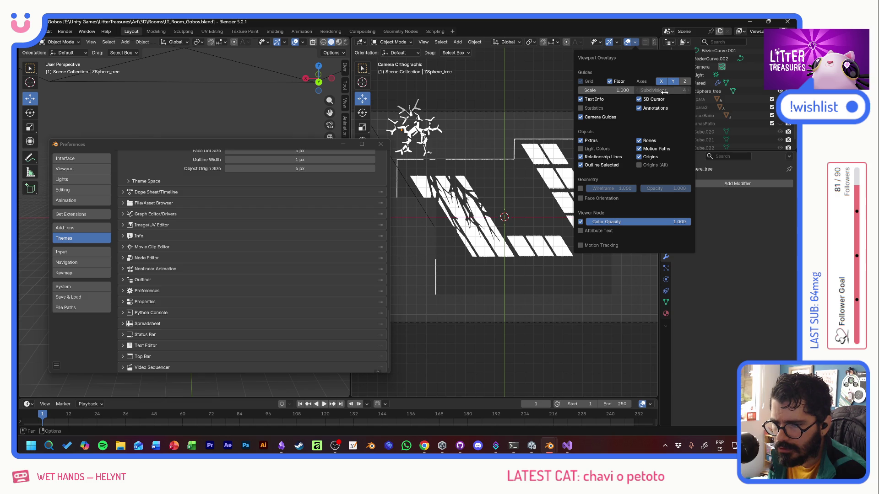
left_click_drag(664, 91, 662, 90)
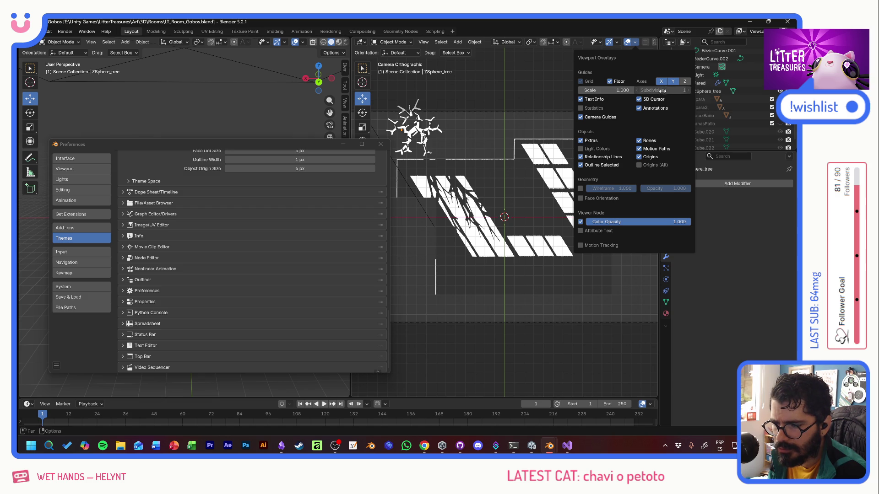
double_click(604, 90)
type("2")
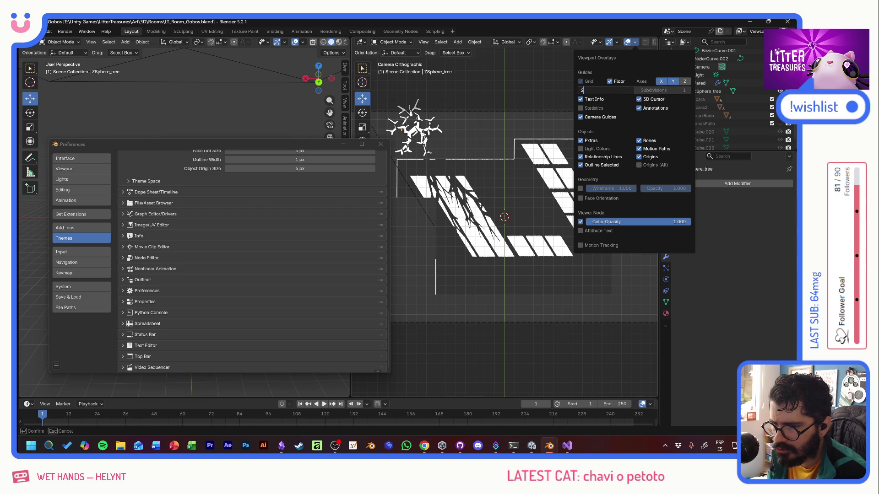
key("Return")
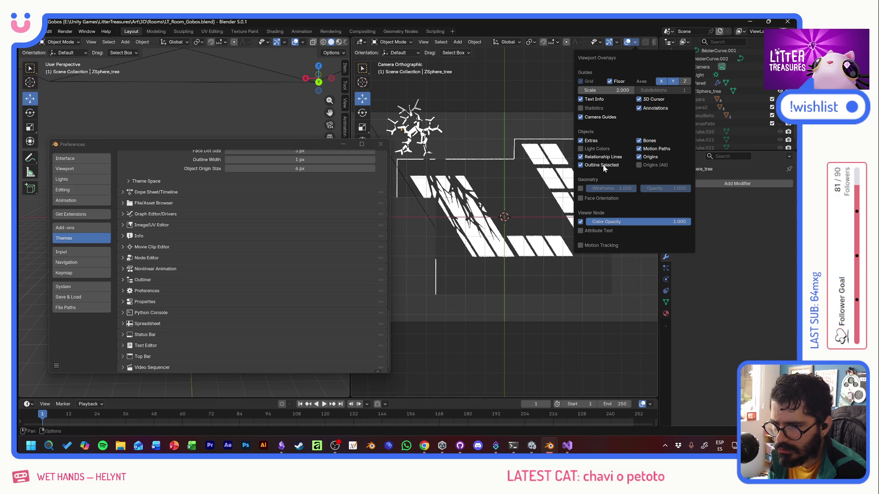
double_click(662, 90)
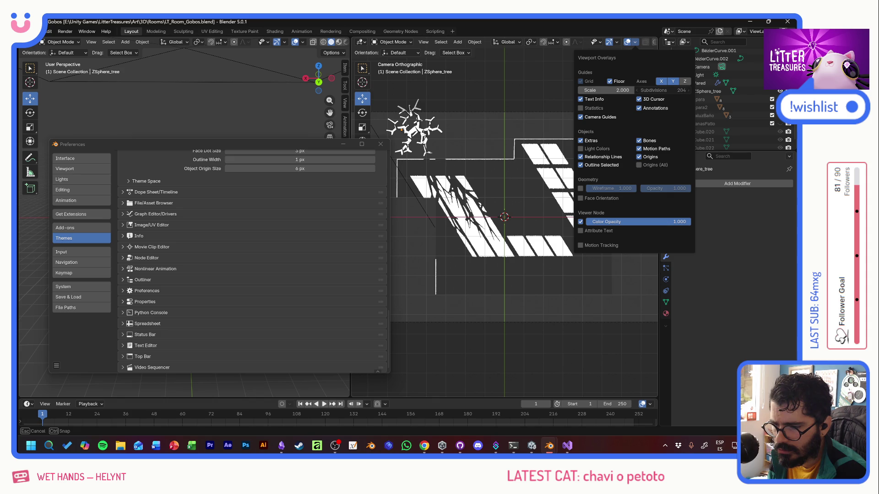
key("Return")
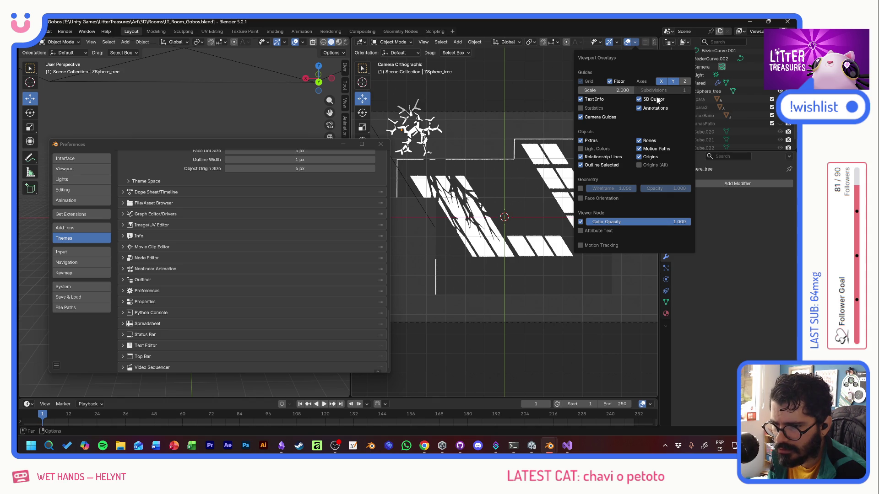
left_click(636, 272)
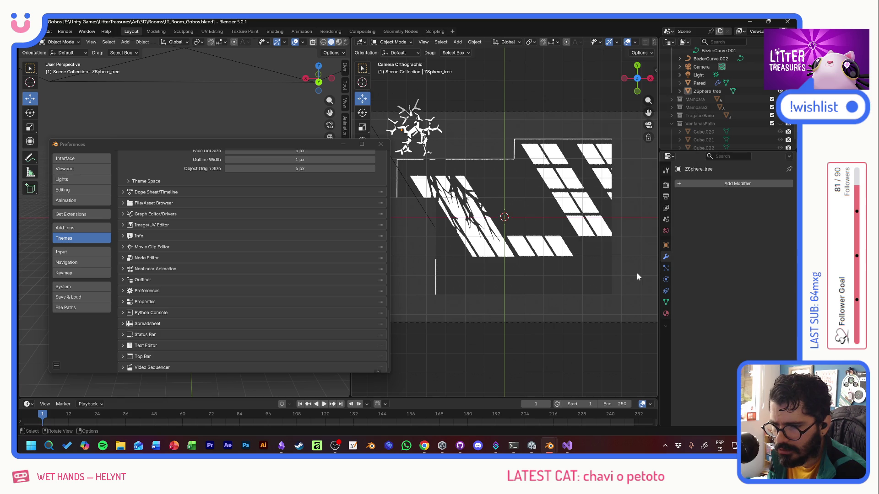
Step: Close Preferences and set the right viewport to look through the active camera
left_click(381, 144)
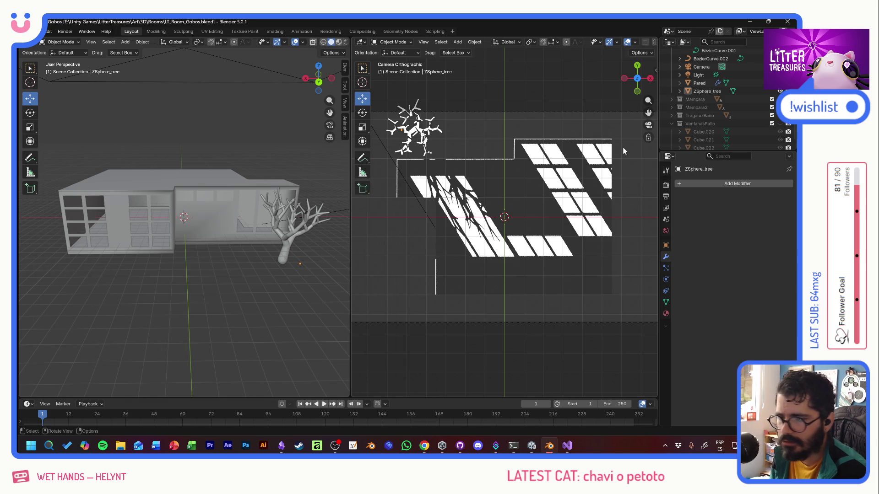
middle_click_drag(638, 151, 620, 166)
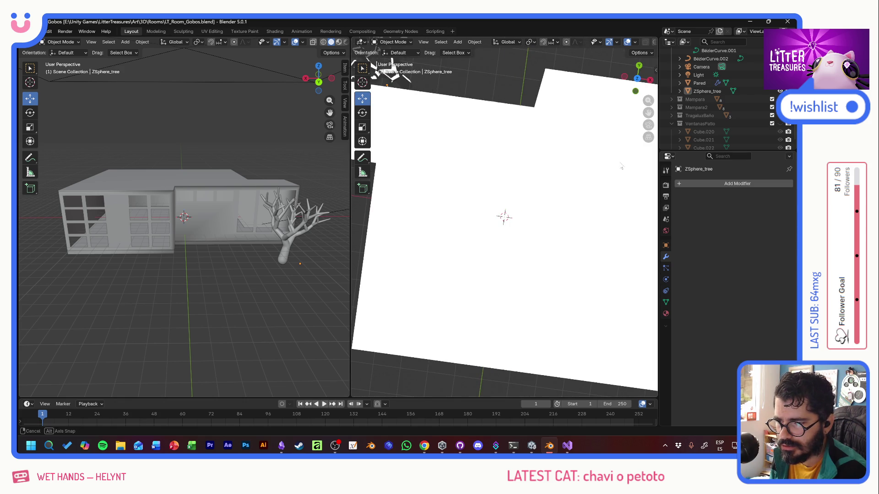
left_click(424, 42)
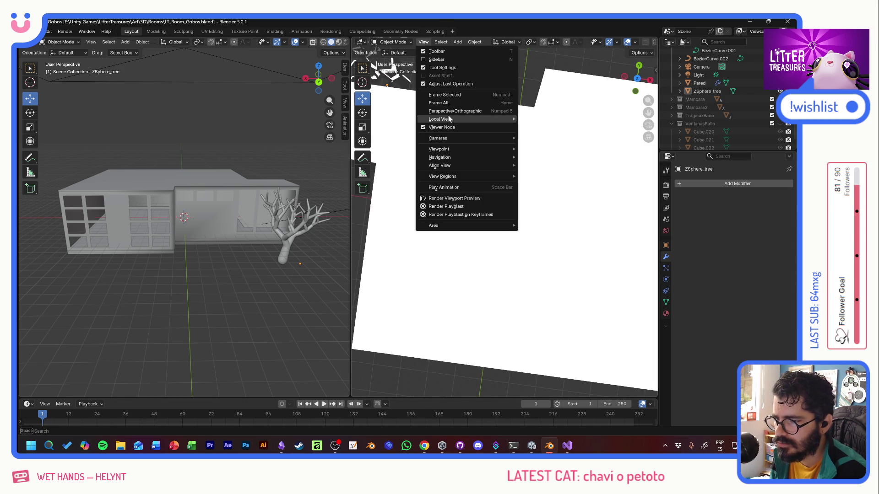
mouse_move(437, 137)
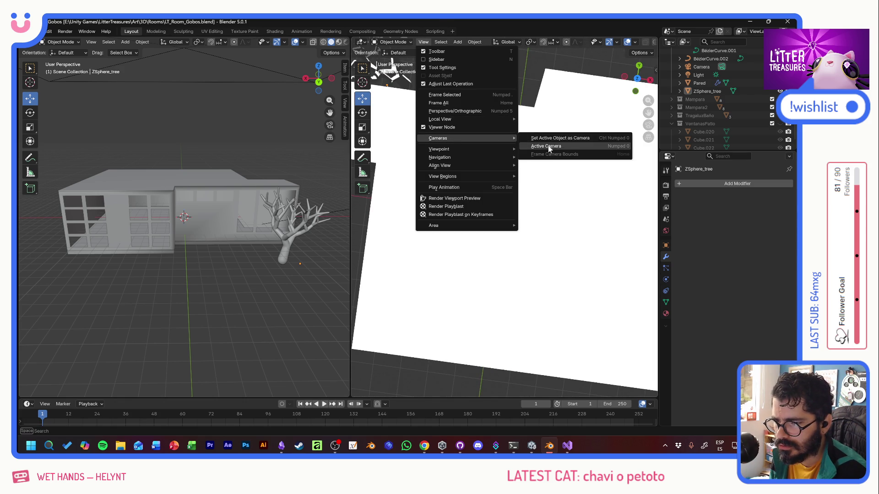
left_click(575, 141)
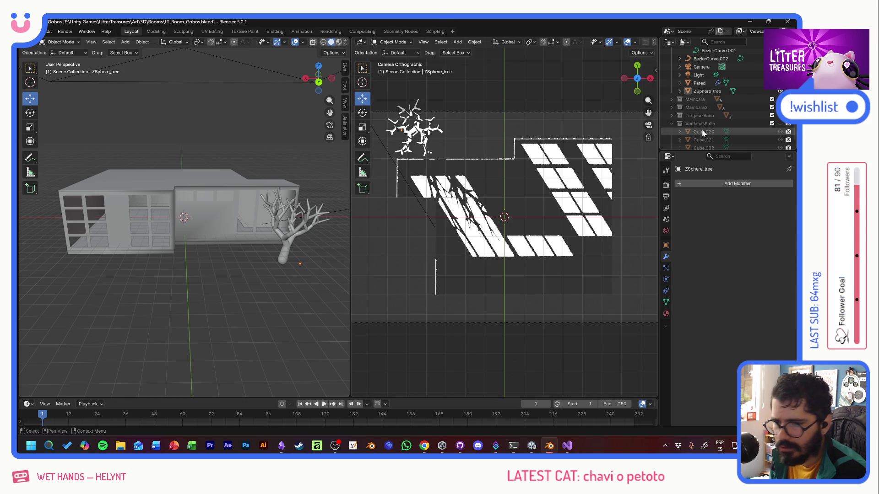
scroll(701, 120, "up", 3)
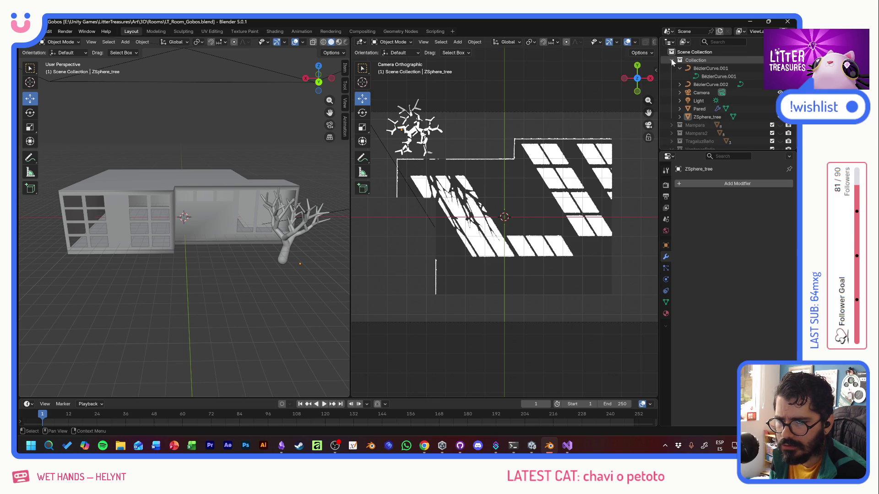
Step: Show the Collection's properties with Instance Offset X kept at 0 m, then select BezierCurve.001
left_click(672, 60)
left_click(692, 60)
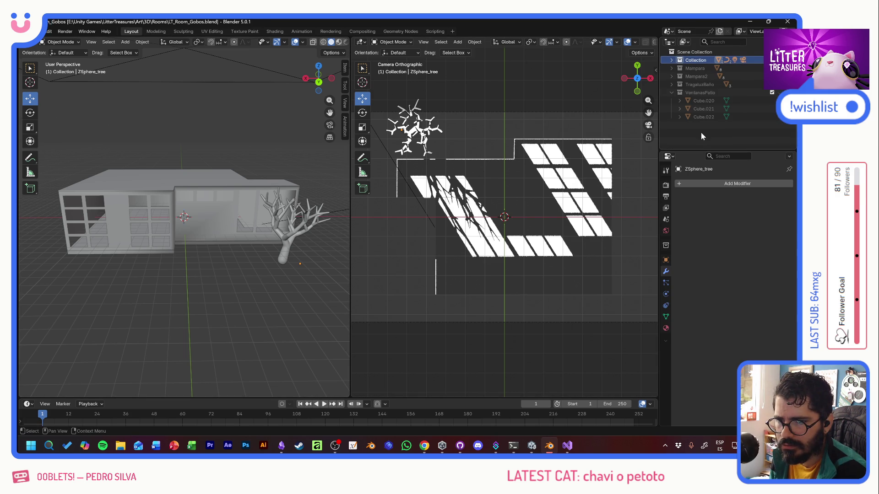
left_click(679, 61)
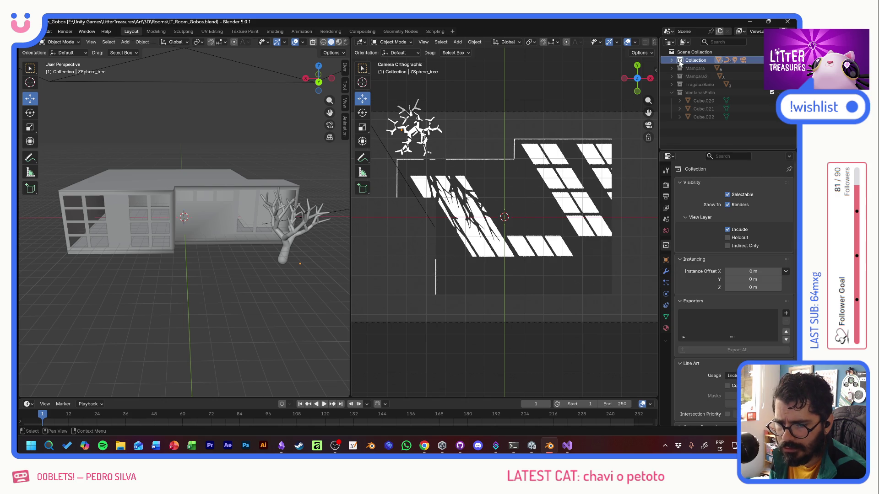
left_click_drag(739, 271, 756, 271)
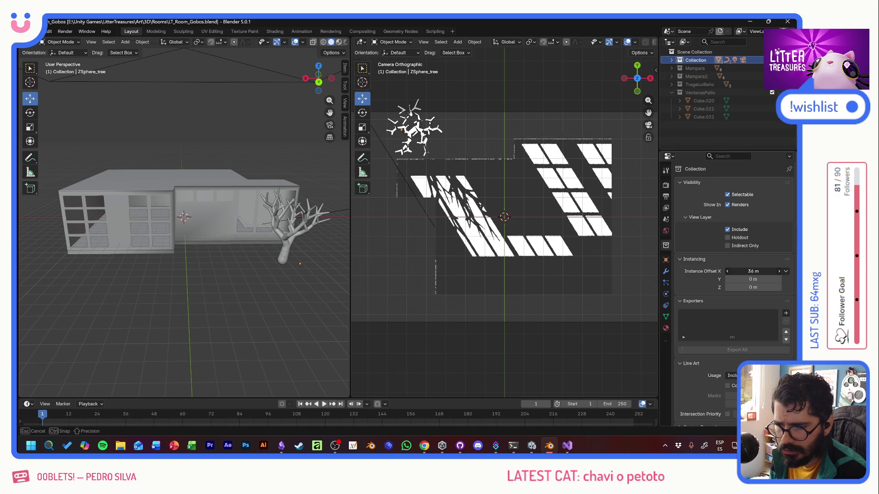
right_click(756, 272)
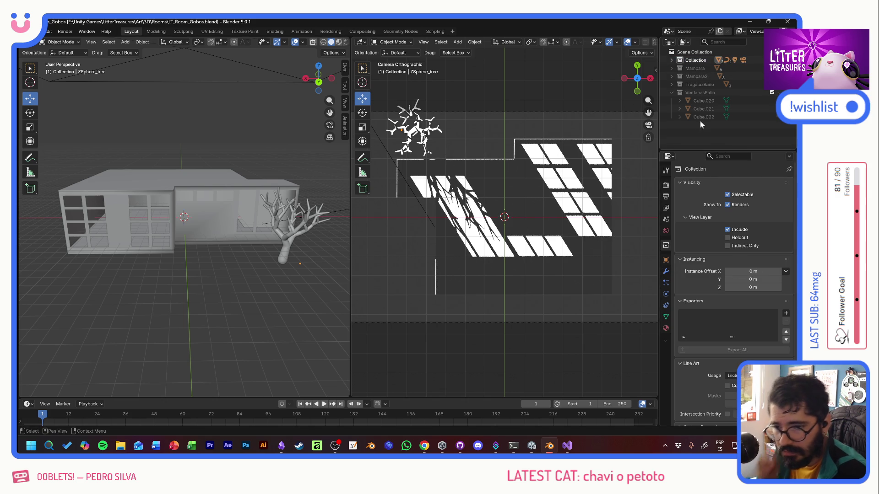
left_click(680, 61)
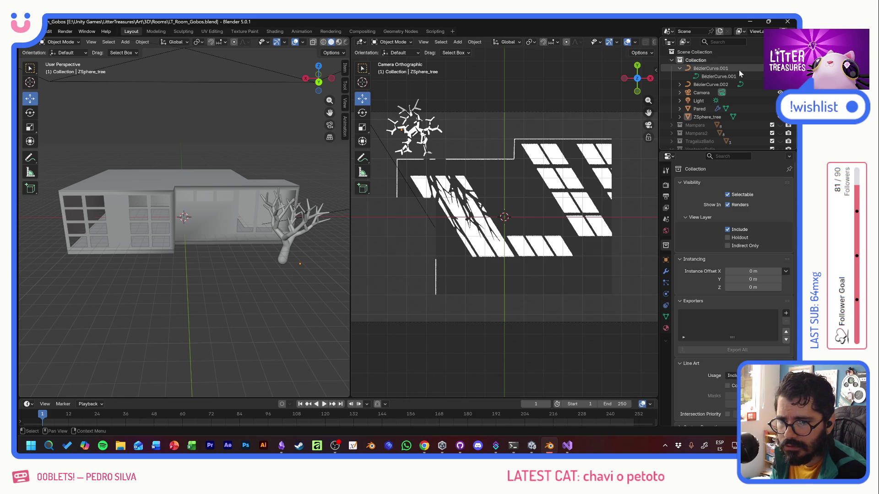
left_click(701, 69)
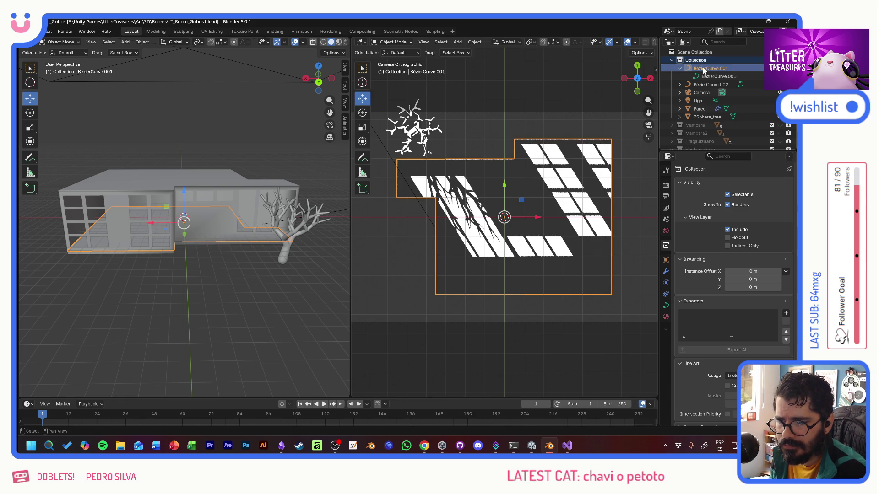
Step: Select all Collection objects in the Outliner and move them about 0.98 m along X, then deselect
left_click(709, 116, "shift")
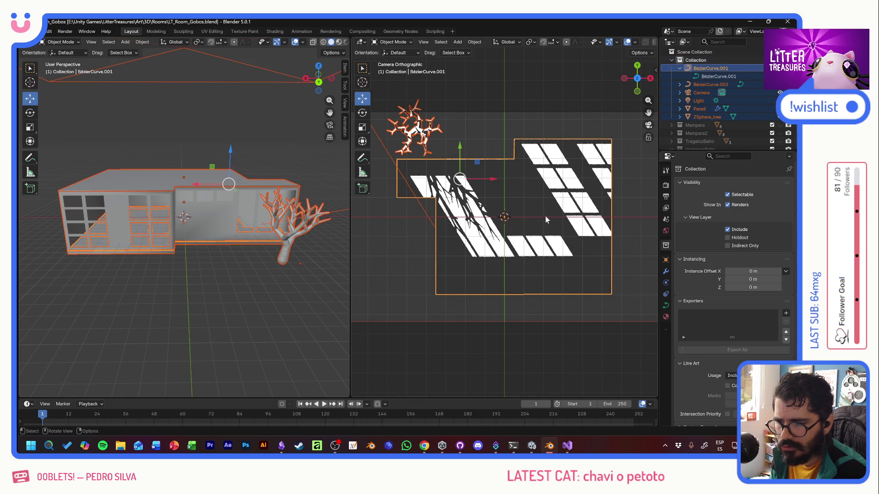
left_click_drag(489, 181, 520, 180)
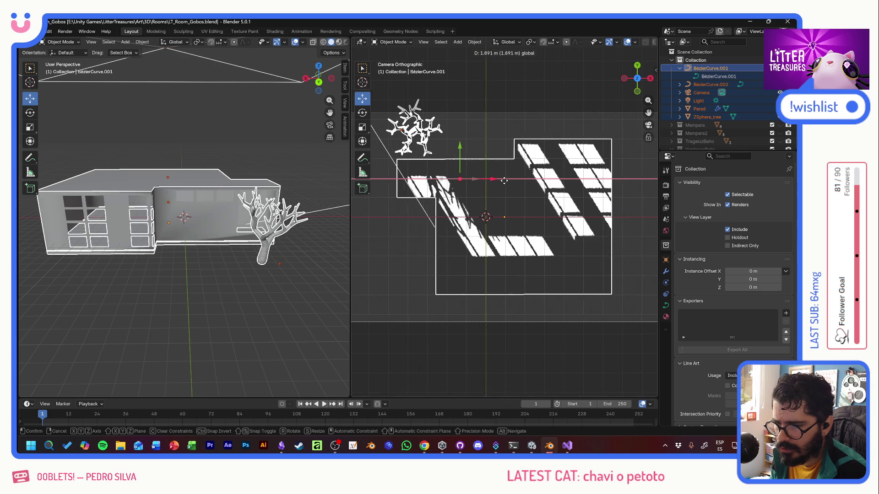
mouse_move(520, 179)
left_mouse_down()
mouse_move(483, 181)
mouse_move(490, 178)
left_mouse_up()
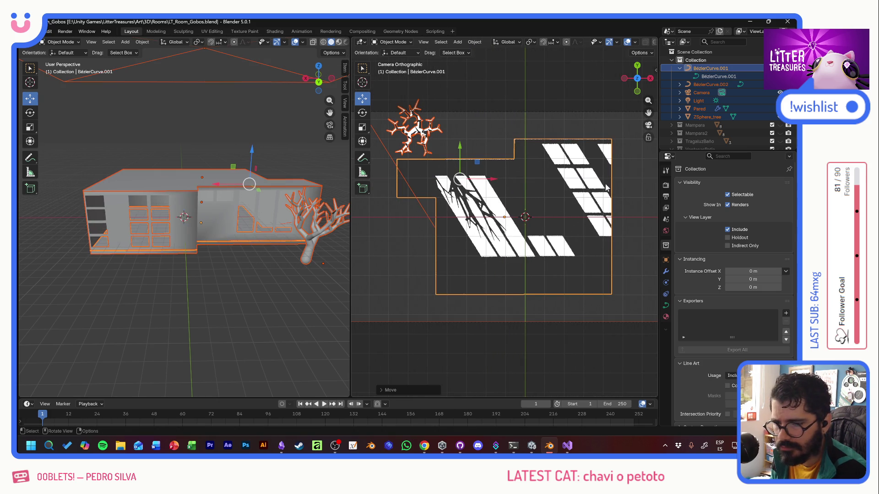
key("g")
key("x")
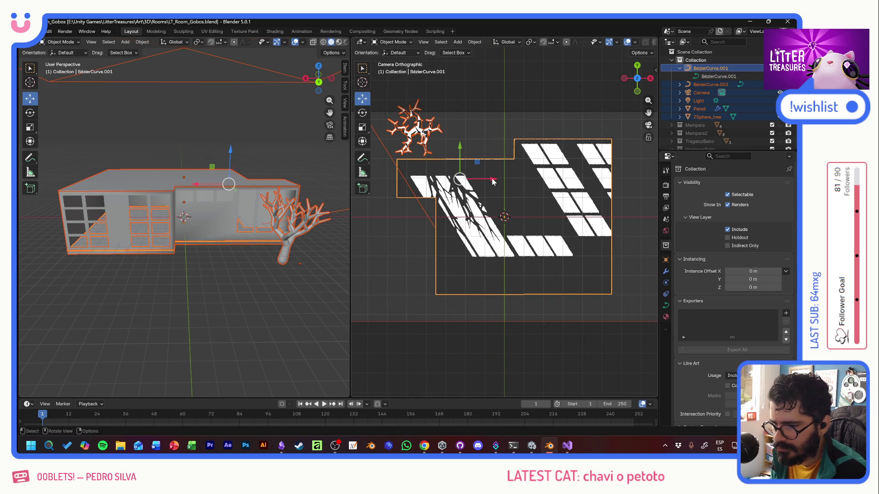
key("g")
key("x")
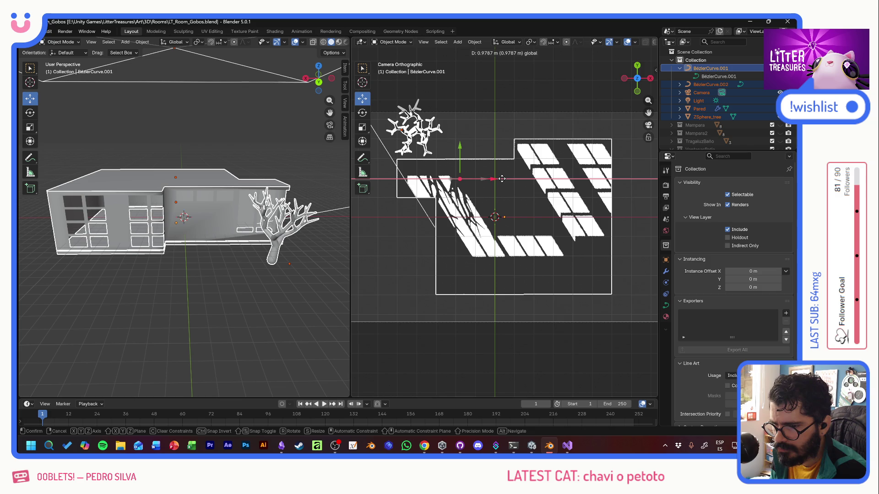
left_click(501, 180)
left_click(446, 355)
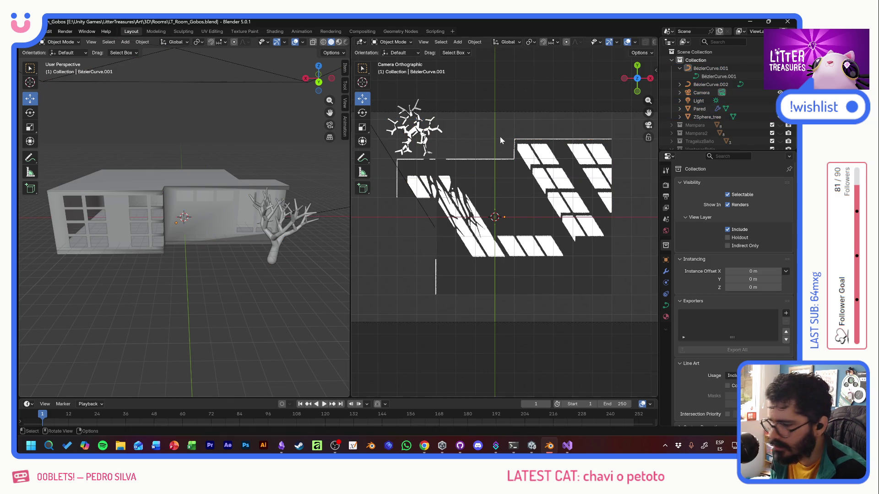
scroll(706, 99, "down", 2)
scroll(706, 100, "down", 1)
scroll(706, 102, "down", 1)
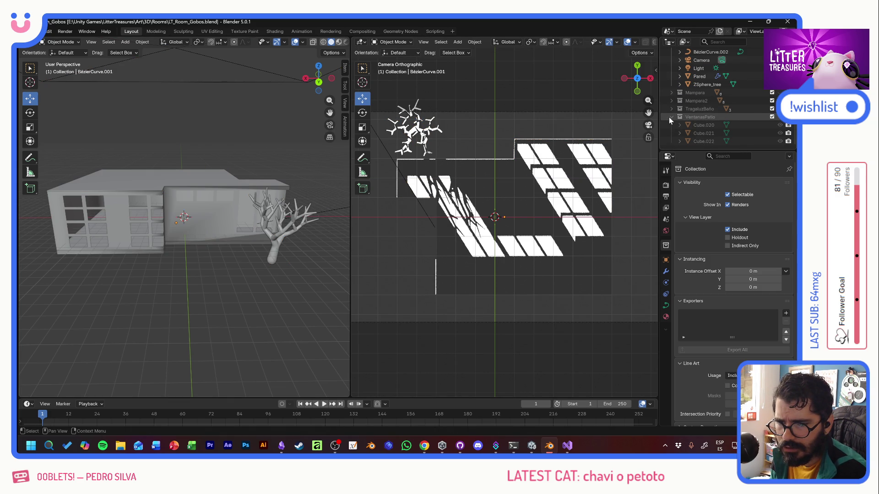
scroll(669, 118, "up", 2)
Step: Select the four window collections and disable their rendering and view-layer inclusion
left_click(694, 117)
left_click(694, 143, "shift")
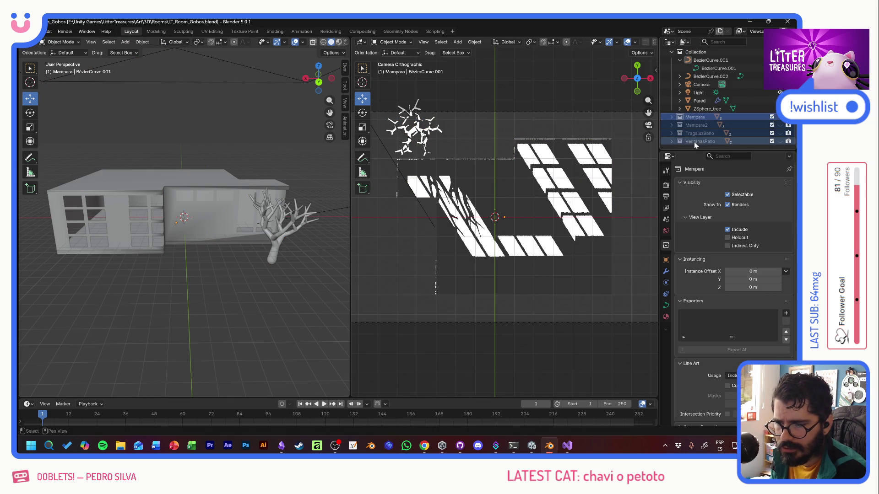
left_click(672, 117)
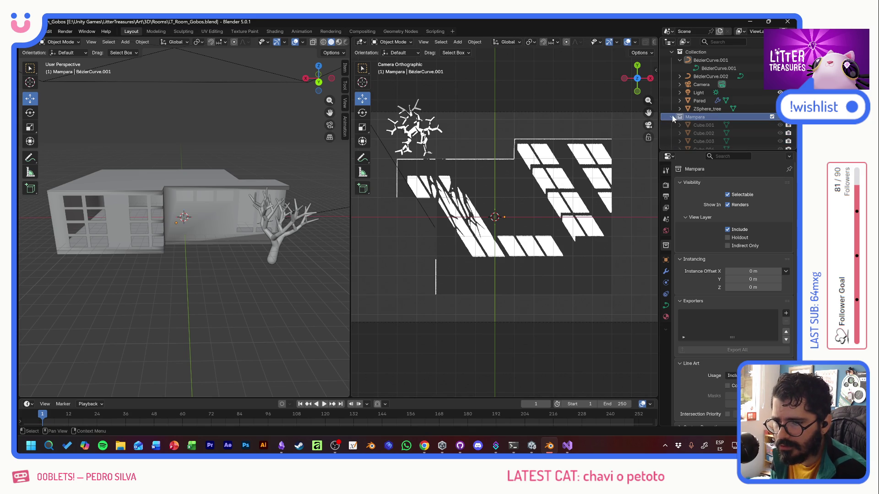
left_click(673, 117)
left_click(788, 128)
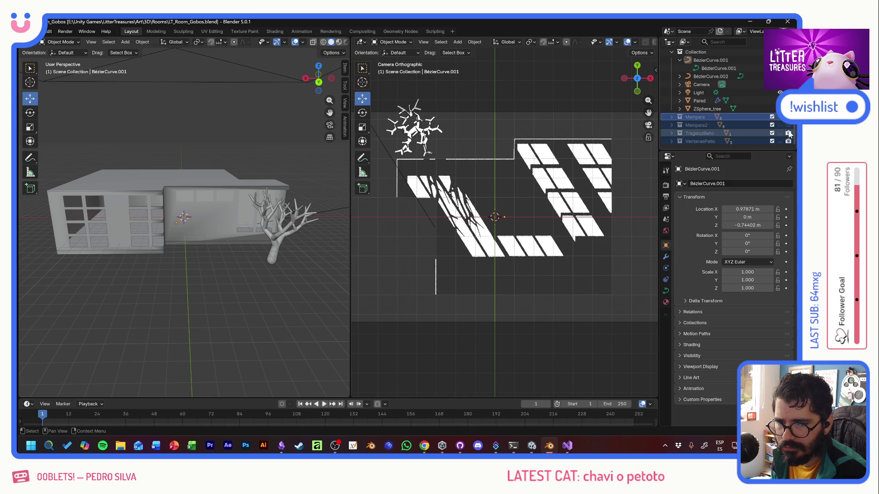
left_click(788, 134)
left_click(789, 140)
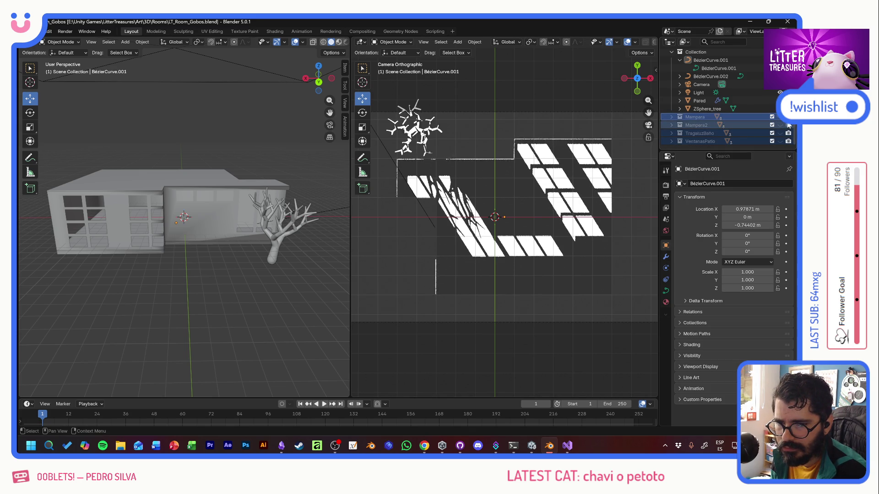
Step: Keep Mampara included, hide the Pared walls to reveal the floor, and select BézierCurve.001
left_click(772, 126)
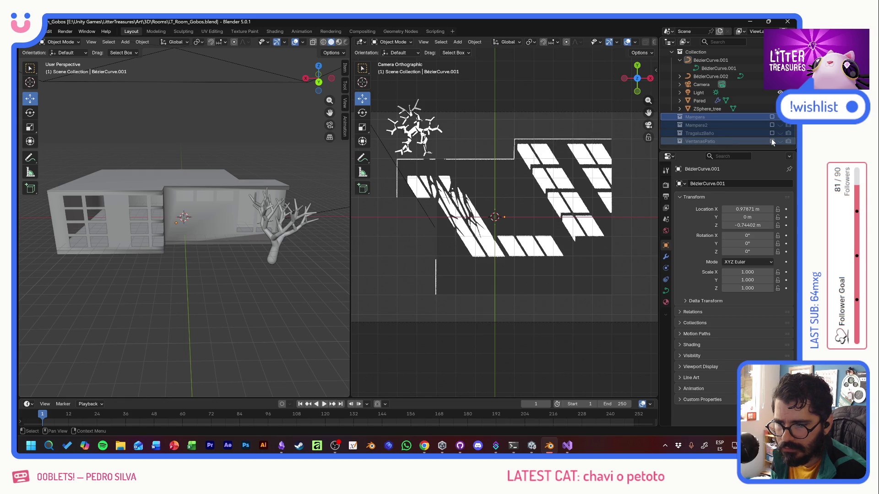
left_click(772, 125)
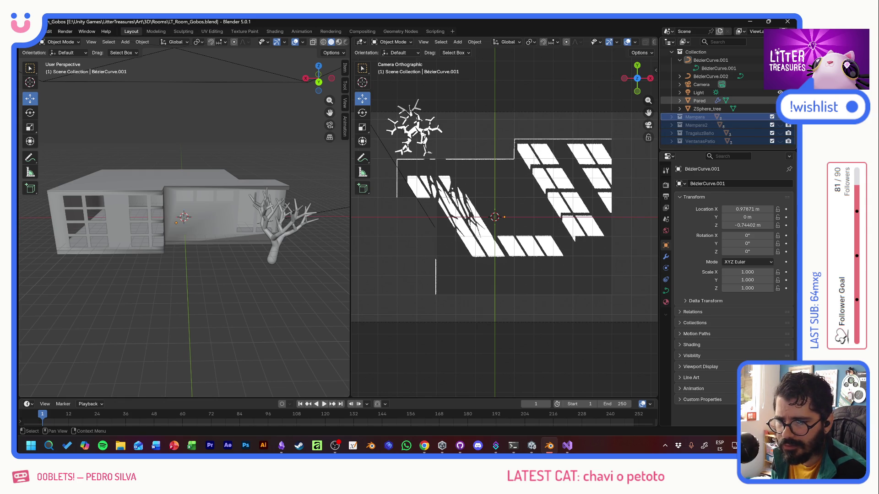
left_click(772, 101)
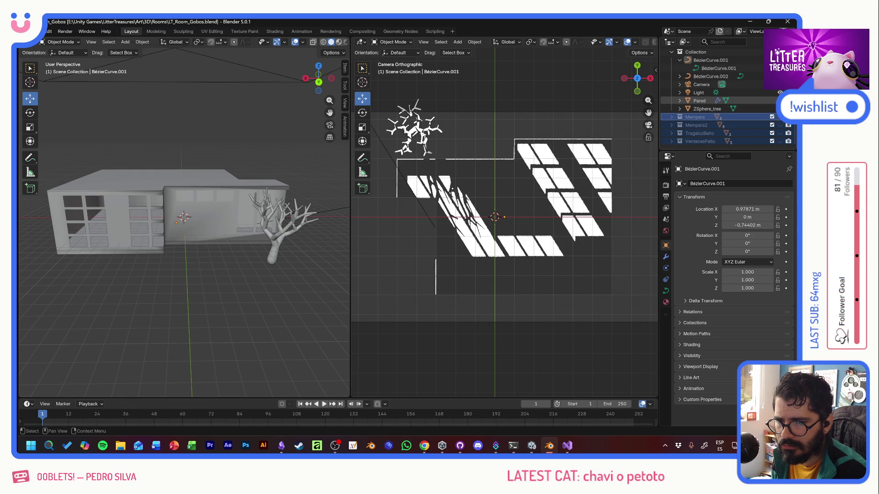
left_click(772, 101)
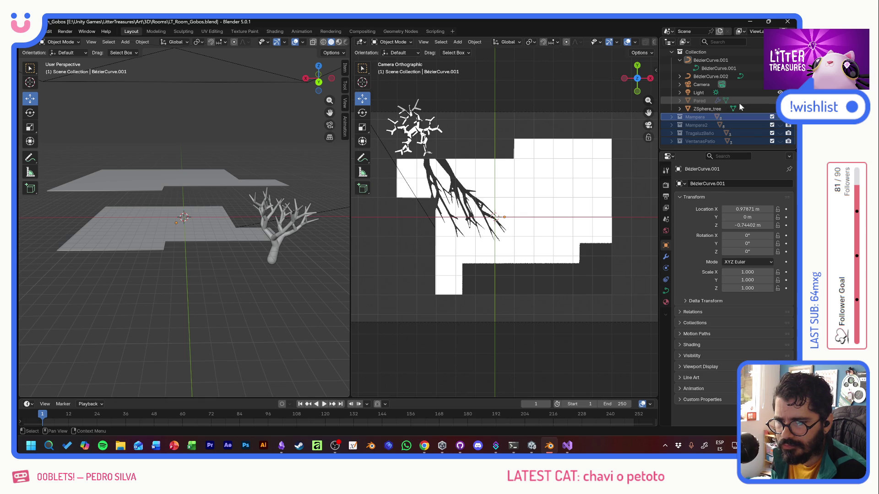
left_click(704, 61)
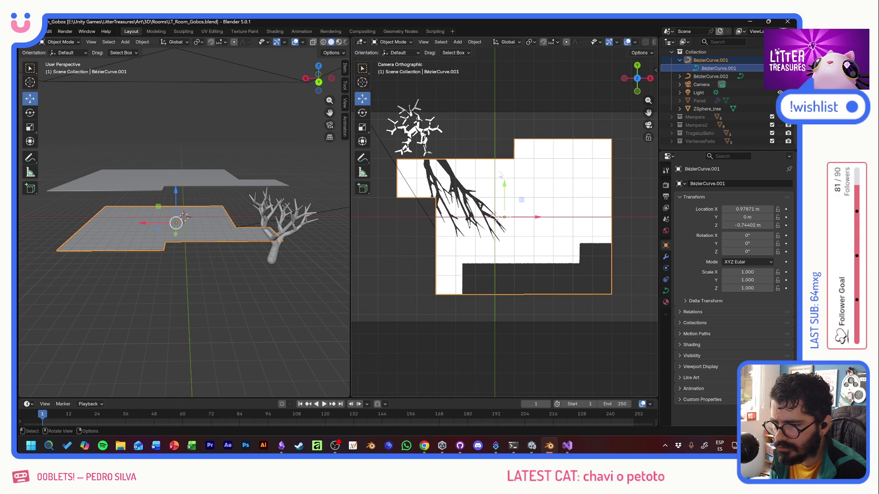
Step: Alt-Tab through Chrome and Unity to view the BAS_LivingRoom layout, ending back in Blender
key("alt+Tab")
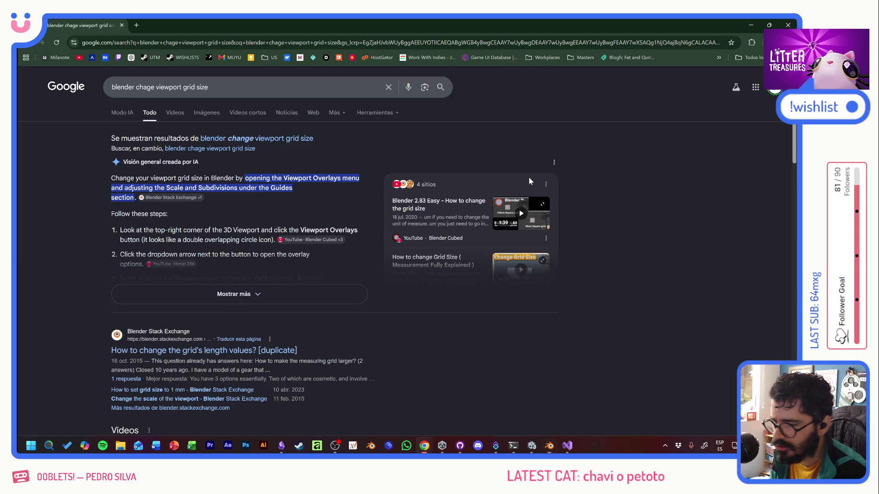
key("alt+Tab")
key("alt+Tab")
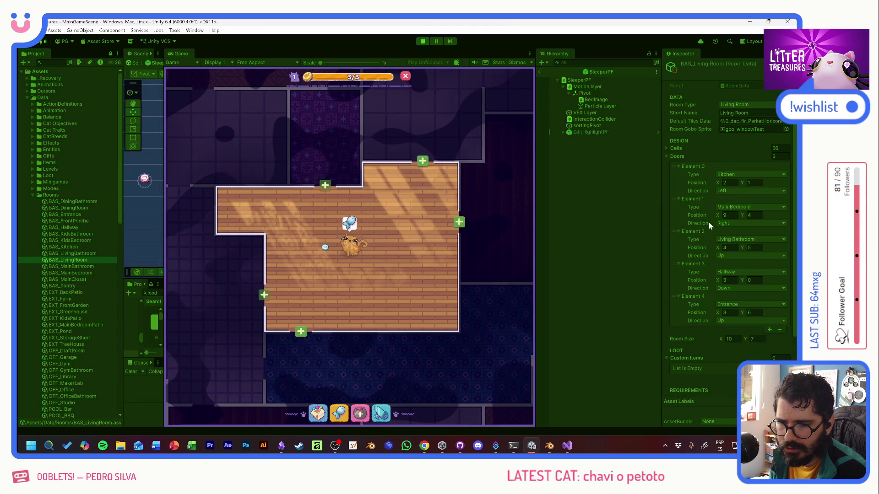
key("alt+Tab")
key("alt+Tab")
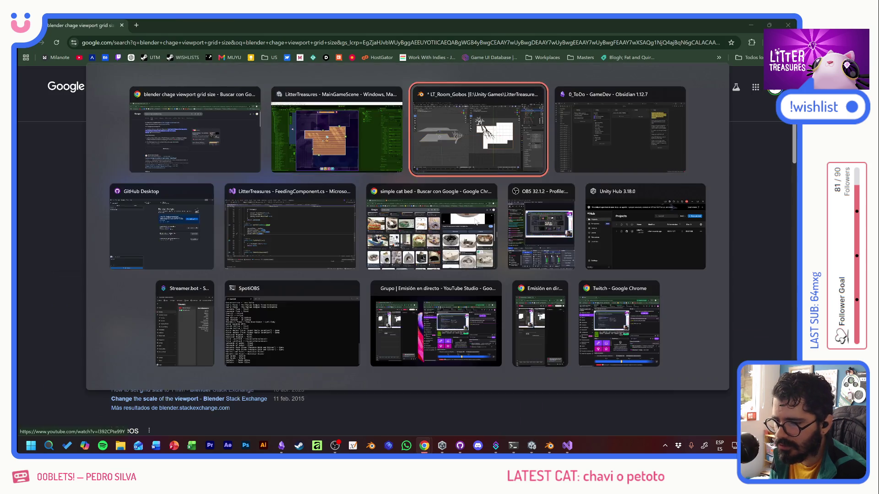
key("alt+Tab")
key("alt+Tab")
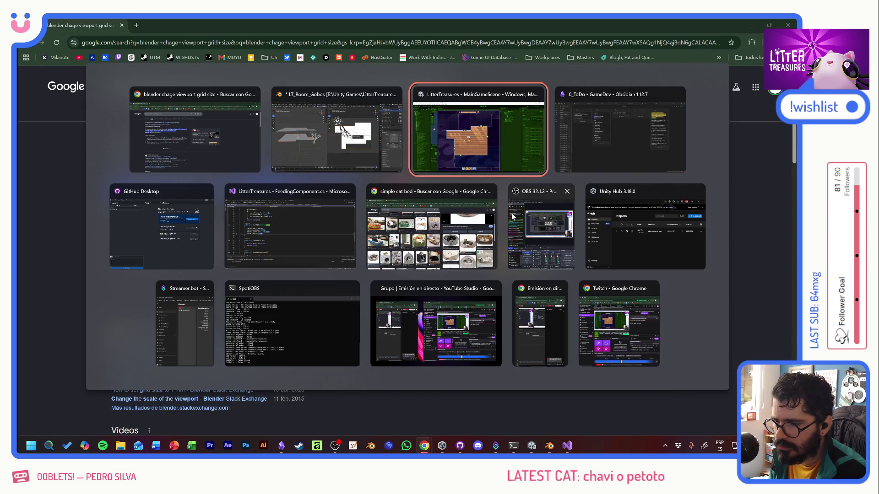
key("alt+Tab")
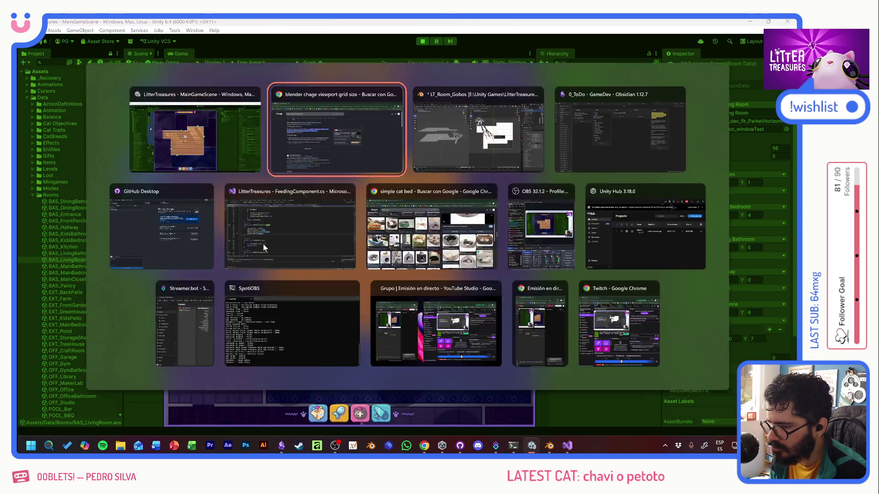
key("alt+Tab")
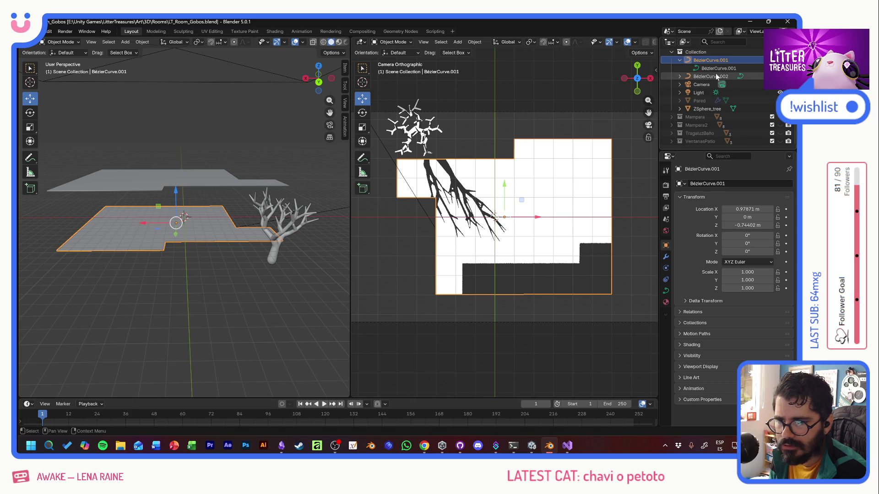
Step: Enter point editing on the floor curve, box-select right-edge points and undo an accidental corner move
left_click(77, 52)
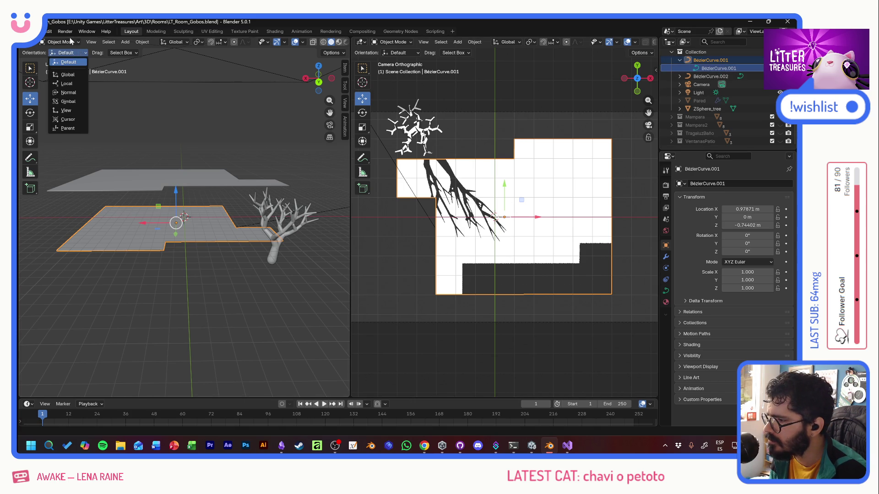
left_click(63, 41)
left_click(63, 42)
left_click(65, 58)
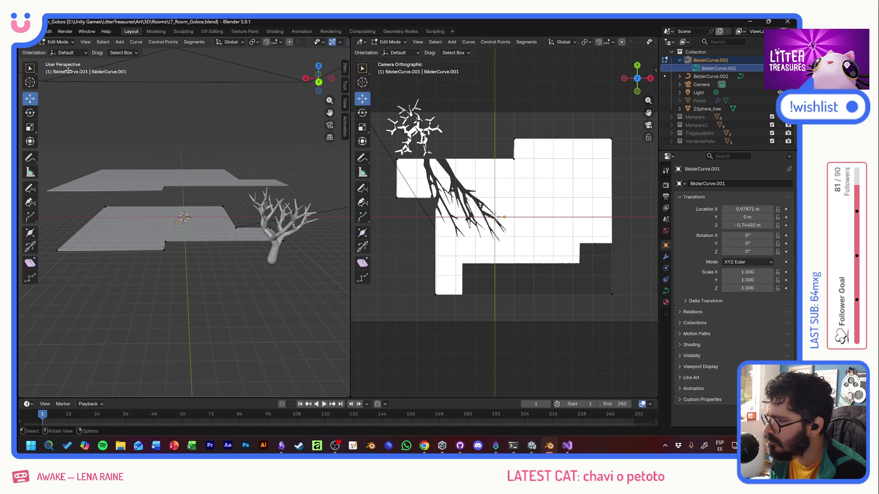
left_click(30, 84)
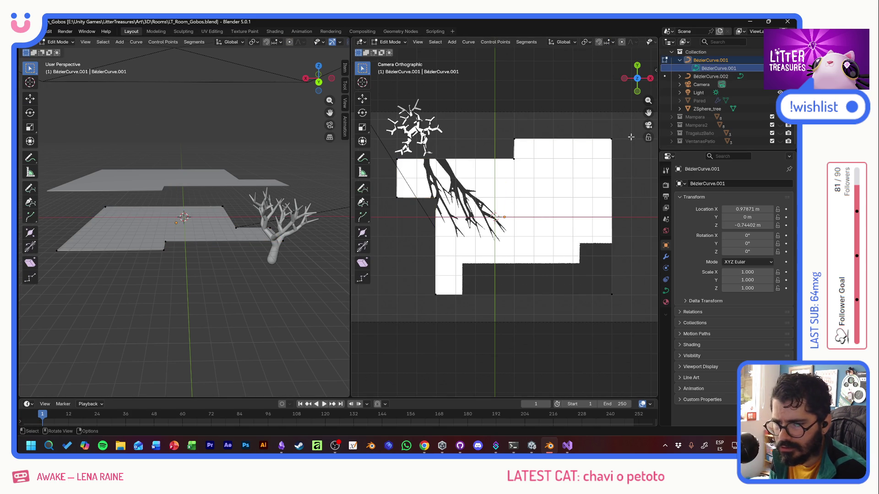
left_click_drag(627, 138, 611, 259)
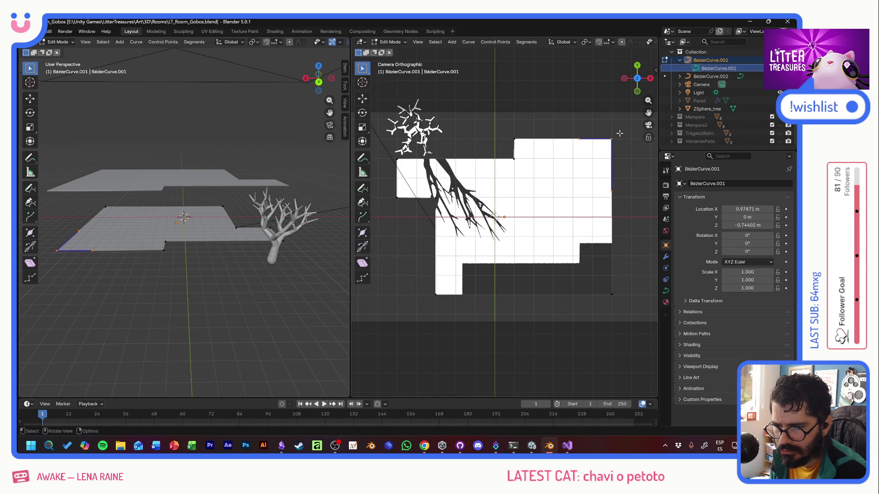
left_click_drag(620, 133, 601, 309)
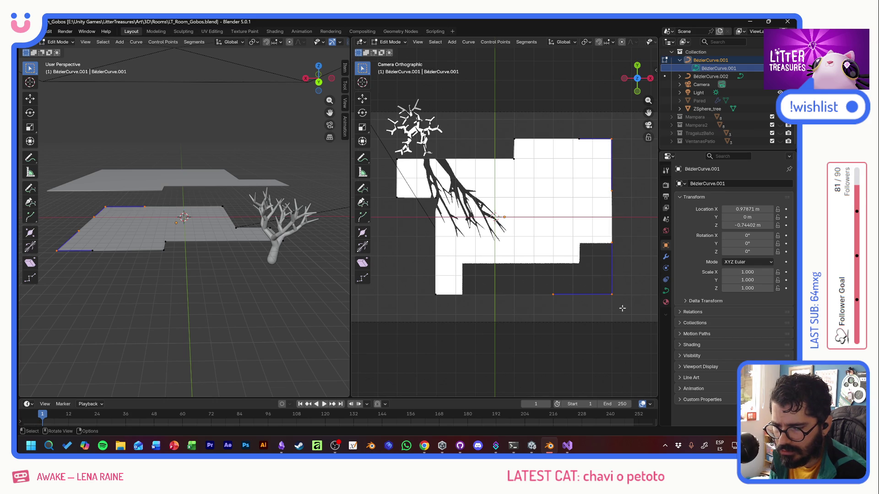
left_click(612, 295)
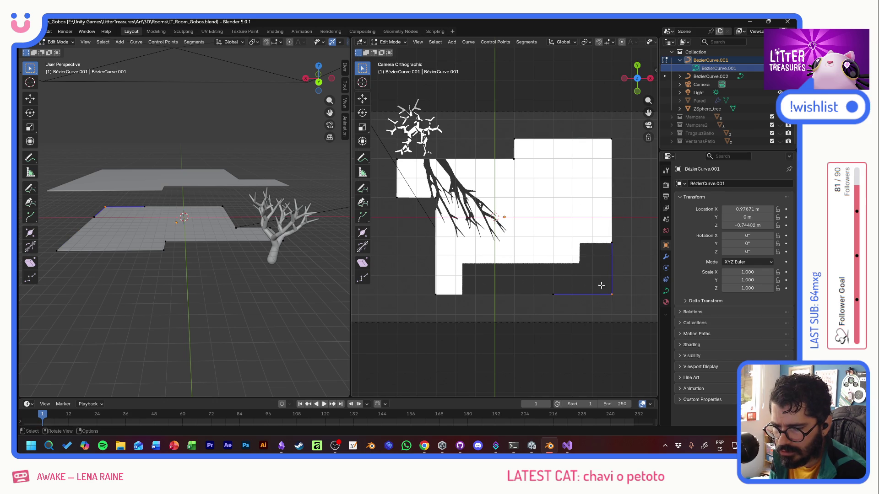
left_click(30, 98)
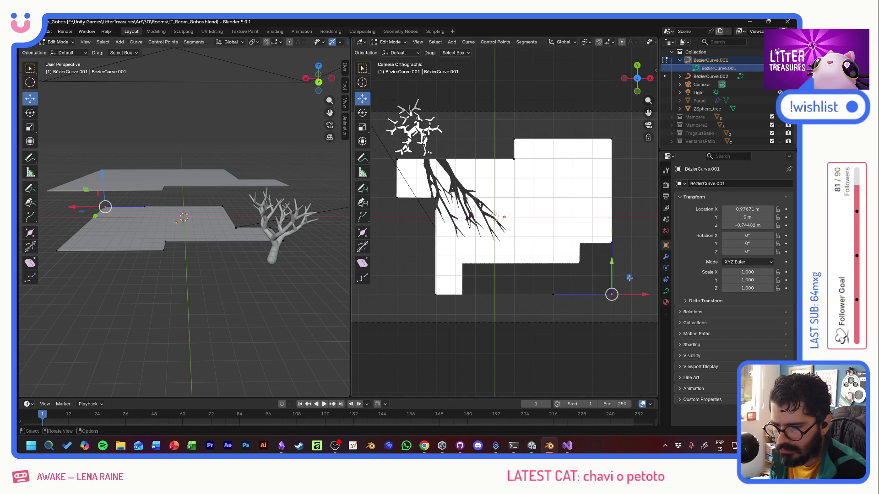
left_click_drag(629, 279, 549, 260)
key("ctrl+z")
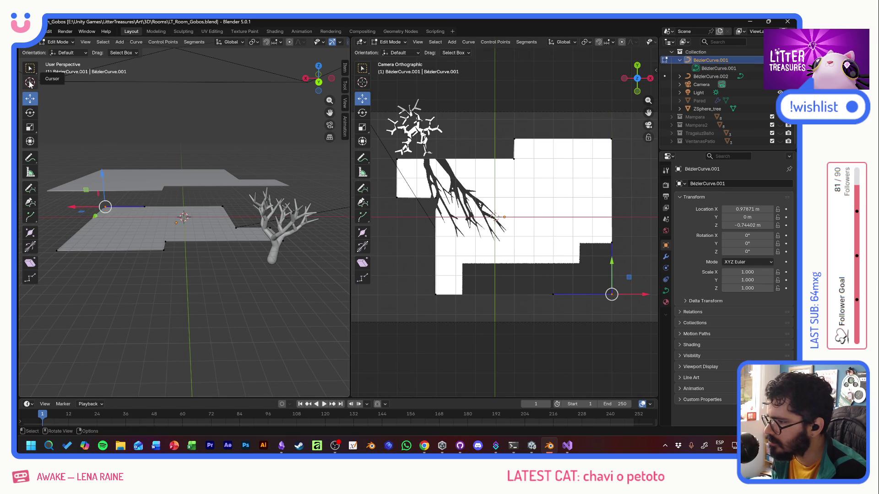
Step: Box-select the floor shape's right-edge points and shift them left along X
left_click(30, 67)
left_click_drag(630, 132, 596, 246)
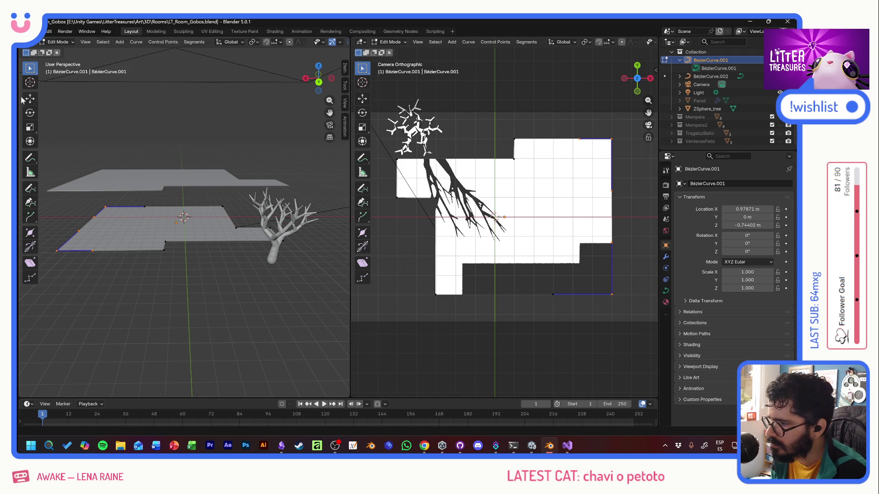
key("shift+space")
key("g")
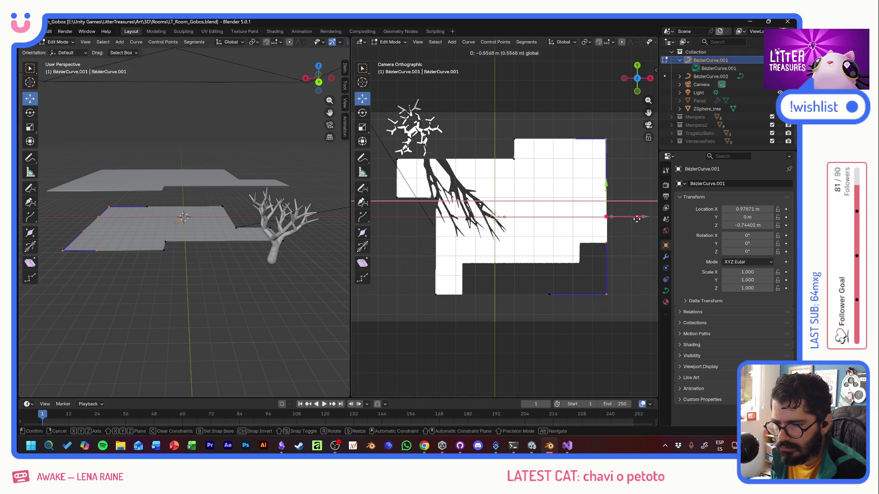
left_click_drag(644, 218, 621, 221)
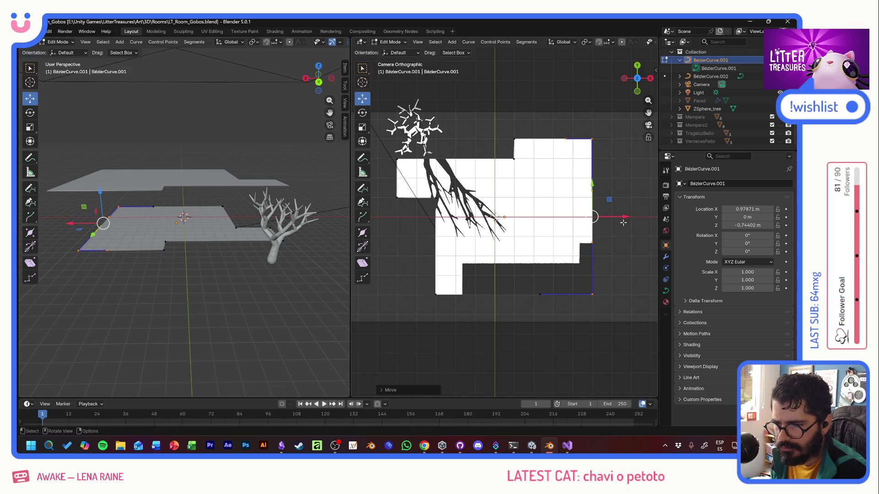
key("alt+Tab")
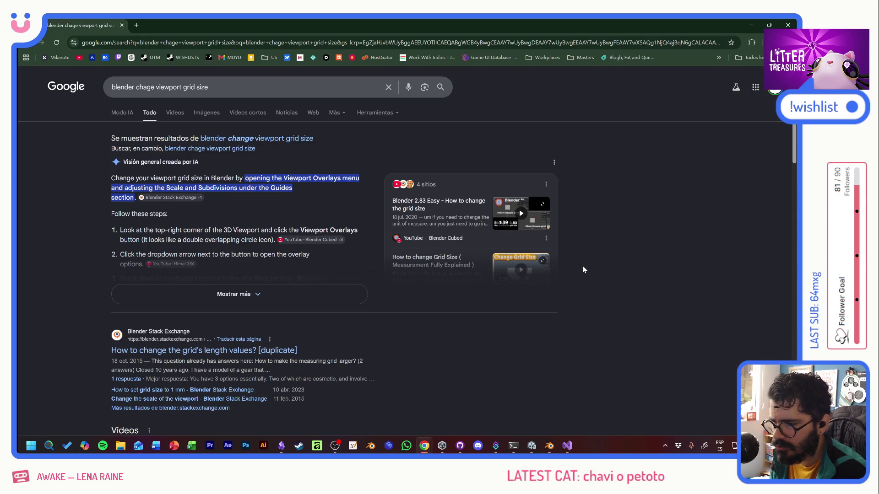
Step: Alt-Tab between the Unity game view and Blender to compare the room outline with the floor curve
key("alt+Tab")
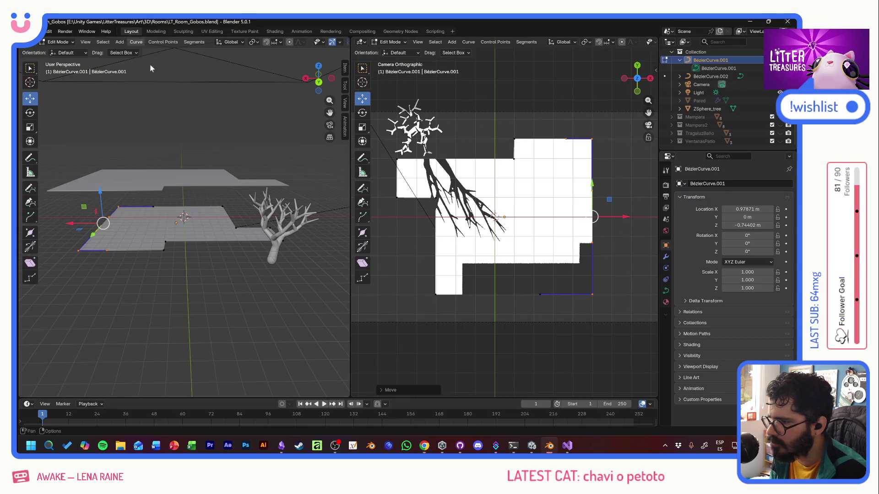
key("alt+Tab")
key("alt+Tab")
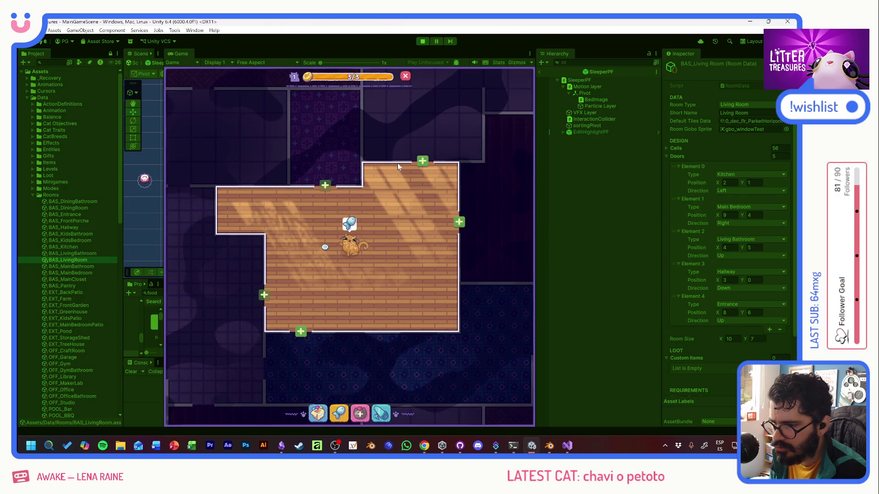
key("alt+Tab")
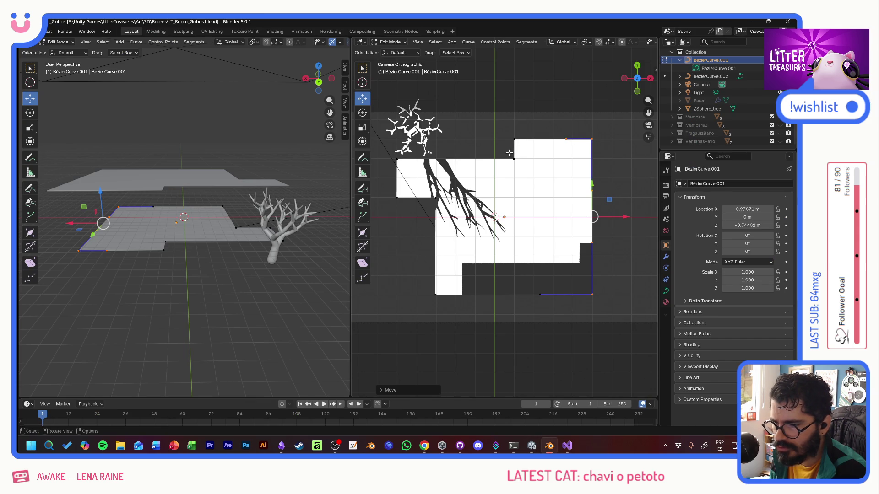
key("alt+Tab")
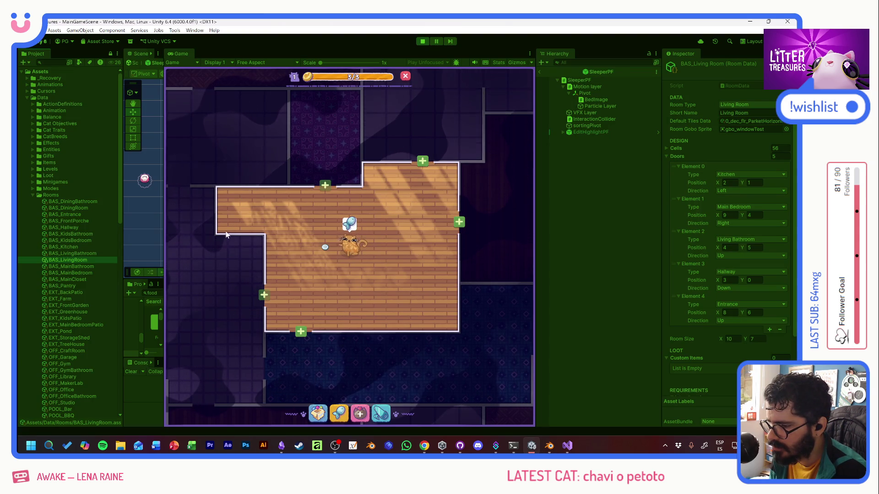
key("alt+Tab")
key("alt+Tab")
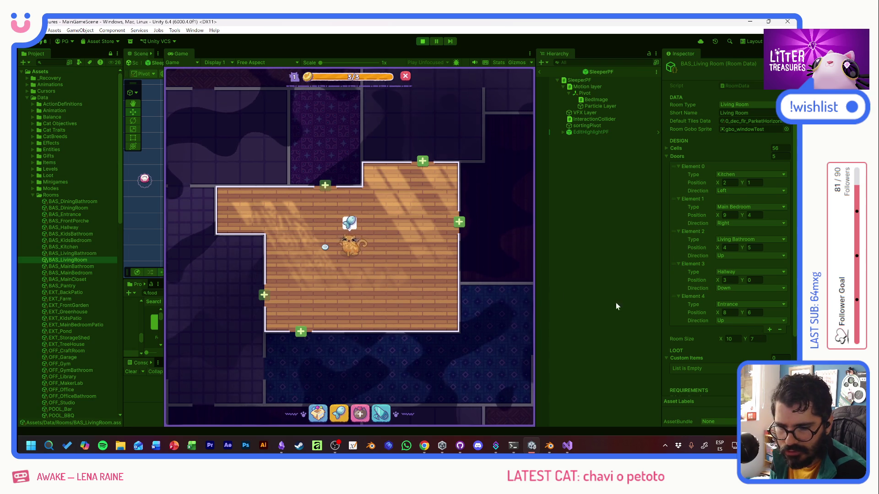
key("alt+Tab")
key("alt+Tab")
key("alt+Tab")
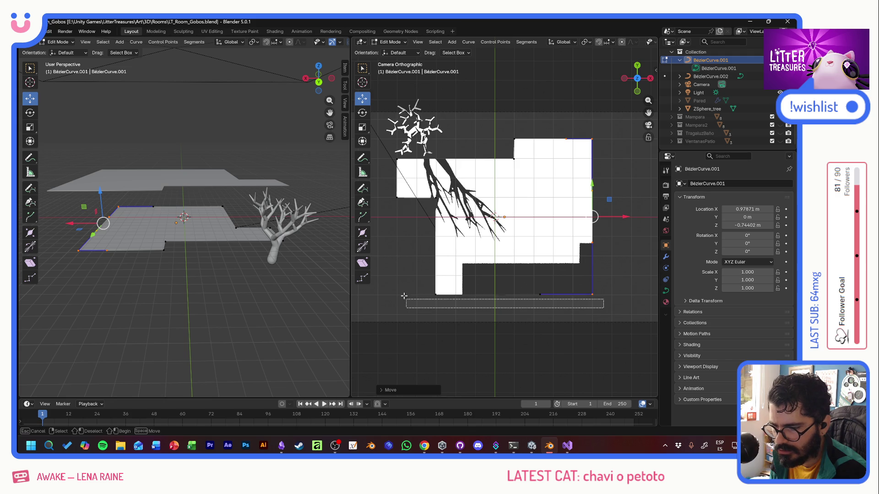
Step: Raise the floor's bottom-edge points about 1.9 m, then expand Pared to list its Boolean modifiers
left_click_drag(604, 307, 403, 287)
left_click_drag(514, 264, 513, 250)
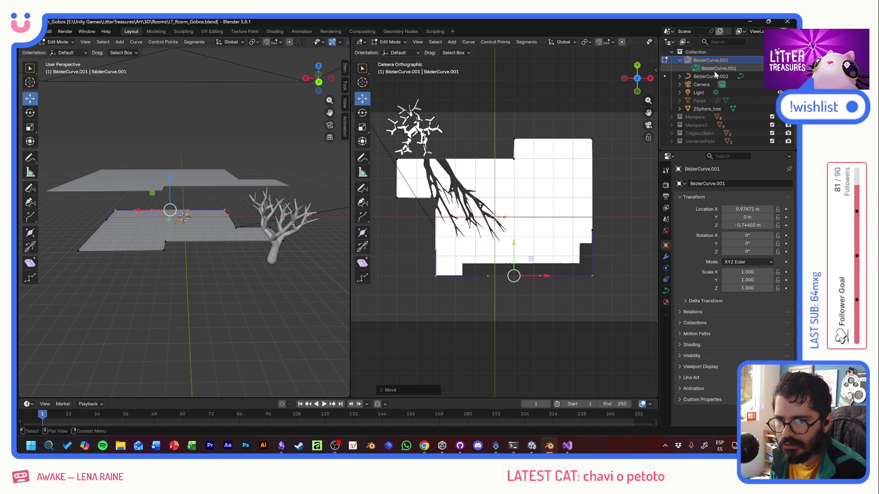
left_click(695, 118)
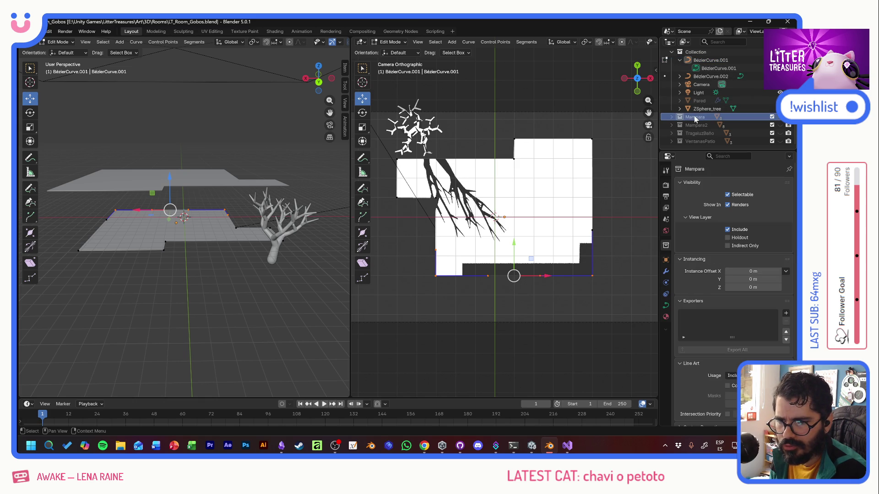
left_click(679, 101)
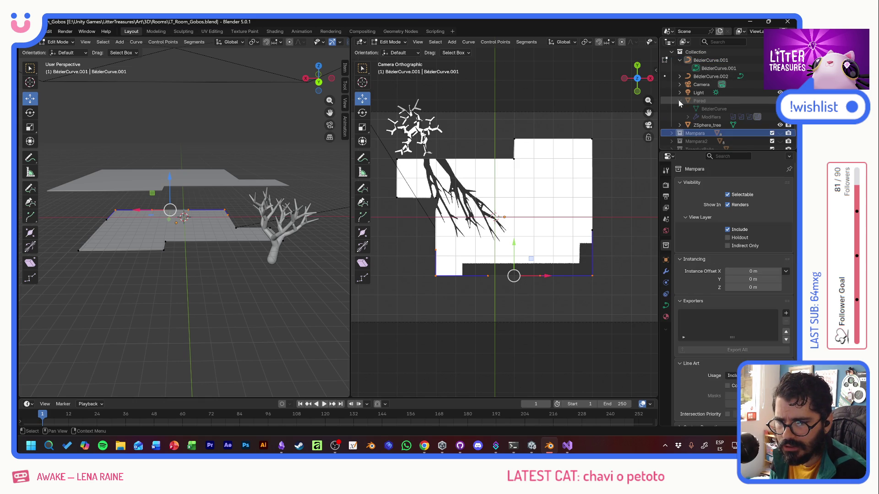
left_click(689, 118)
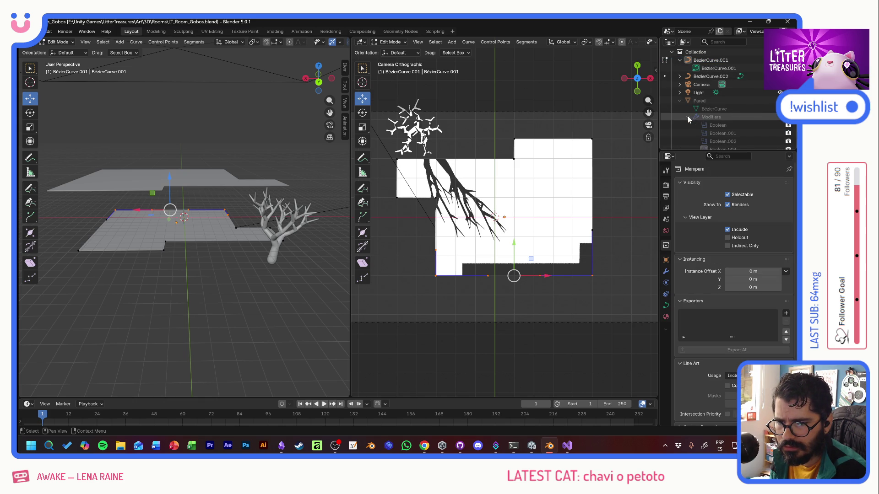
scroll(689, 118, "down", 1)
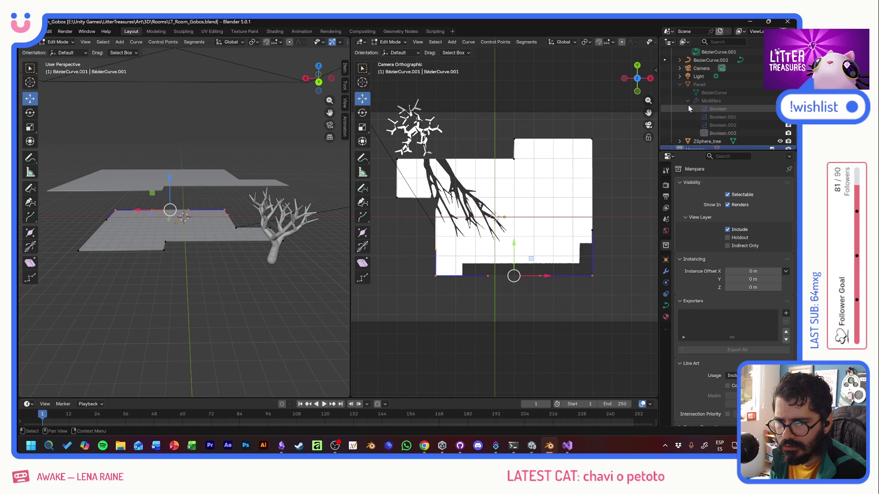
Step: Unhide the Mampara window cubes and Pared walls in the Outliner and collapse Pared's contents
left_click(687, 104)
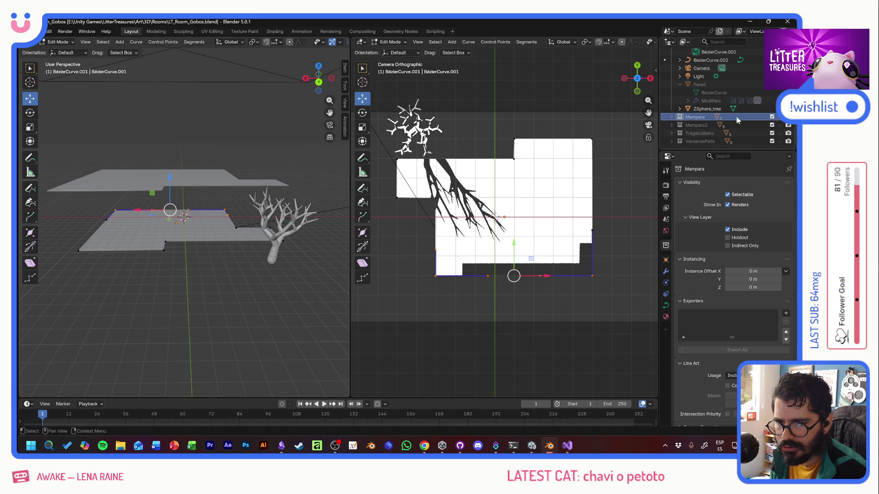
left_click(772, 118)
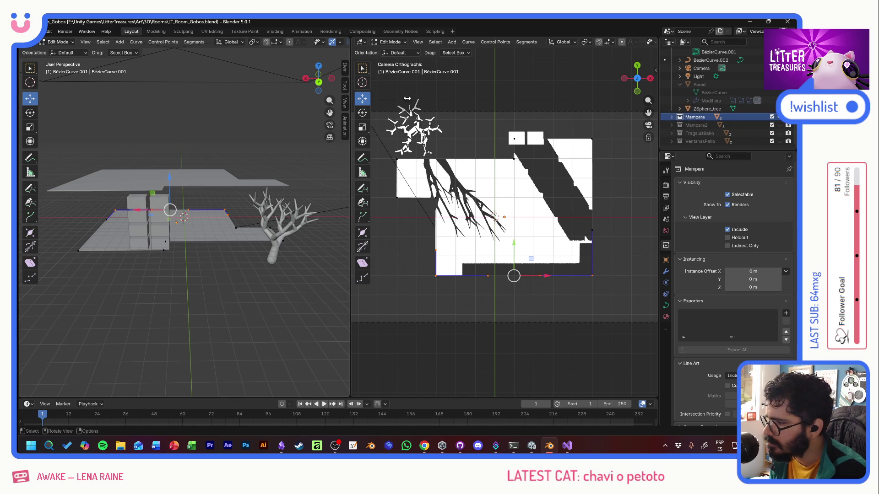
scroll(748, 112, "up", 3)
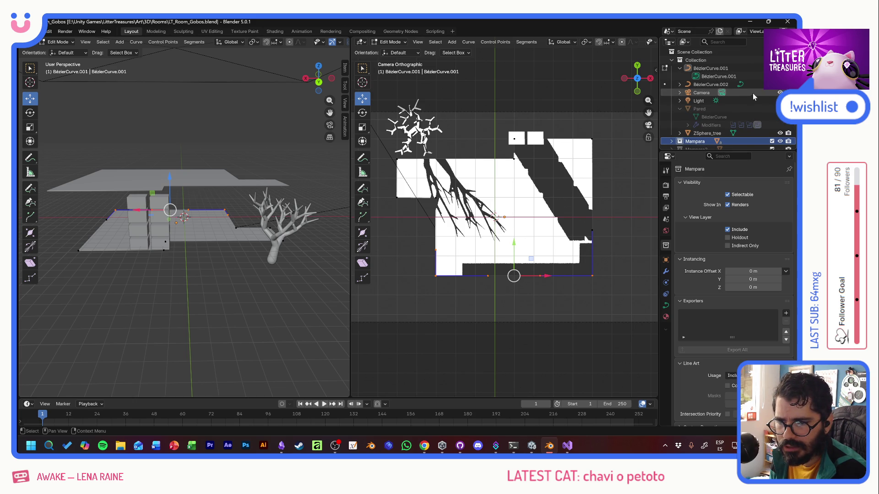
left_click(772, 109)
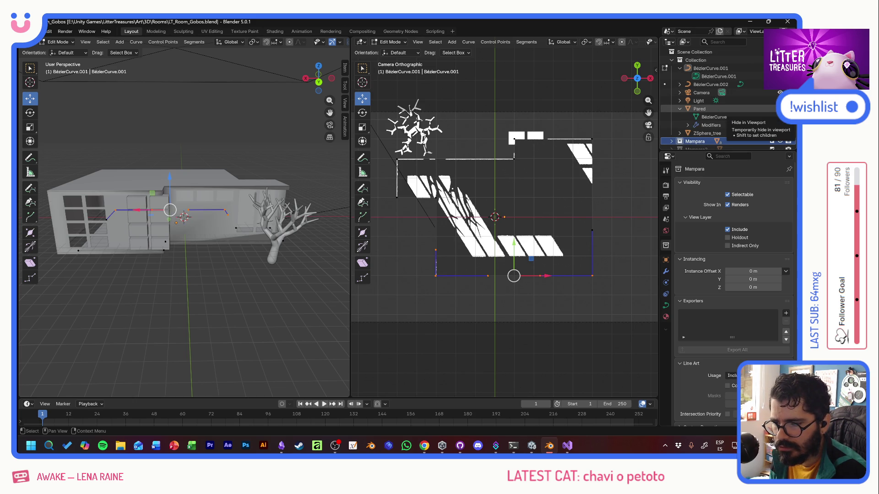
left_click(772, 109)
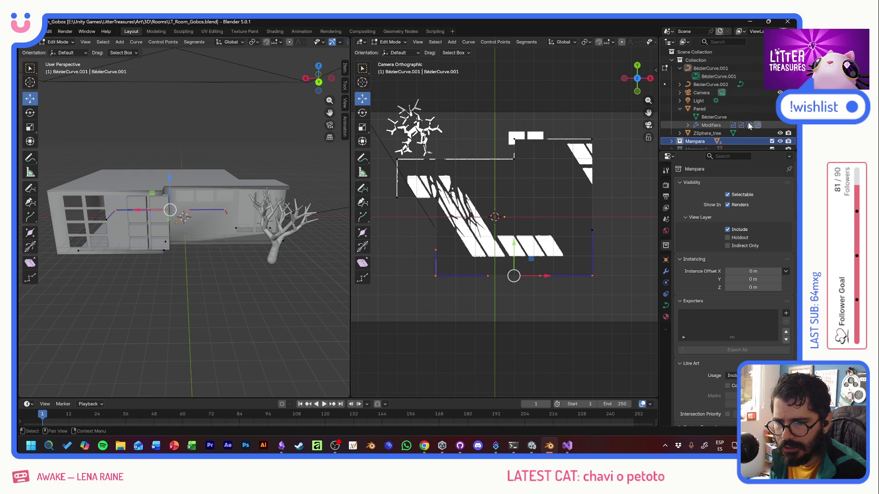
left_click(679, 110)
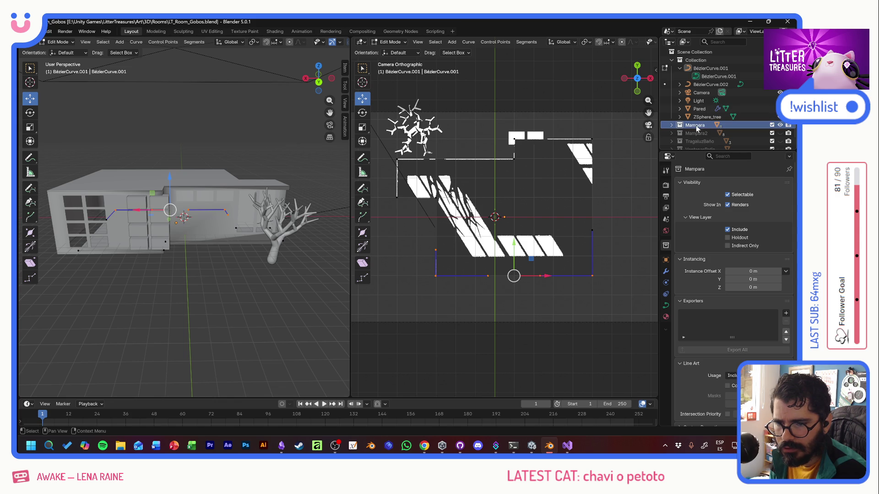
left_click(58, 41)
Step: Return to Object Mode, select Mampara and glance at the Unity room for reference
left_click(137, 202)
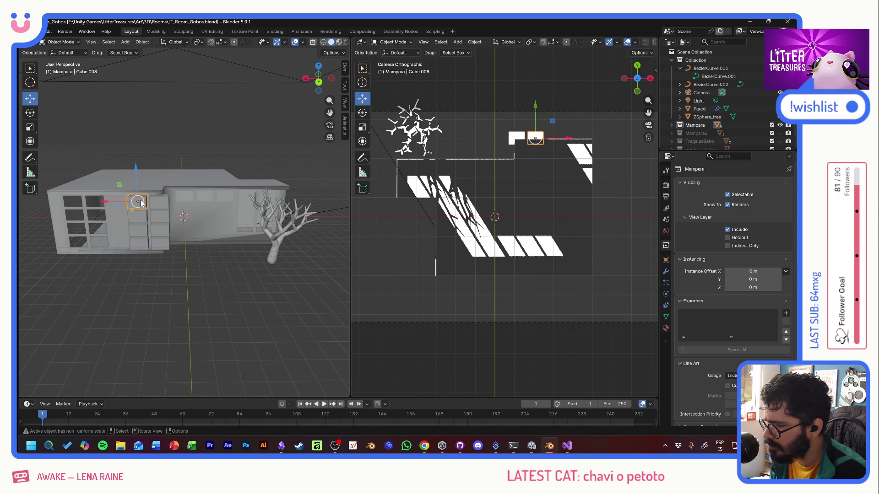
left_click(694, 125)
left_click(560, 153)
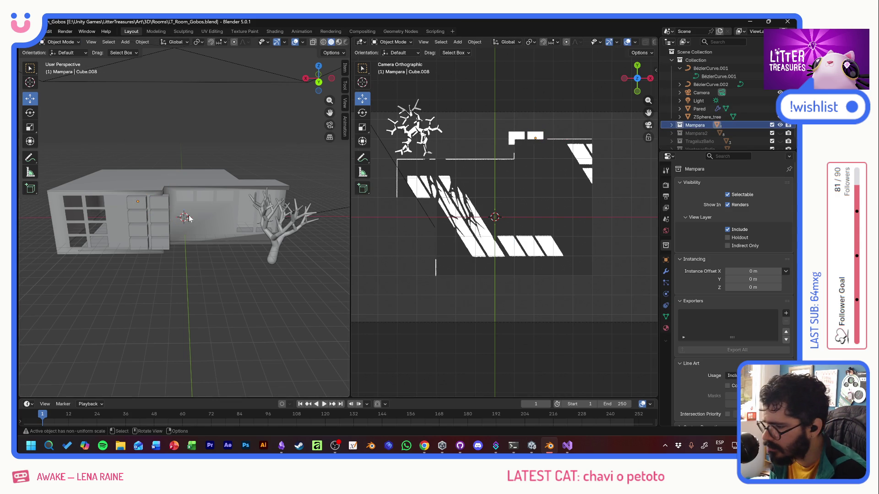
key("alt+Tab")
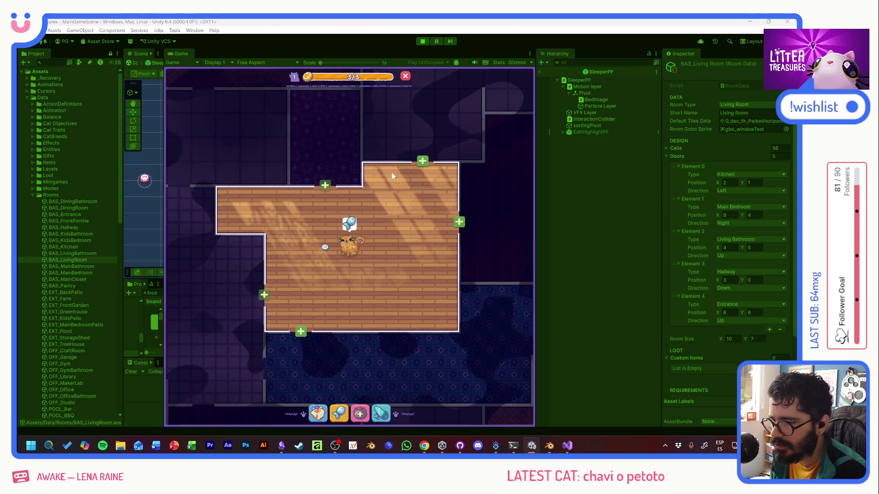
key("alt+Tab")
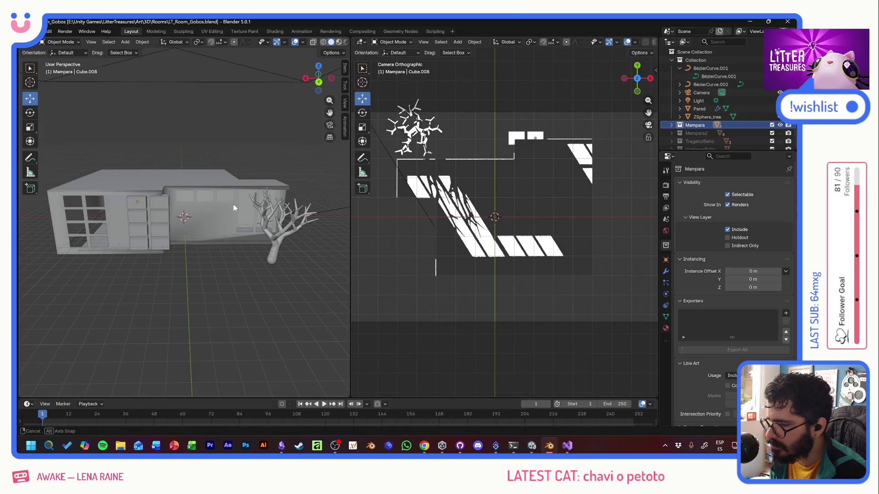
mouse_move(233, 204)
middle_mouse_down()
mouse_move(168, 243)
mouse_move(53, 273)
middle_mouse_up()
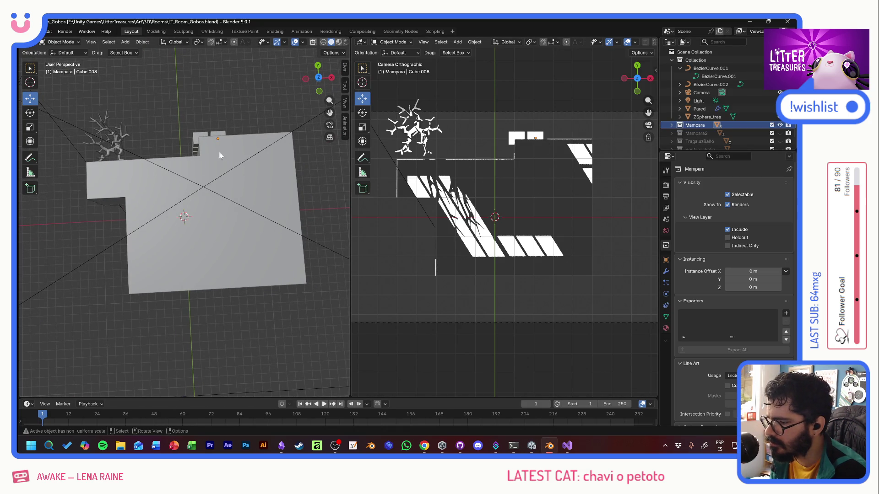
Step: Select Cube.001–Cube.008 and move them about 0.79 m along X, checking against Unity
left_click(674, 126)
left_click(705, 133)
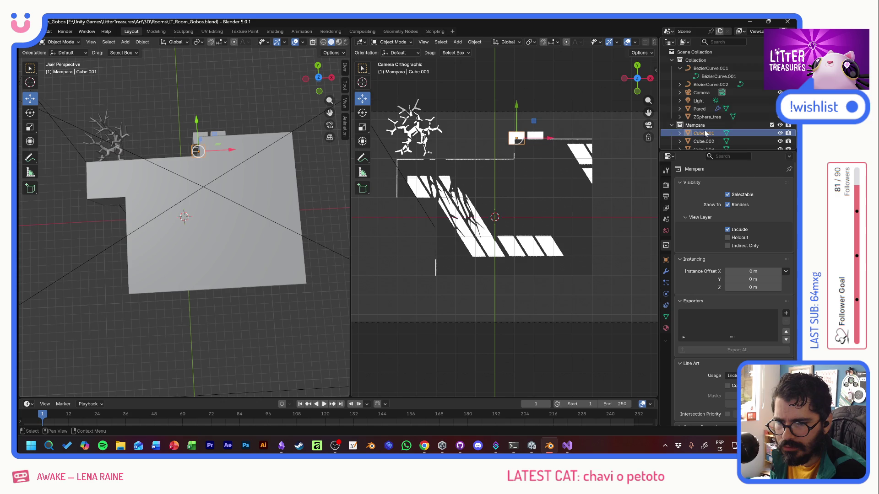
scroll(705, 130, "down", 4)
left_click(705, 125, "shift")
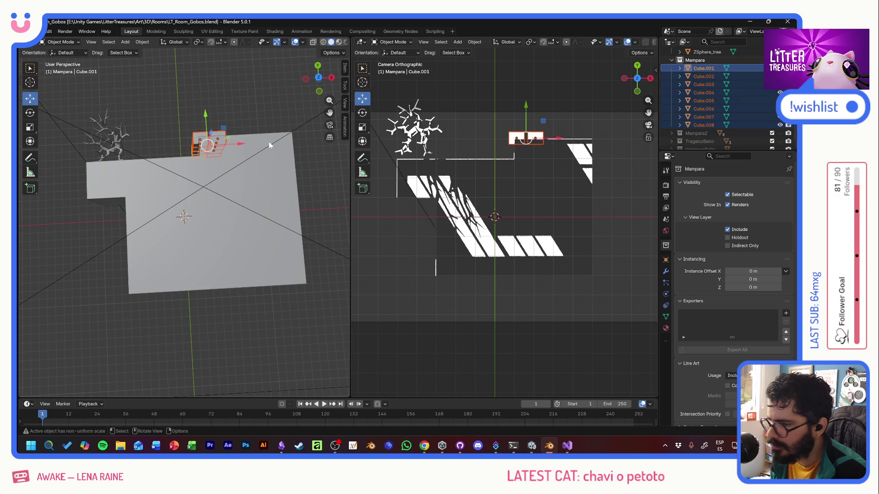
key("g")
key("x")
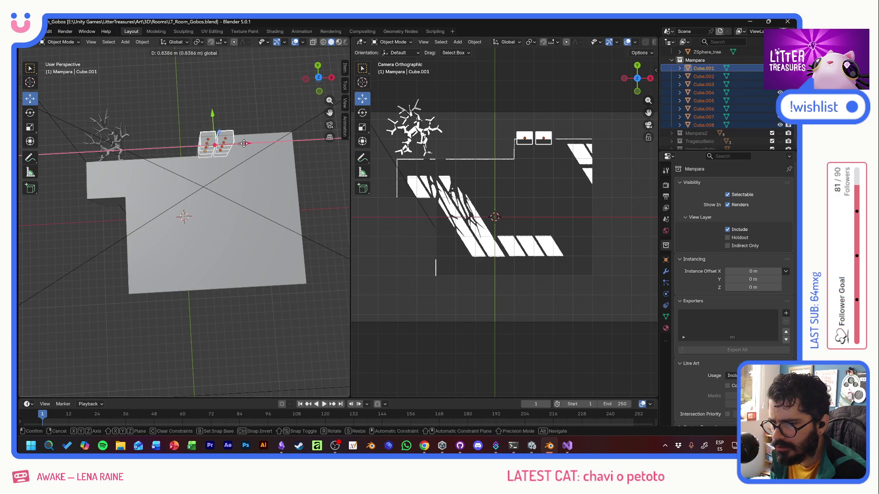
left_click(244, 143)
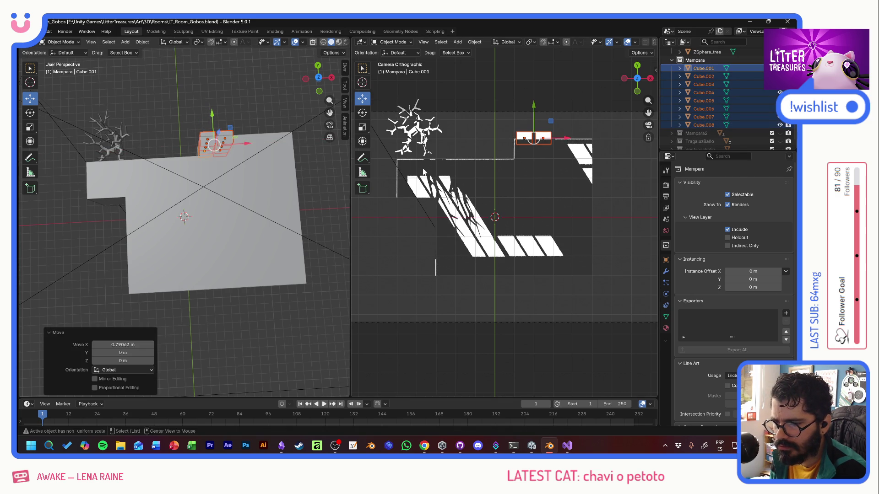
key("alt+Tab")
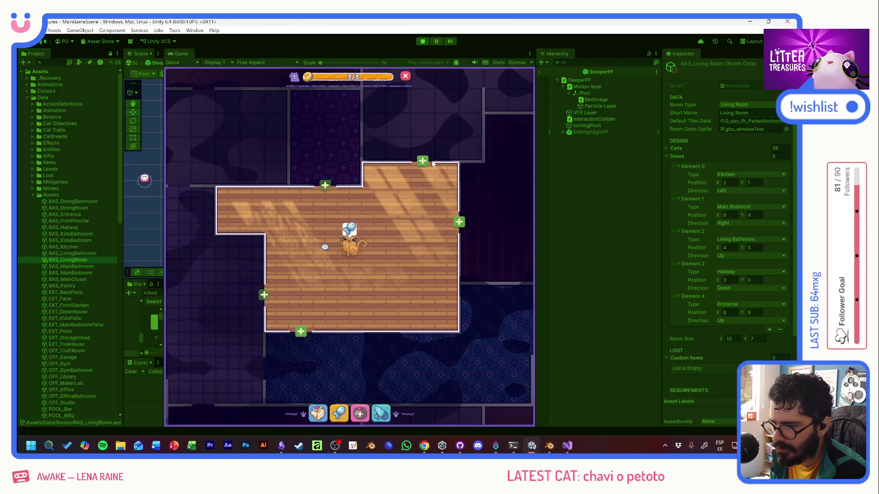
key("alt+Tab")
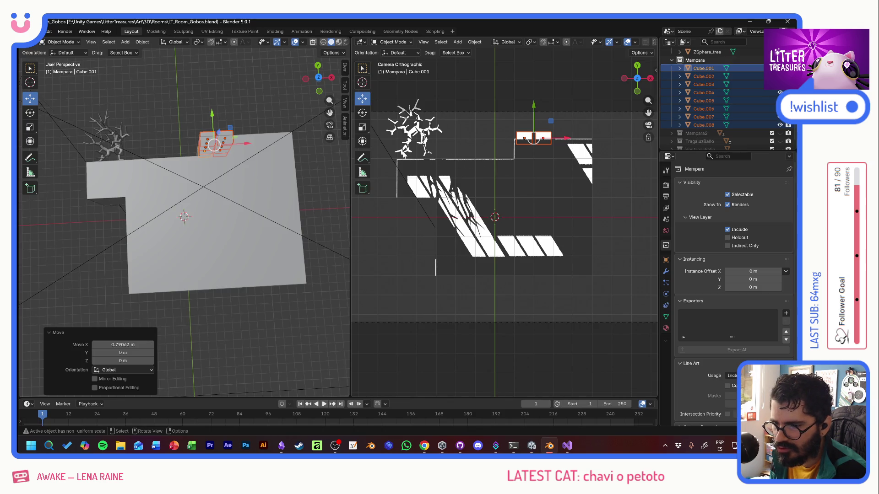
Step: Select the Mampara2 cubes Cube.009–Cube.016 and slide them along X with the gizmo
left_click(700, 135)
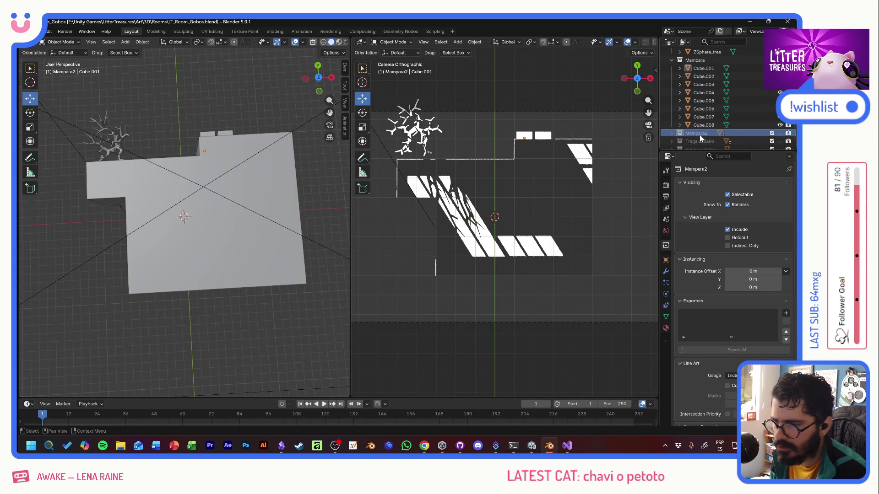
left_click(680, 133)
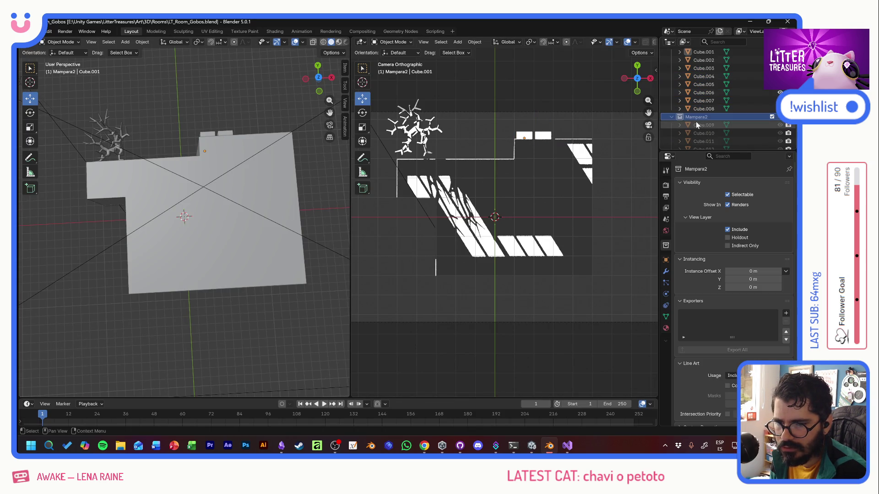
scroll(702, 123, "down", 3)
left_click(703, 123, "shift")
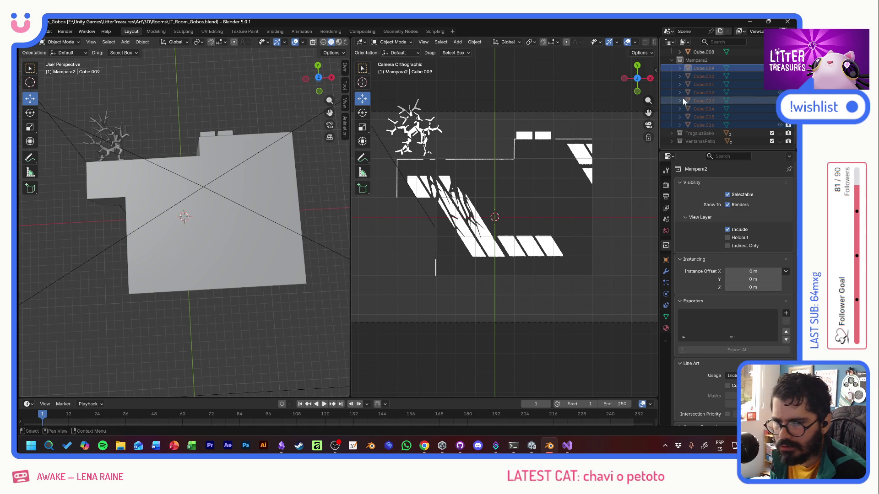
key("ctrl+click")
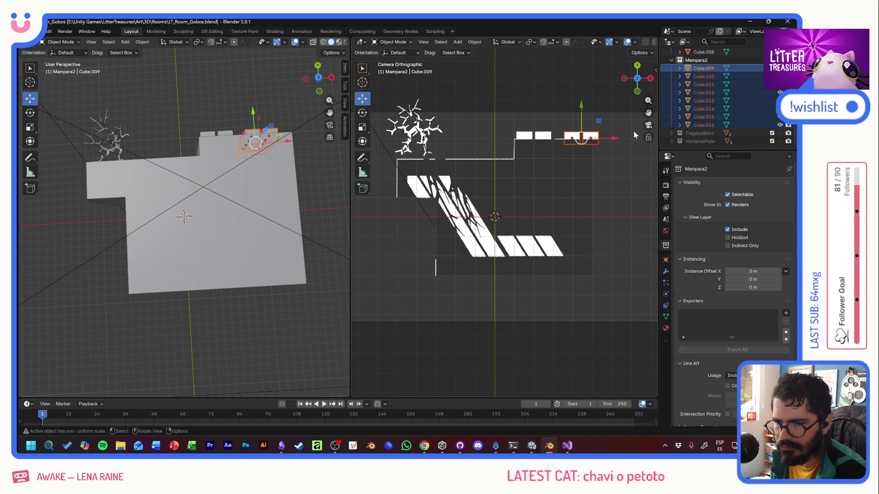
left_click_drag(610, 139, 627, 139)
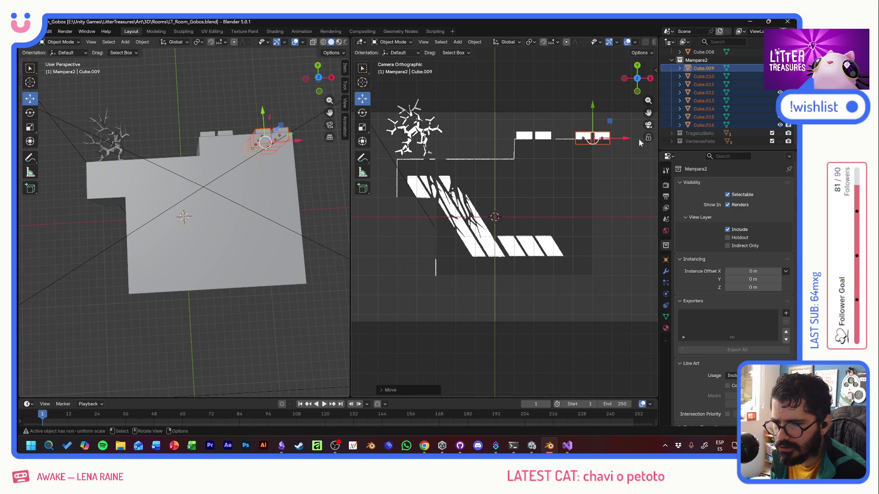
left_click(586, 148)
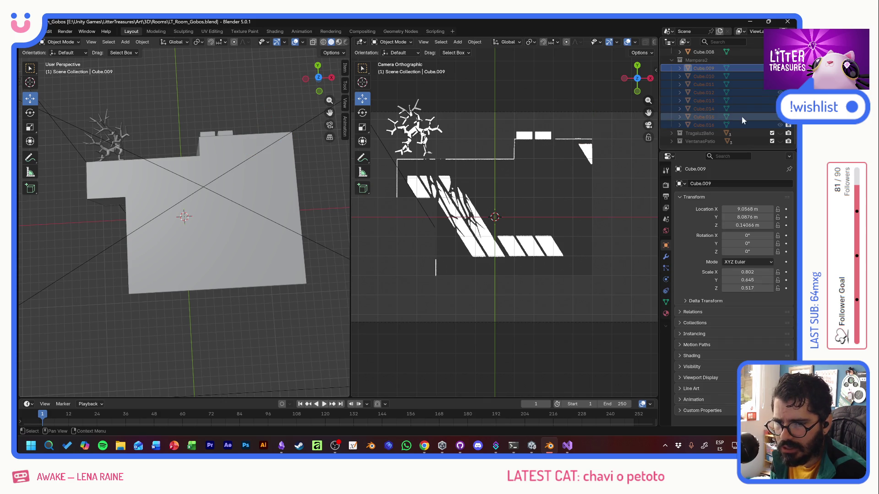
scroll(741, 117, "up", 4)
Step: Toggle the Mampara collection's visibility, compare with Unity, and select TragaluzBaño
left_click(771, 101)
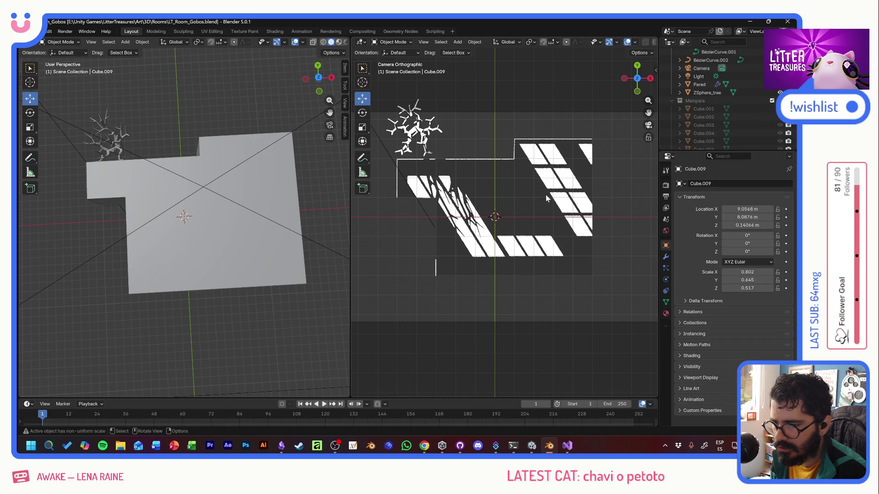
key("alt+Tab")
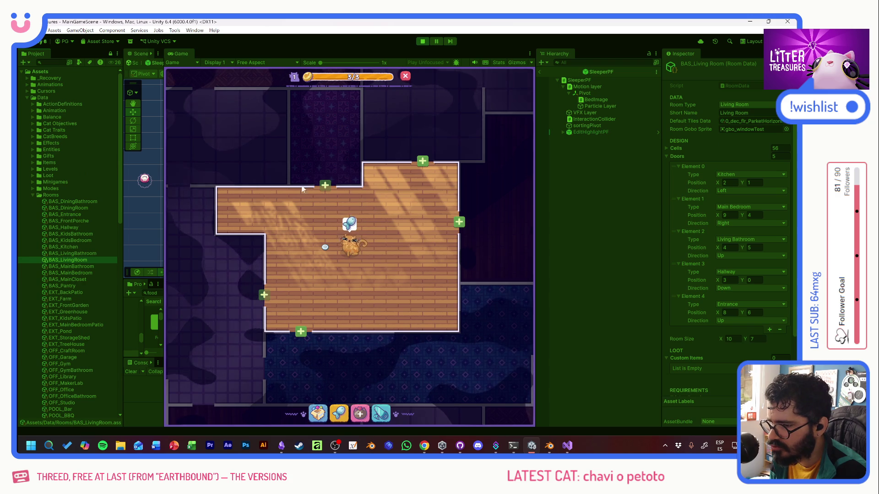
key("alt+Tab")
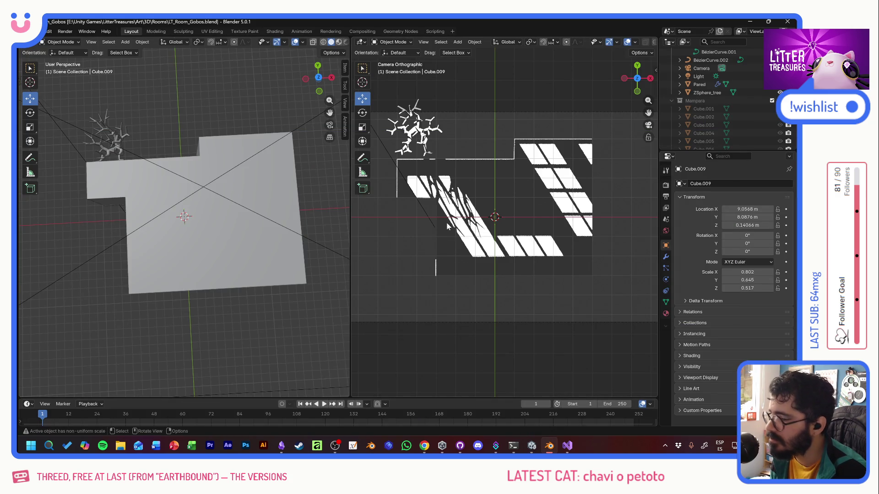
scroll(721, 116, "down", 3)
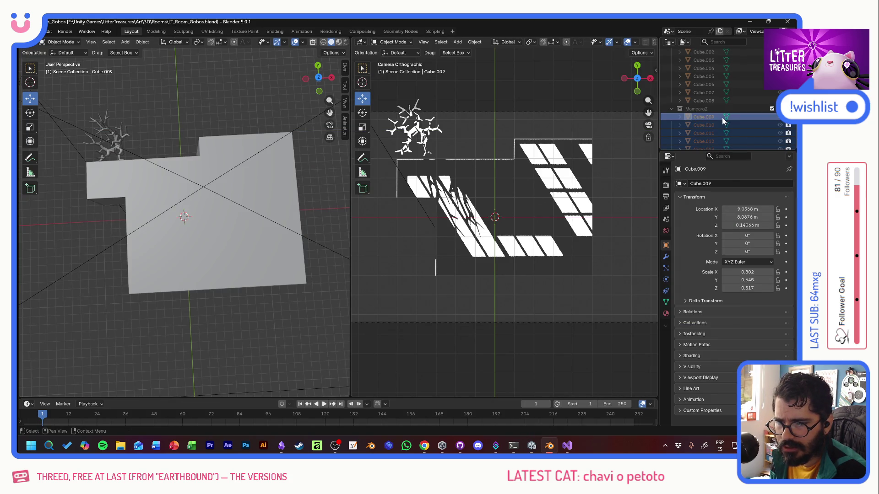
left_click(704, 69, "shift")
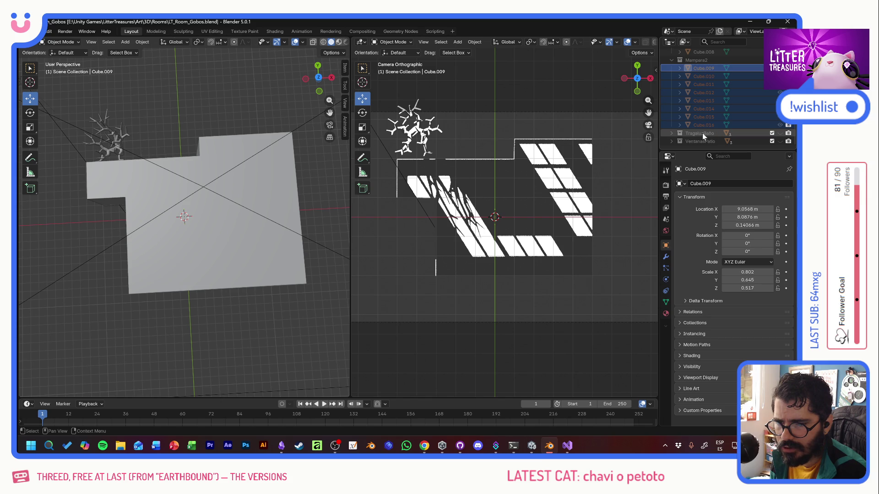
left_click(702, 133)
Step: Show the TragaluzBaño cubes Cube.017–019, move them about 0.93 m along X, then hide them
left_click(779, 134)
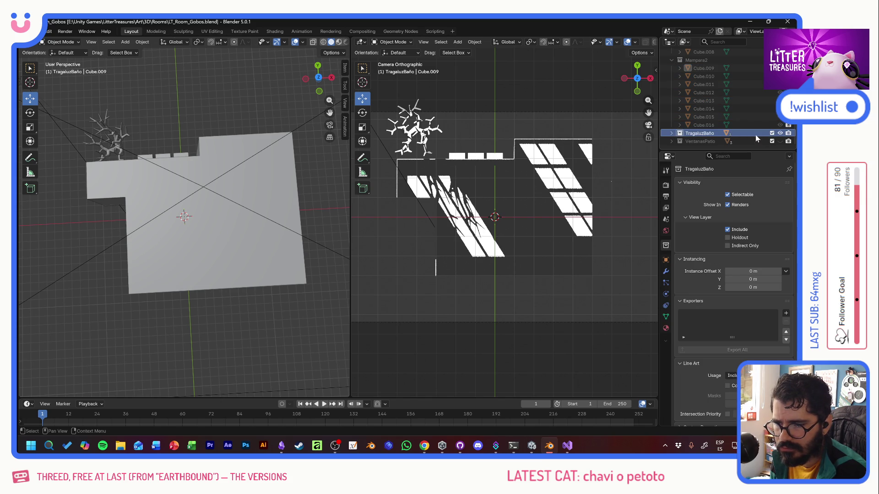
left_click(672, 134)
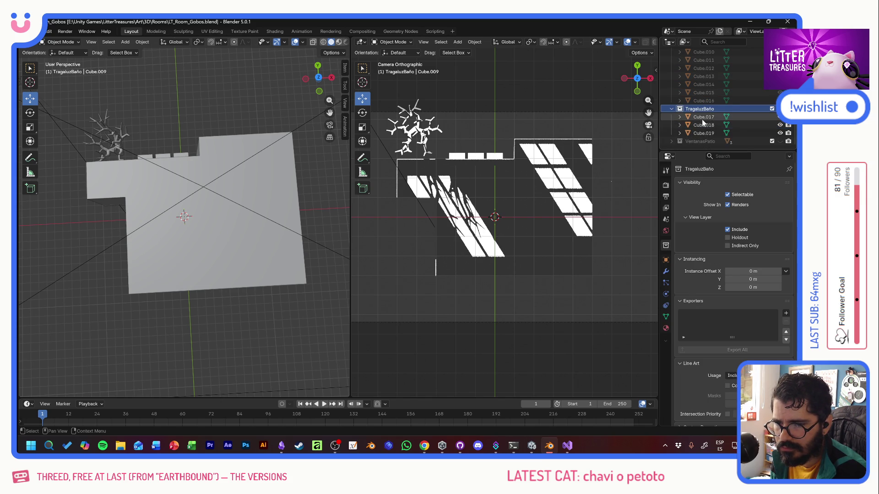
left_click(702, 117)
left_click(703, 133, "shift")
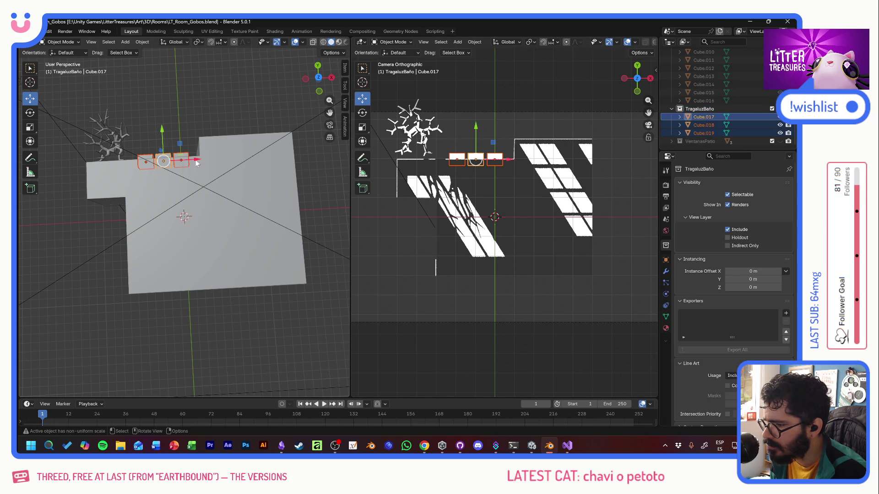
key("g")
key("x")
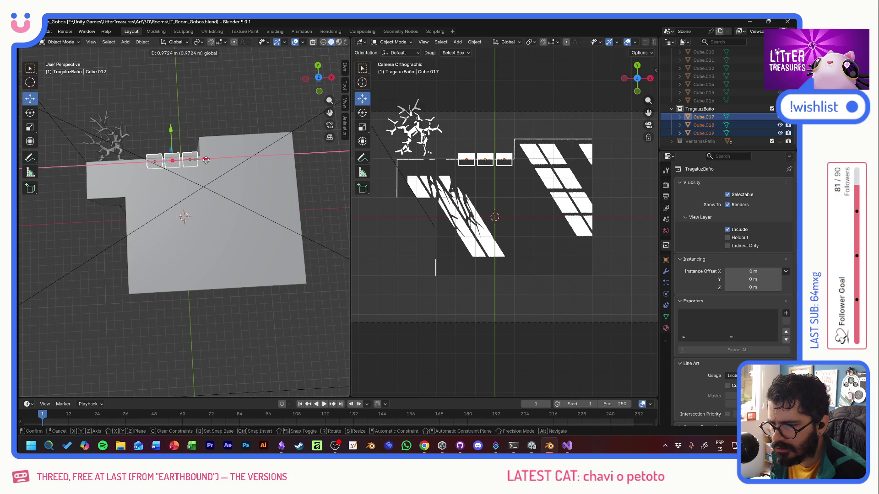
left_click(204, 159)
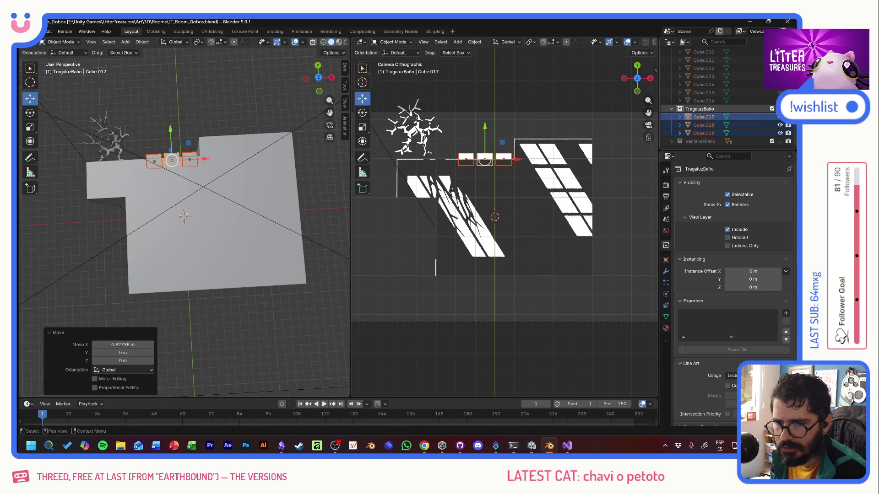
left_click(779, 125)
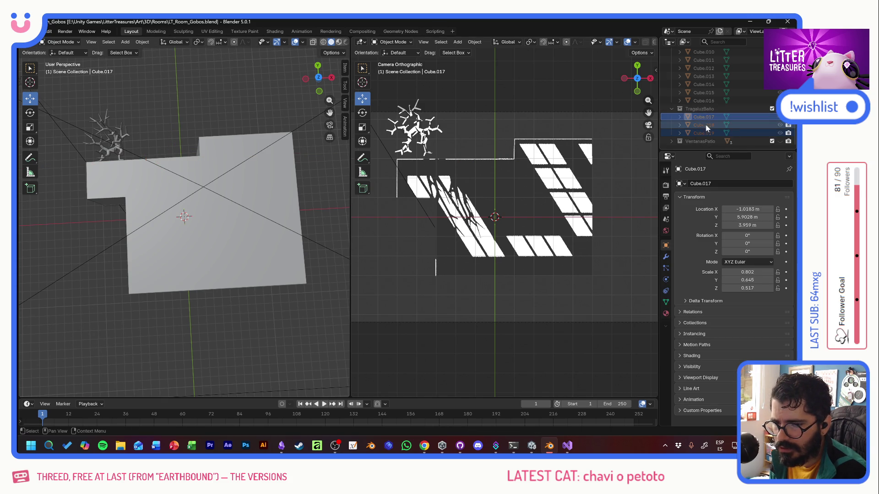
Step: Show and expand the VentanasPatio collection and select Cube.020–Cube.022
left_click(699, 141)
left_click(773, 141)
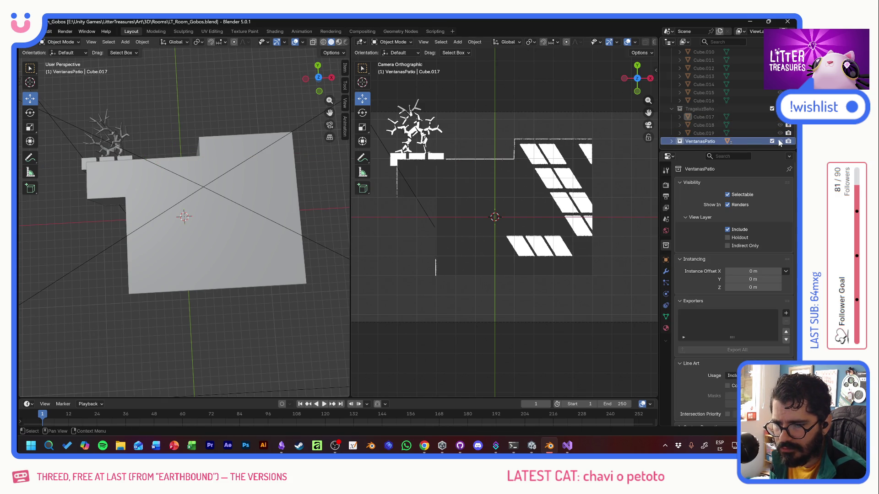
left_click(671, 142)
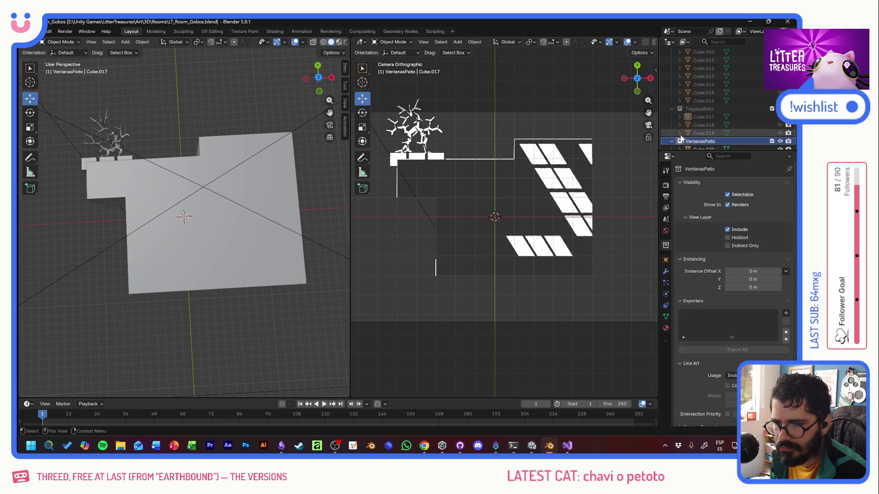
left_click(705, 130)
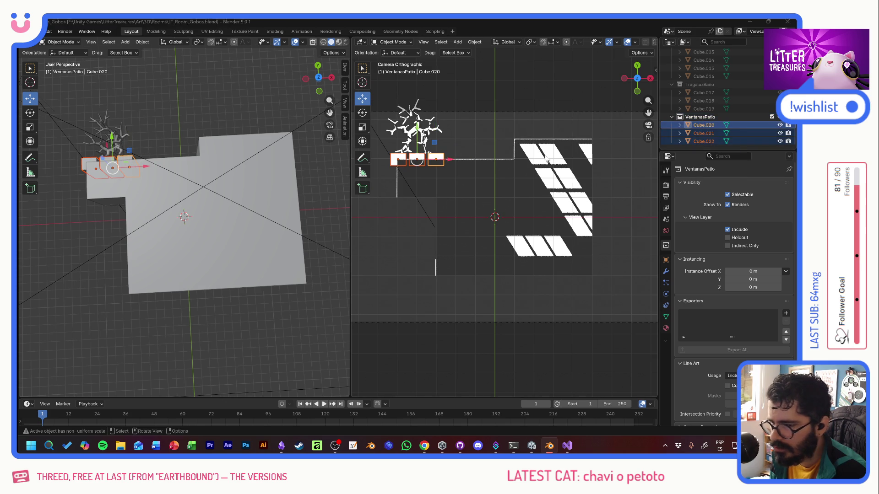
Step: After comparing with the Unity room, move the VentanasPatio cubes about 1 m along X and hide them
key("alt+Tab")
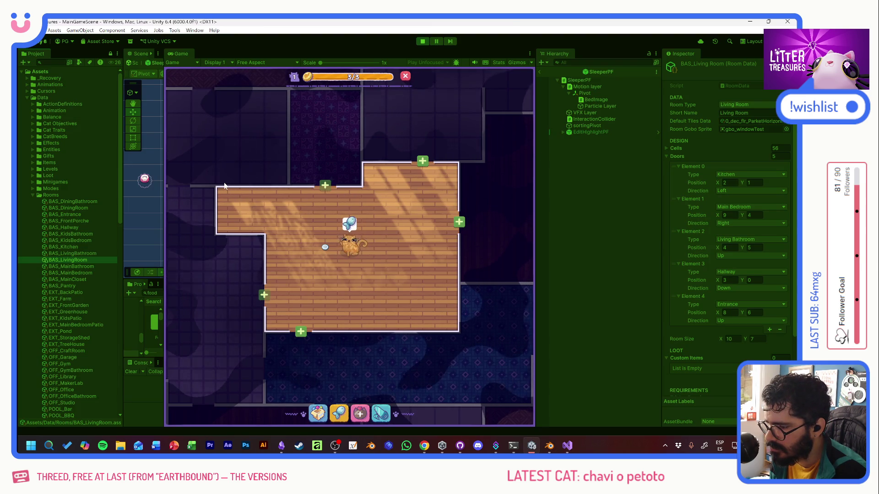
key("alt+Tab")
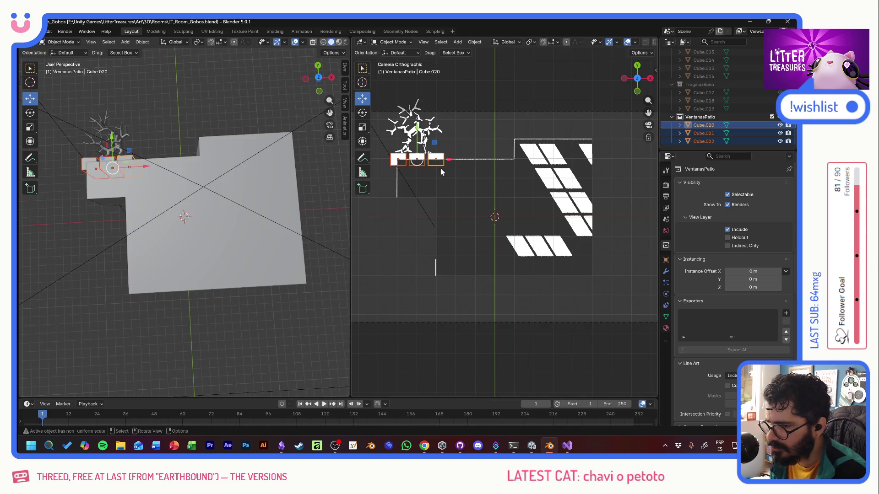
key("g")
key("x")
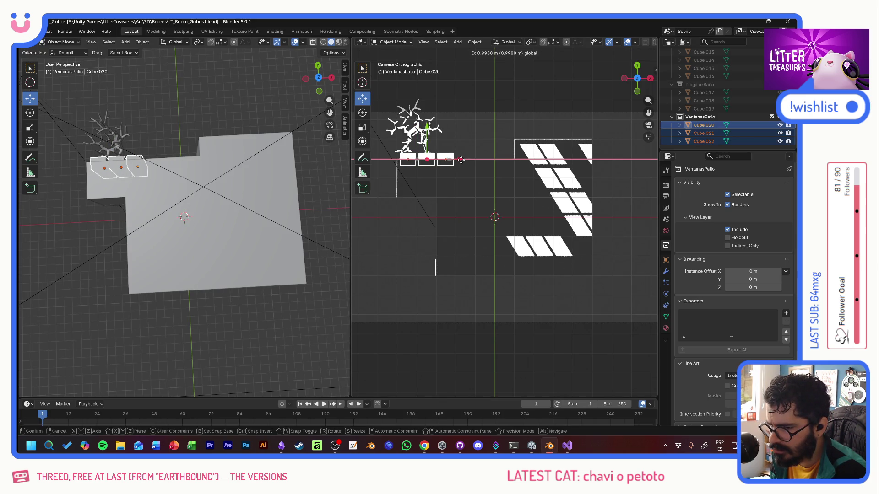
left_click(462, 160)
left_click(772, 117)
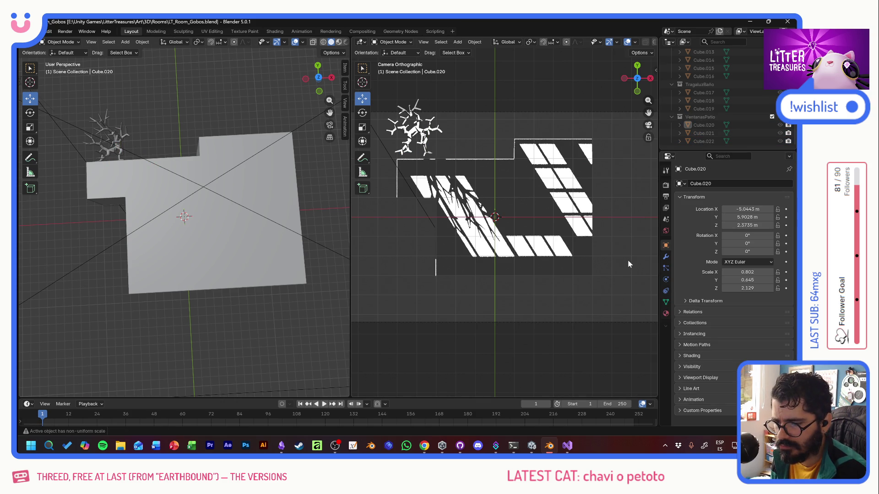
Step: Capture a Win+Shift+S snippet of the camera render showing the window and tree shadows
key("super+shift+s")
left_click_drag(394, 136, 594, 280)
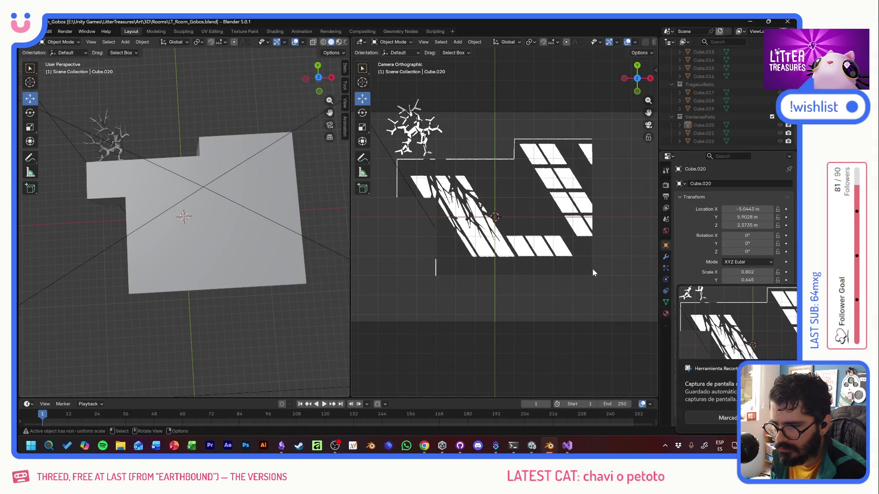
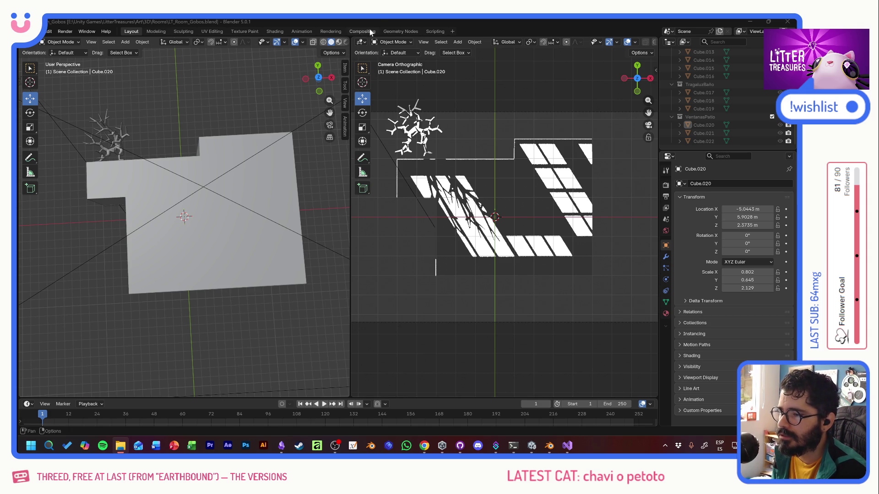
Step: Save the file and collapse the Collection, Mampara, Mampara2, TragaluzBaño and VentanasPatio groups in the Outliner
key("ctrl+s")
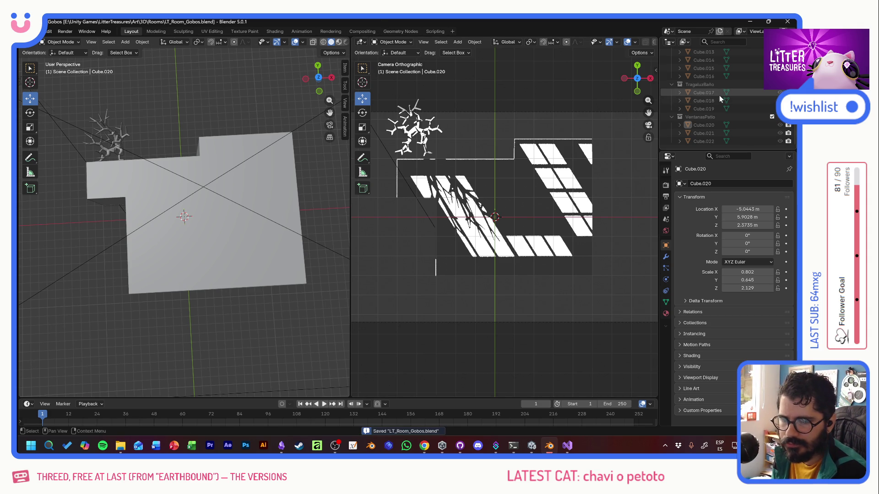
scroll(708, 103, "up", 5)
left_click(671, 59)
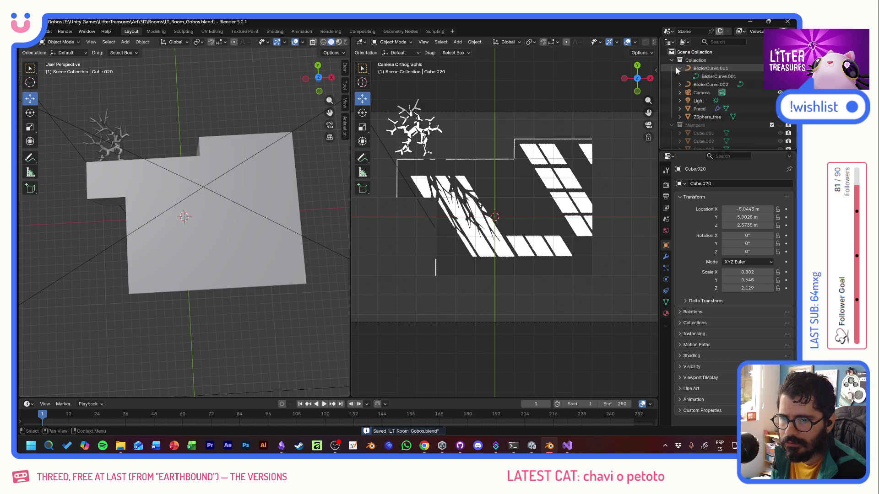
left_click(671, 68)
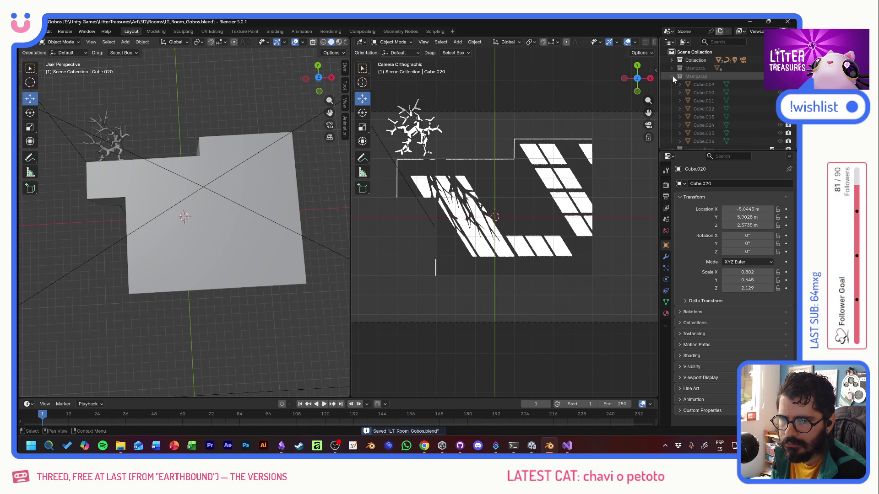
left_click(671, 76)
left_click(671, 93)
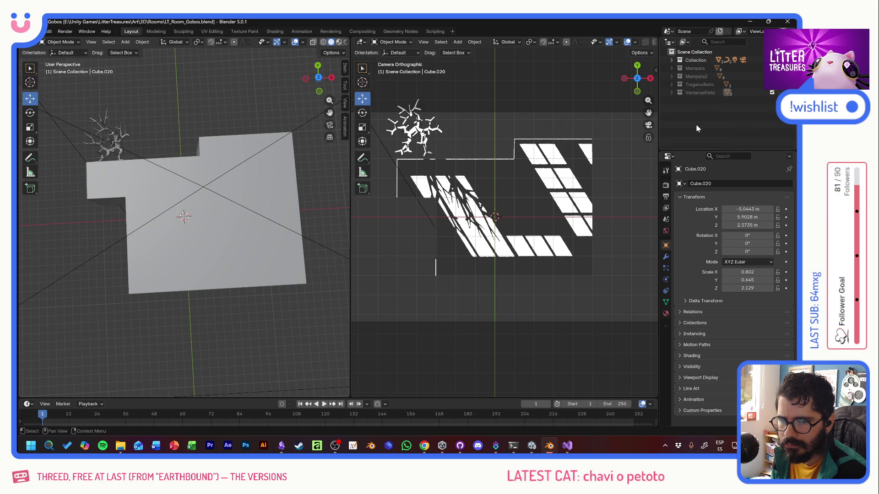
Step: Switch to Unity, add a room above the living room, show BAS_Entrance's room data, then return to Blender
key("alt+Tab")
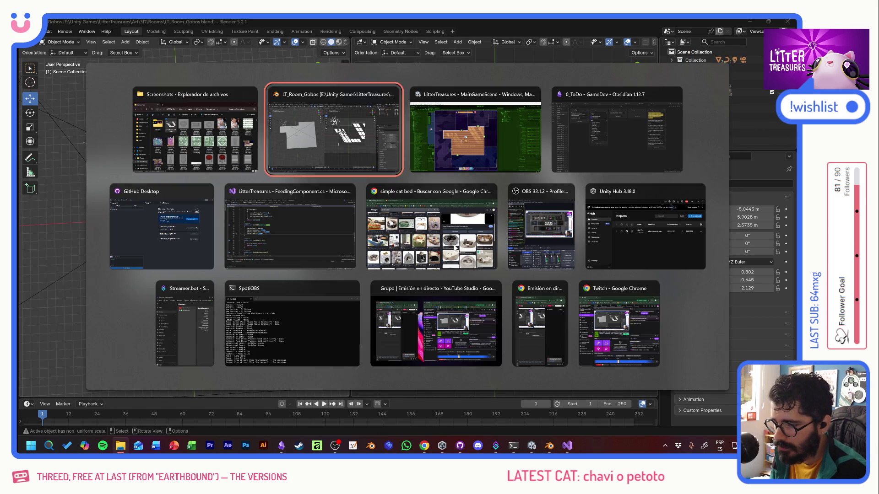
key("Tab")
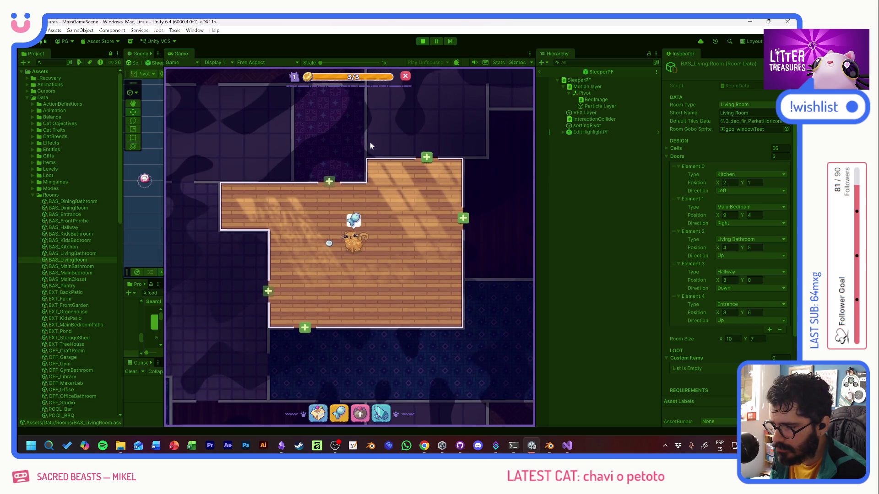
left_click(399, 189)
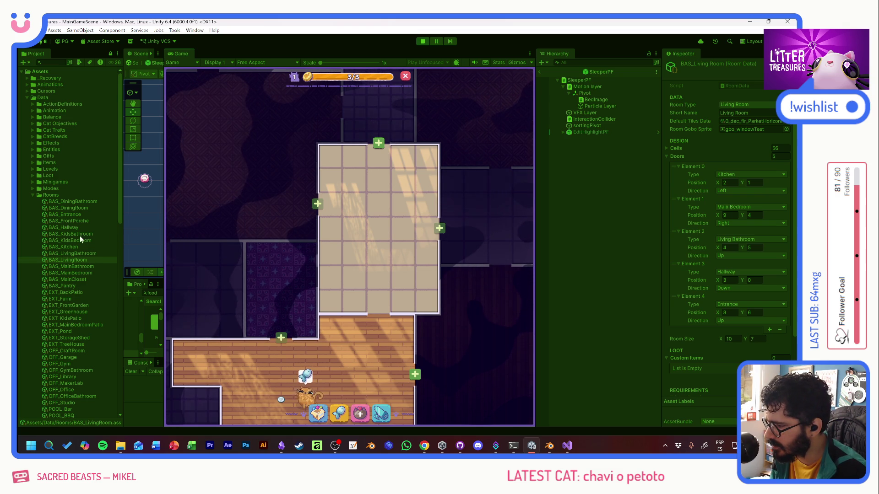
left_click(78, 217)
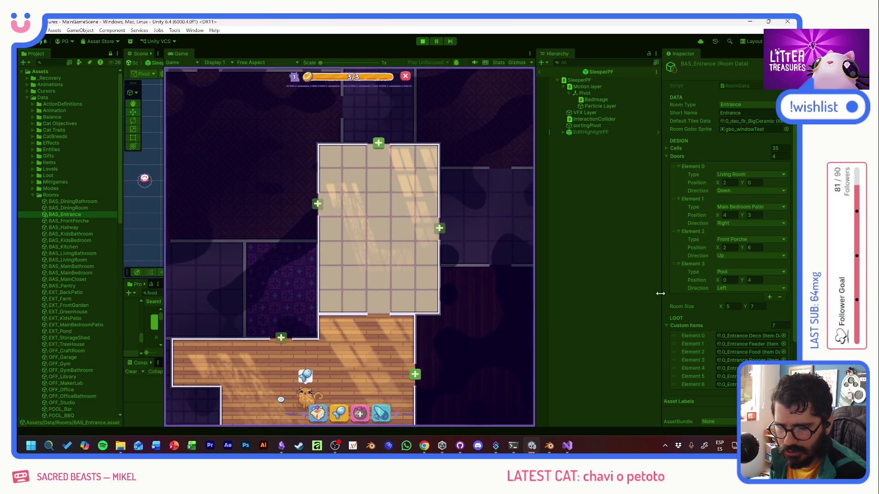
key("alt+Tab")
key("alt+Tab")
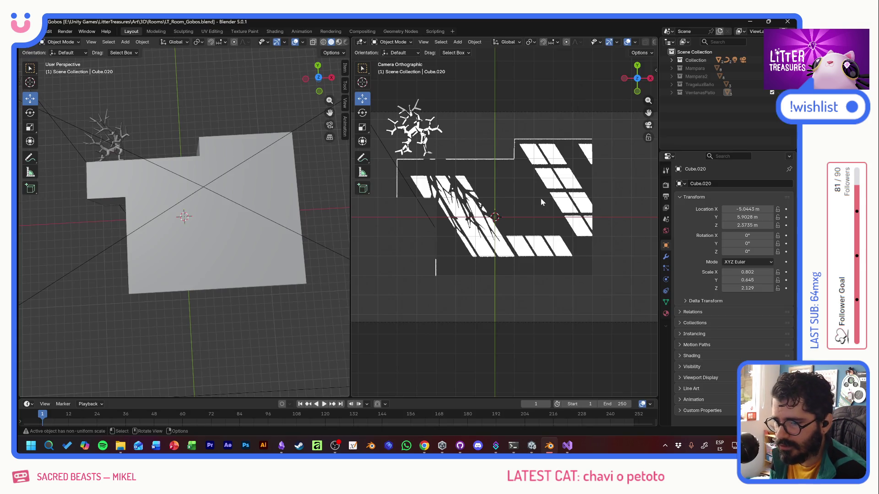
Step: Expand Collection, select BézierCurve.001 and switch to the box-select tool
left_click(674, 60)
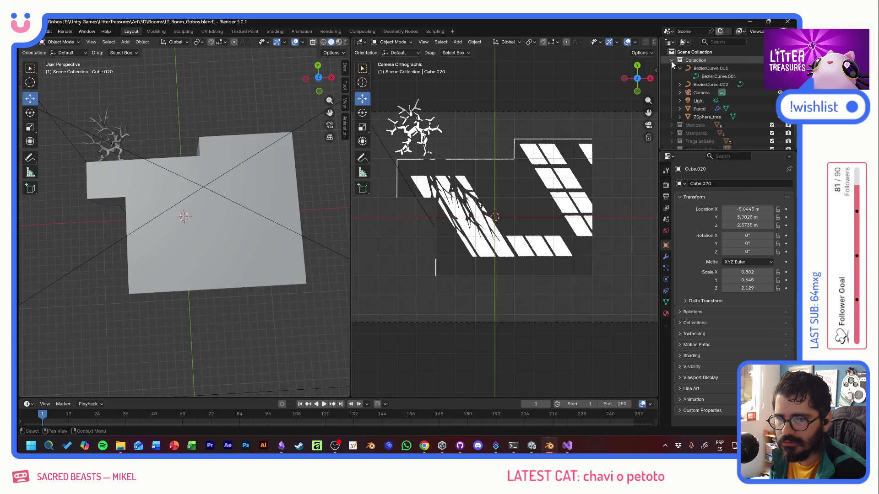
left_click(710, 76)
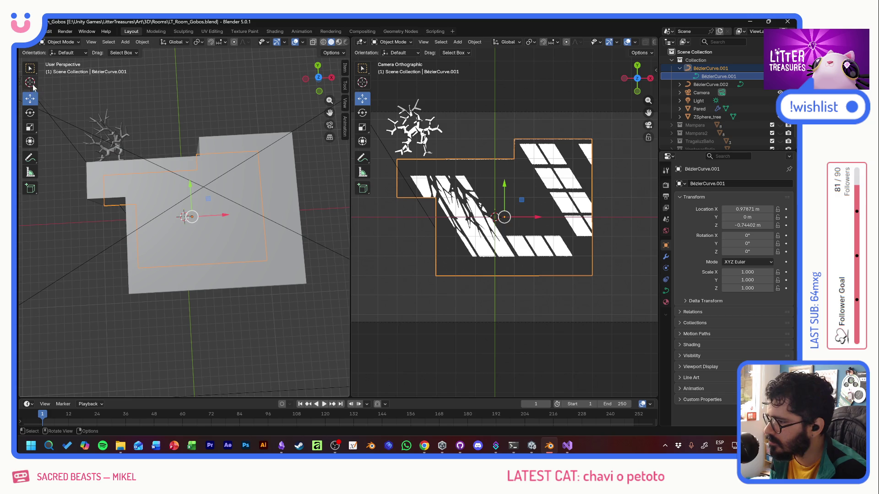
key("w")
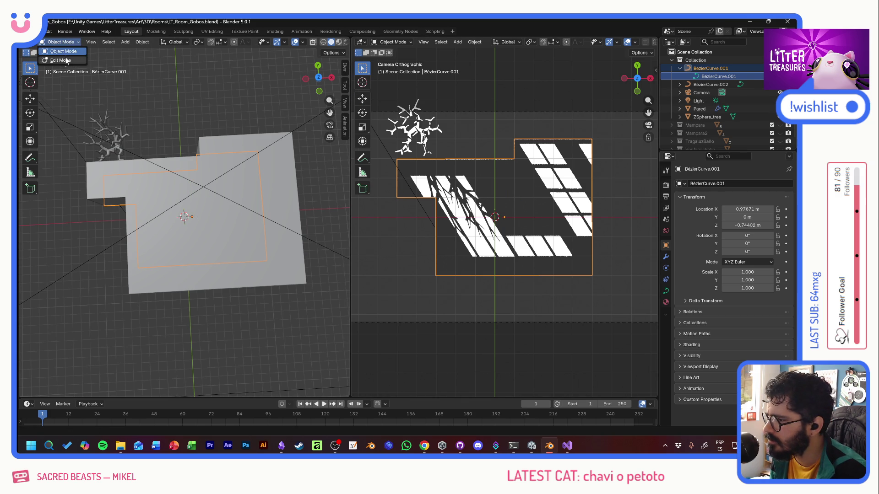
Step: Enter Edit Mode and slide one control point of the curve along X to a new position
key("Tab")
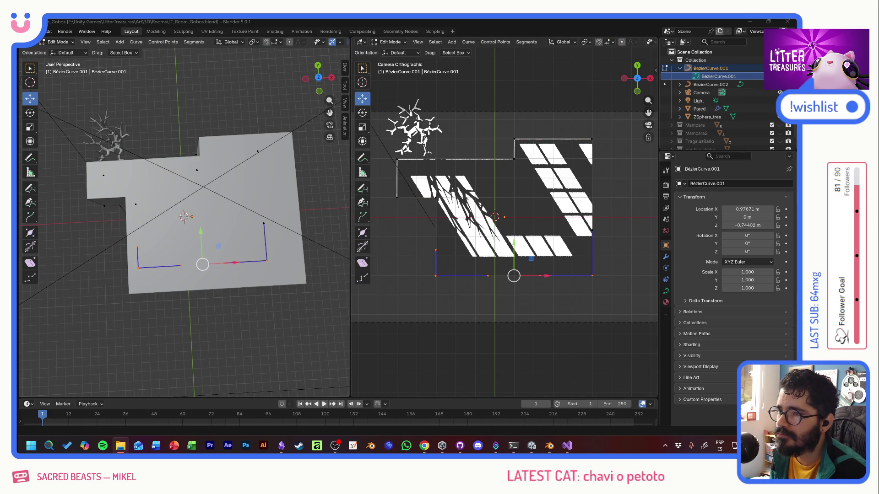
left_click(398, 171)
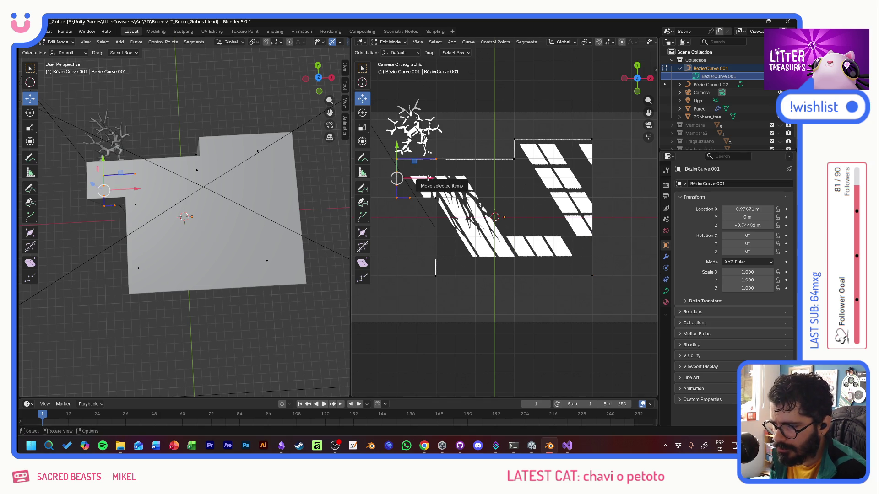
key("g")
key("x")
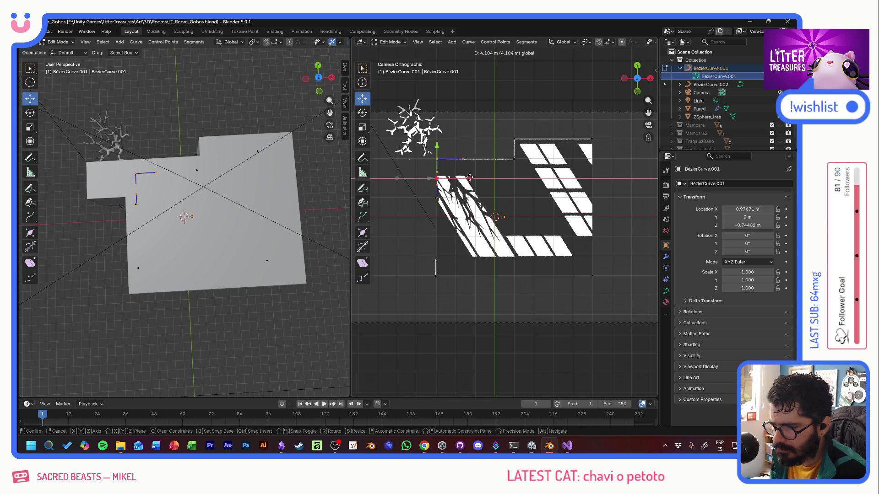
left_click(469, 177)
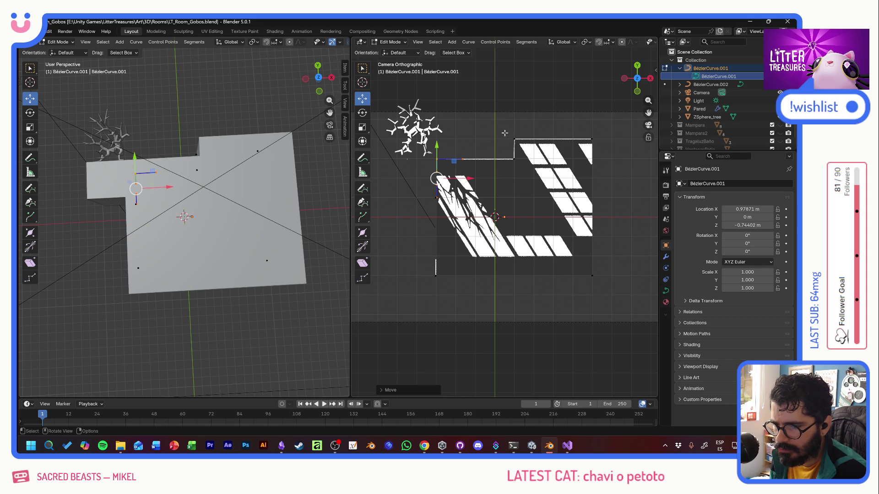
Step: Lower the top edge points, move the right edge about 4.12 m left and lower the bottom edge
left_click_drag(492, 125, 623, 164)
left_click_drag(553, 116, 558, 139)
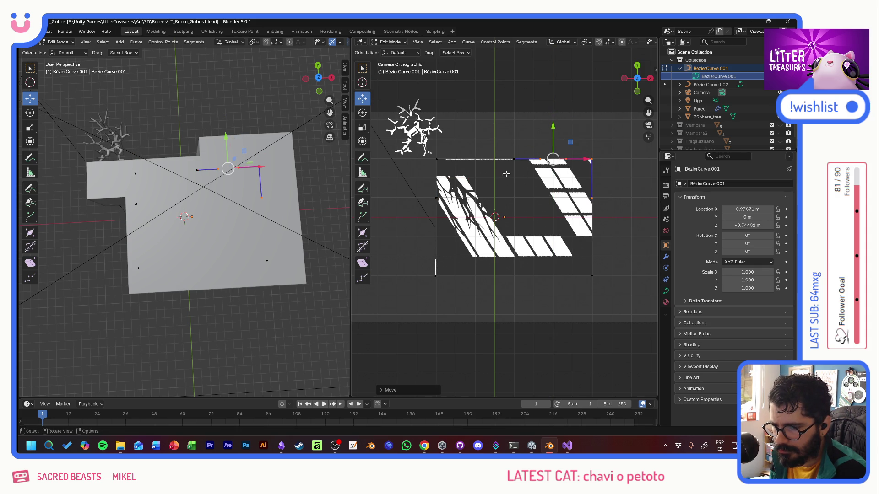
left_click_drag(567, 137, 613, 298)
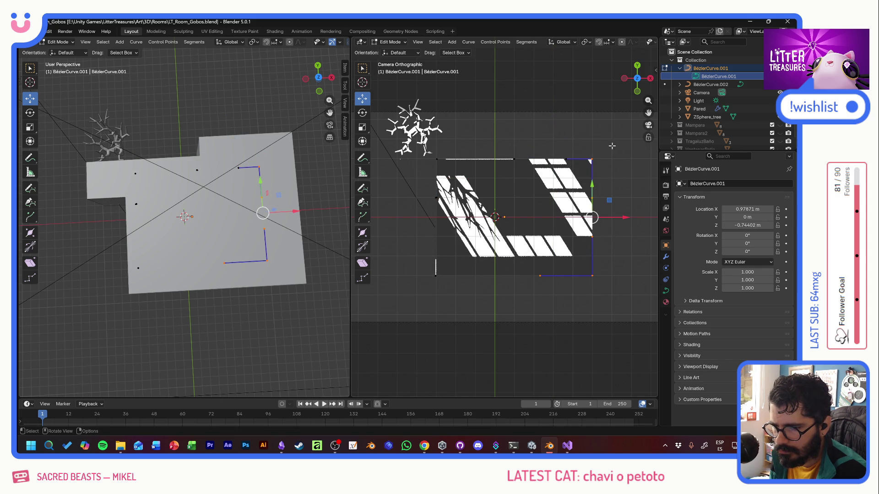
left_click_drag(625, 217, 564, 223)
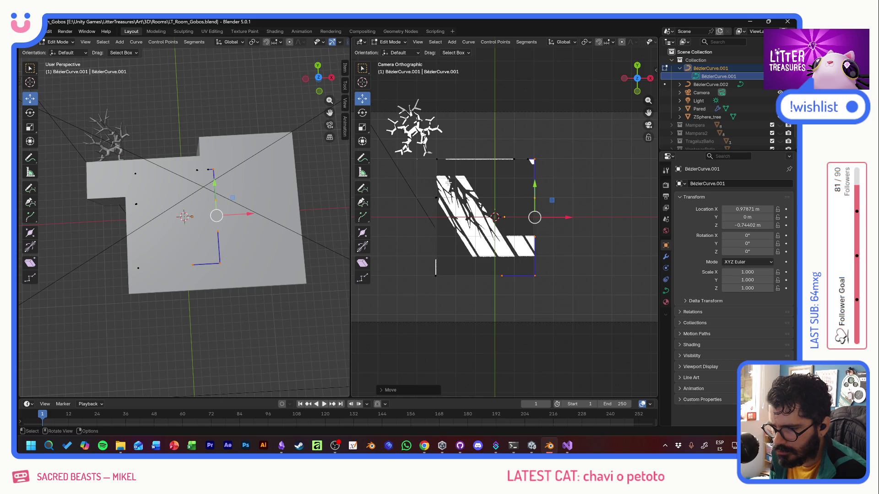
left_click_drag(410, 268, 530, 275)
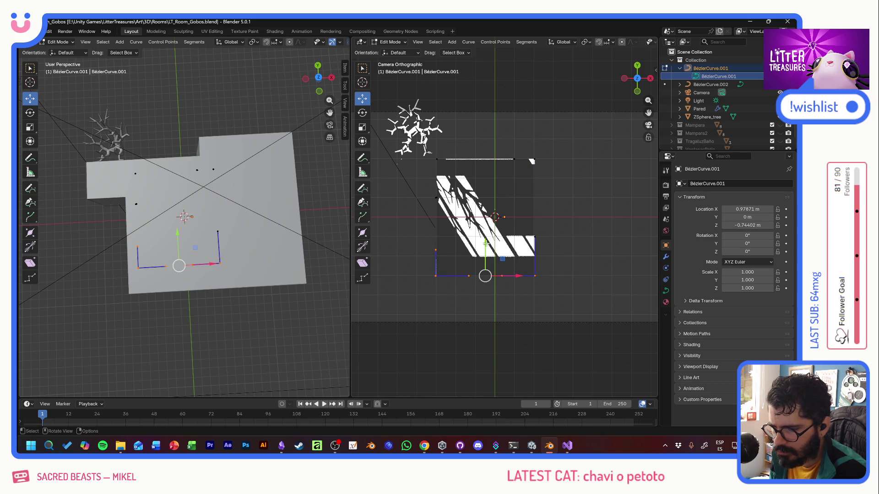
left_click_drag(486, 244, 485, 264)
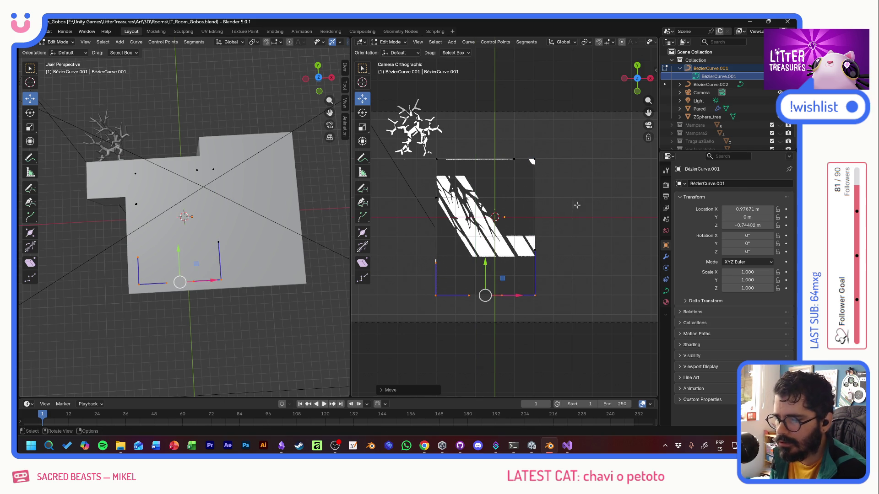
key("alt+Tab")
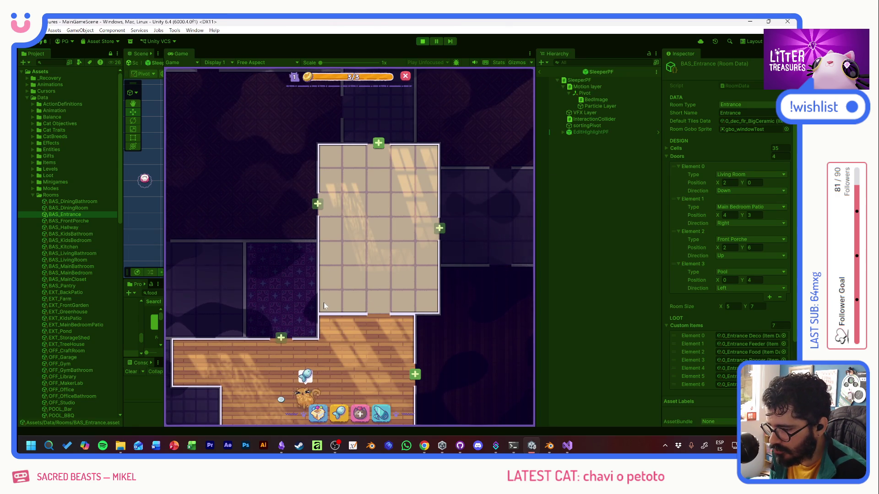
key("alt+Tab")
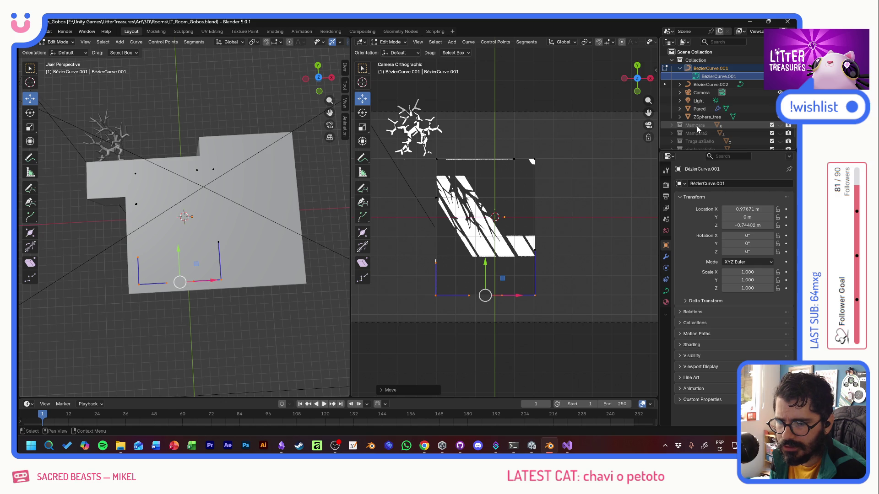
scroll(697, 128, "down", 2)
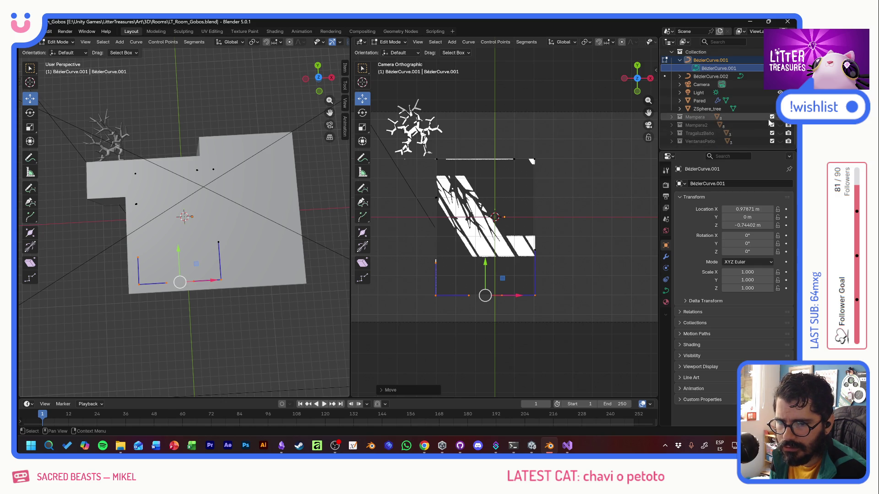
Step: Show the Mampara2, TragaluzBaño and VentanasPatio collections and select TragaluzBaño
left_click(700, 134)
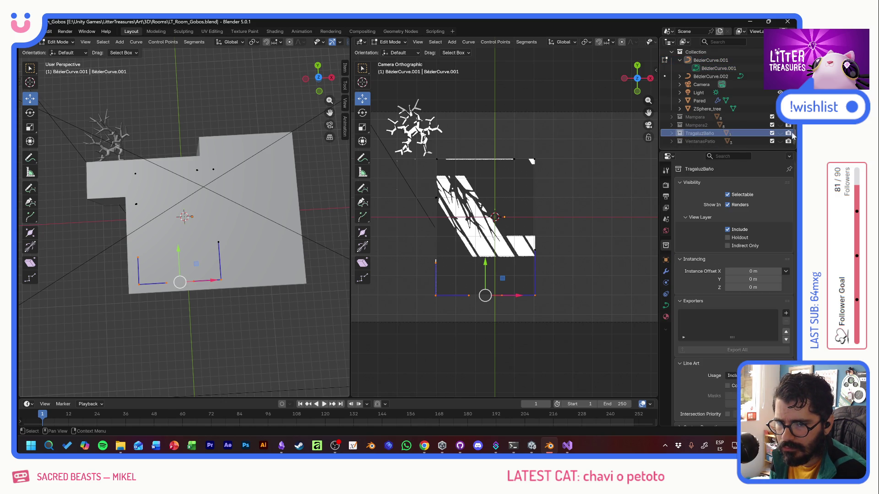
left_click(771, 134)
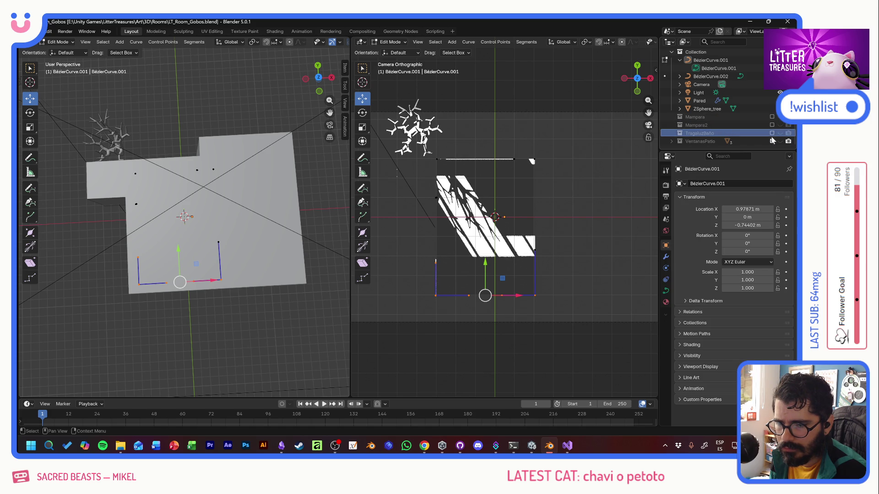
left_click_drag(771, 140, 771, 122)
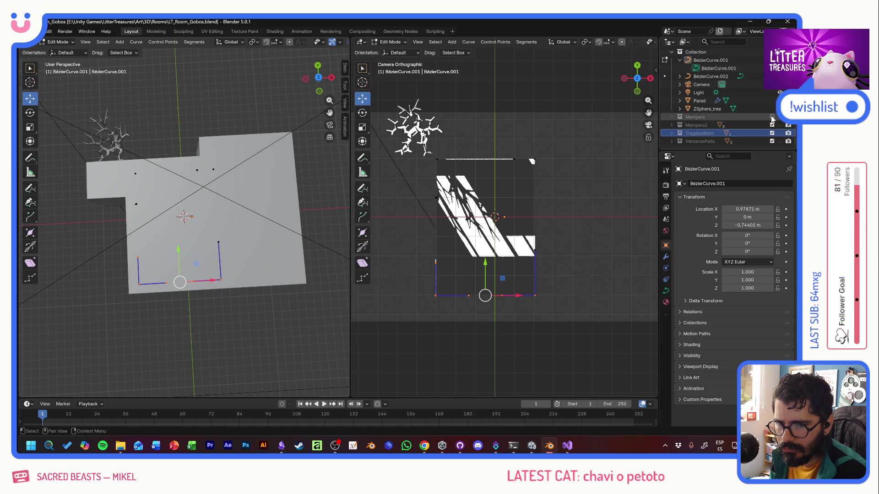
left_click(695, 133)
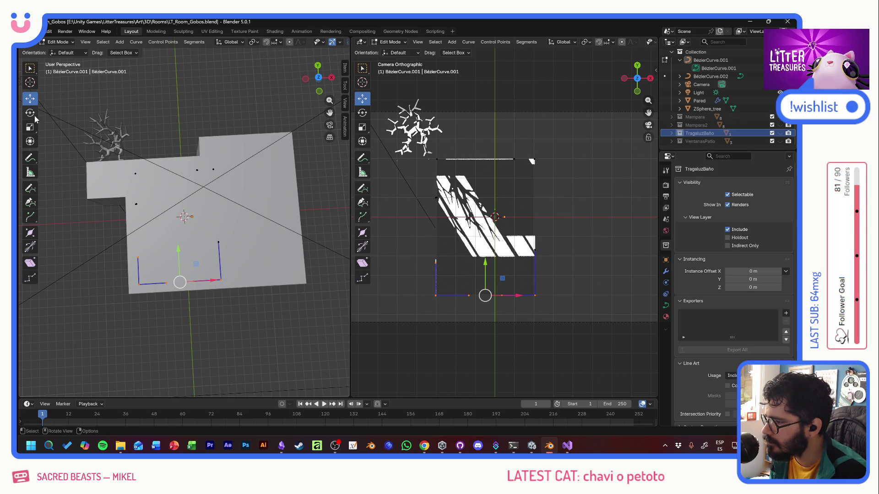
middle_click_drag(118, 185, 206, 241)
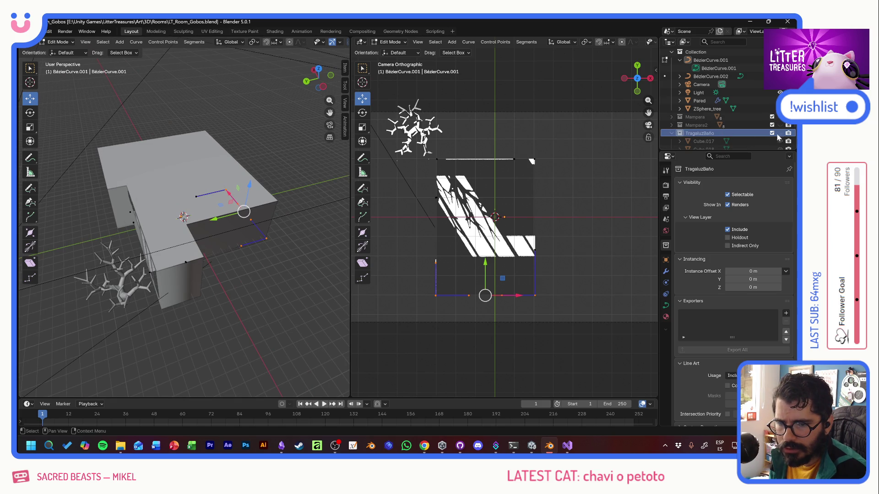
scroll(727, 124, "down", 2)
Step: Select the three TragaluzBaño cubes, choose the Rotate tool and leave curve editing for Object Mode
left_click_drag(708, 117, 707, 135)
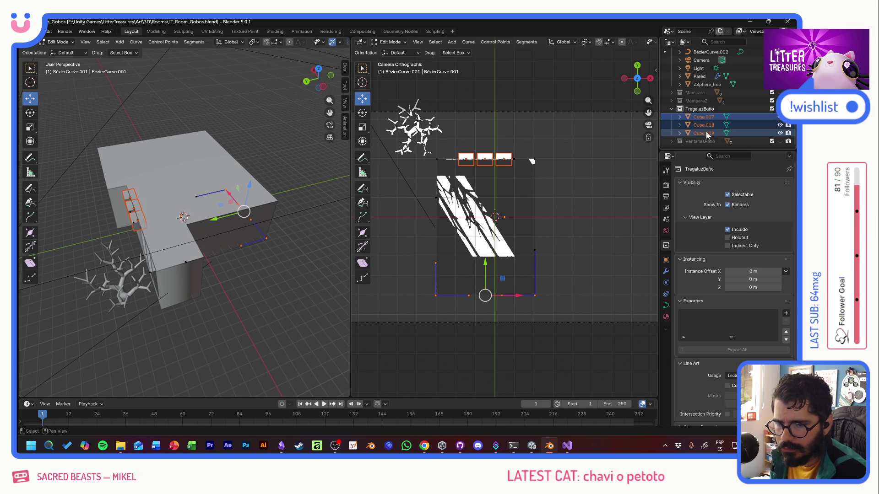
left_click(29, 112)
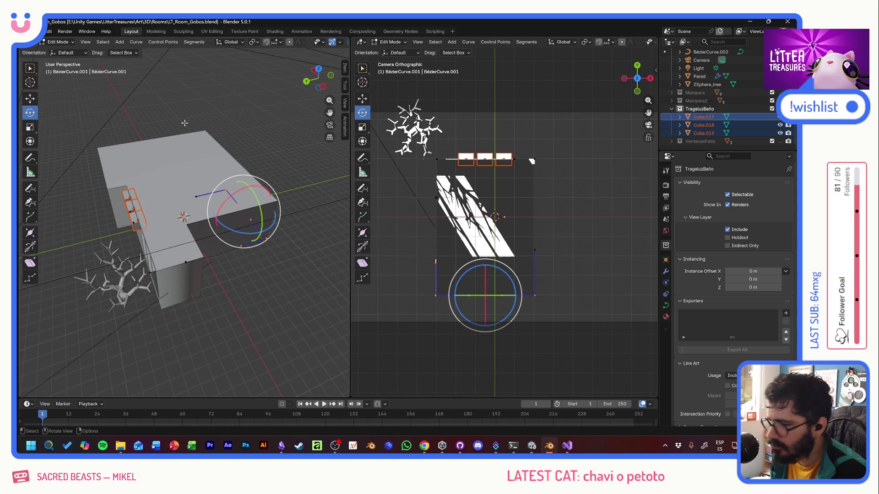
left_click(700, 108)
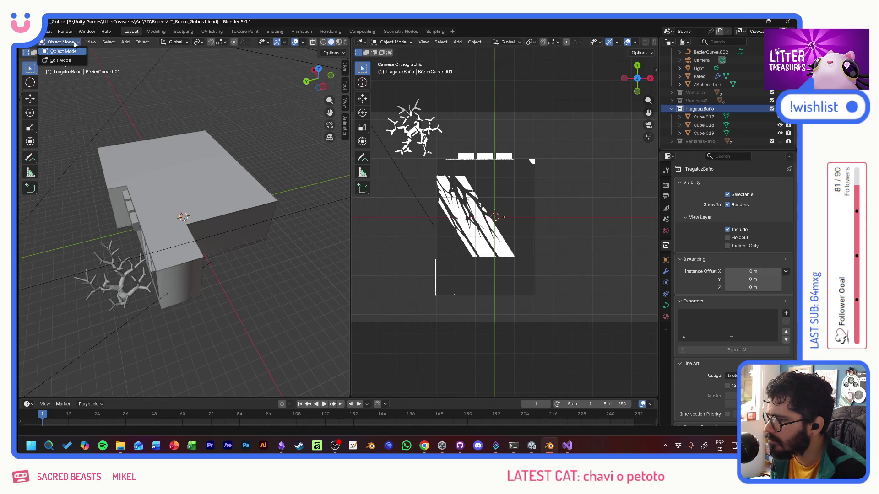
Step: Select all objects in the TragaluzBaño collection and rotate the three cubes 90 degrees
left_click(29, 113)
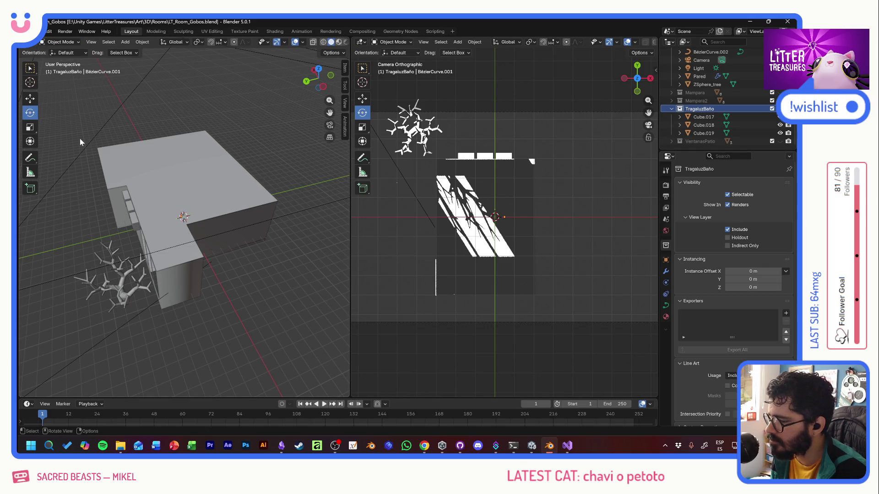
left_click(257, 238)
left_click(710, 117)
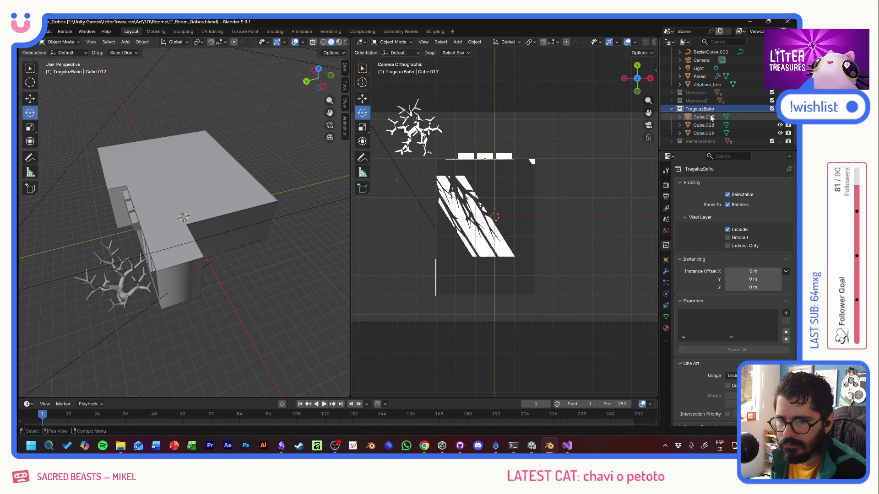
right_click(693, 107)
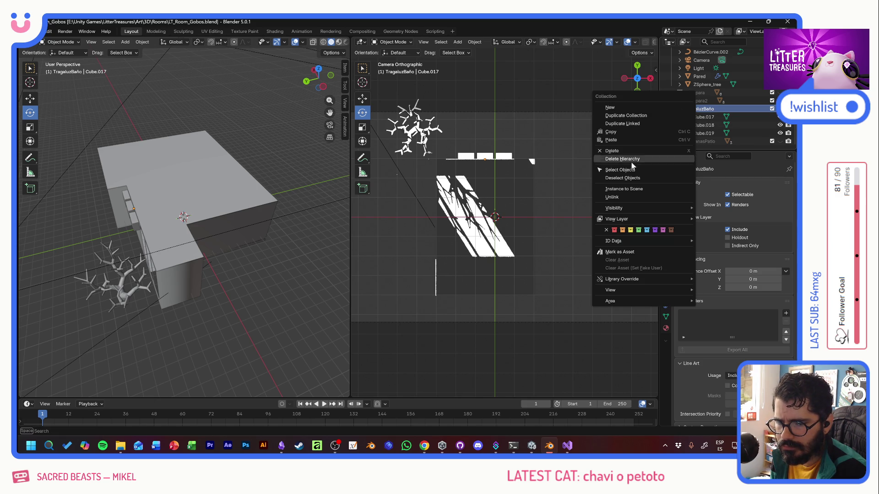
left_click(620, 170)
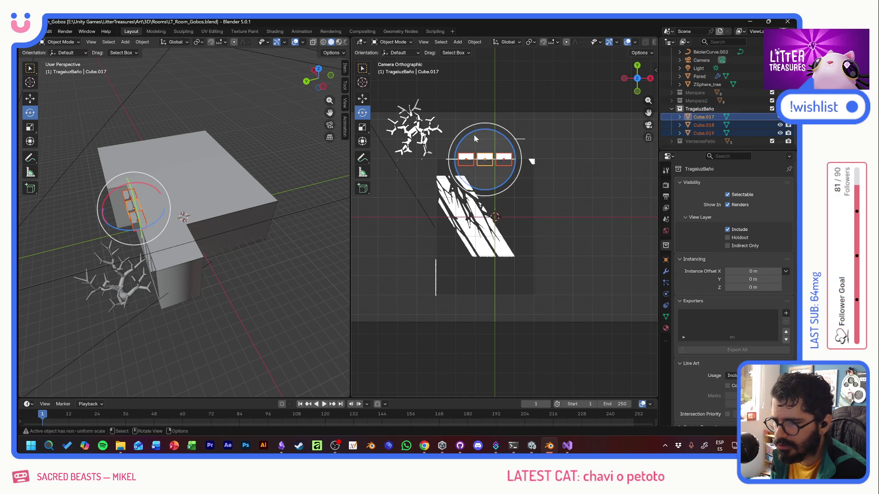
key("r")
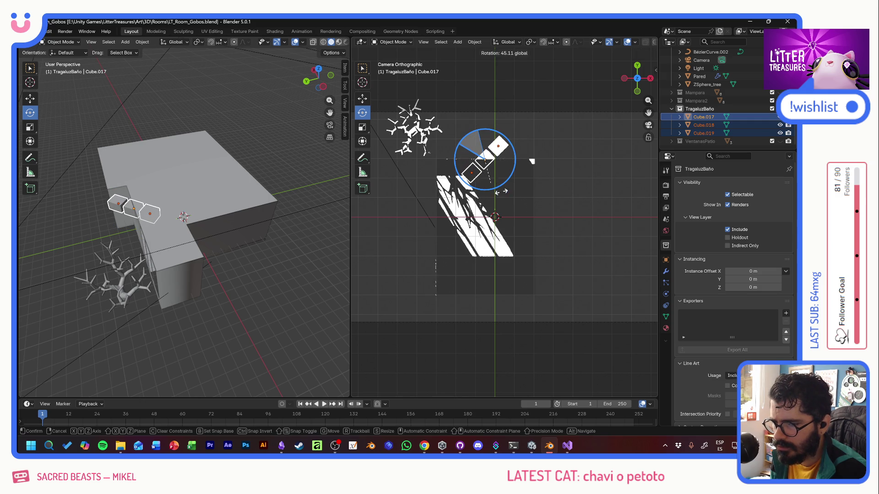
type("90")
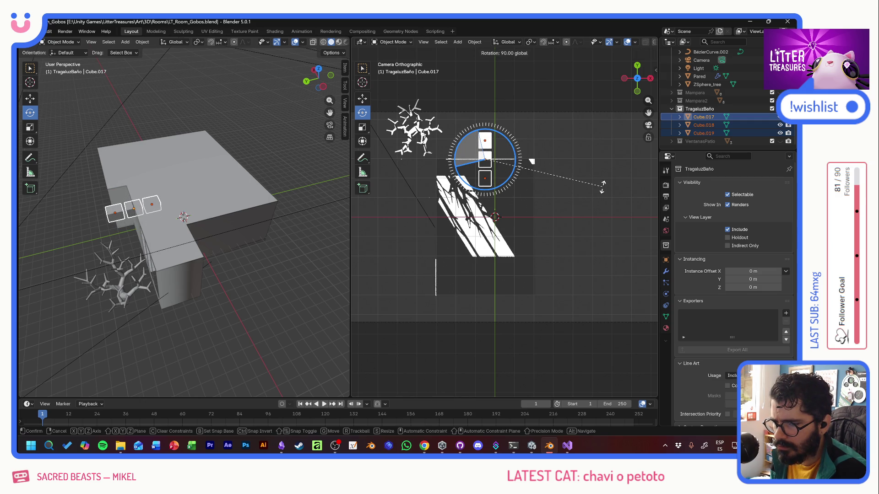
key("Return")
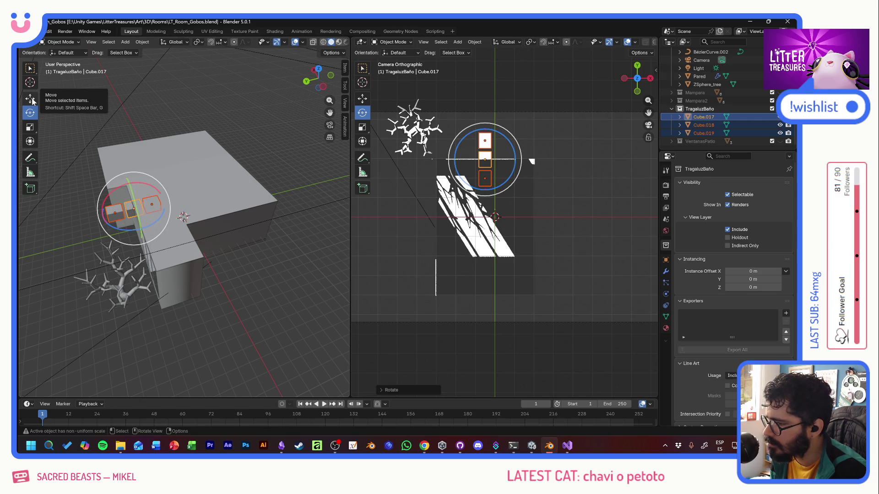
Step: Move the three cubes to the floor plan's left edge, briefly toggling their visibility while checking placement
left_click(33, 99)
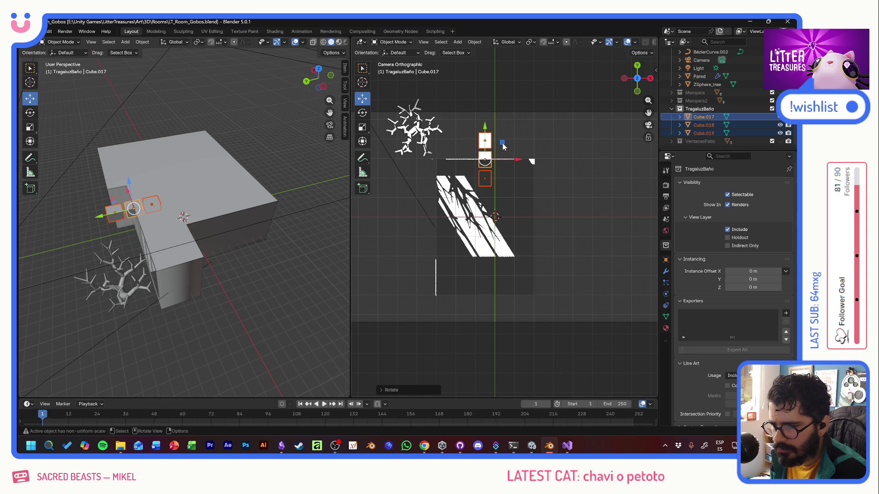
key("g")
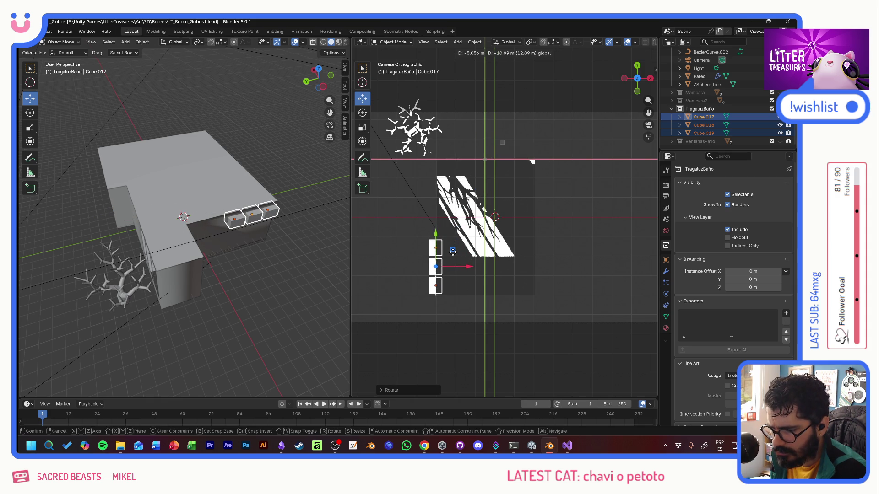
left_click(441, 250)
mouse_move(272, 160)
middle_mouse_down()
mouse_move(73, 186)
mouse_move(89, 175)
middle_mouse_up()
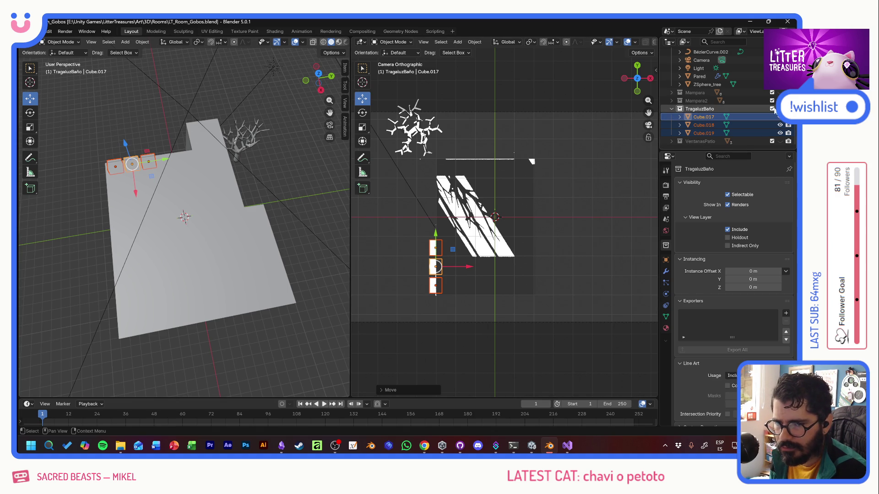
key("x")
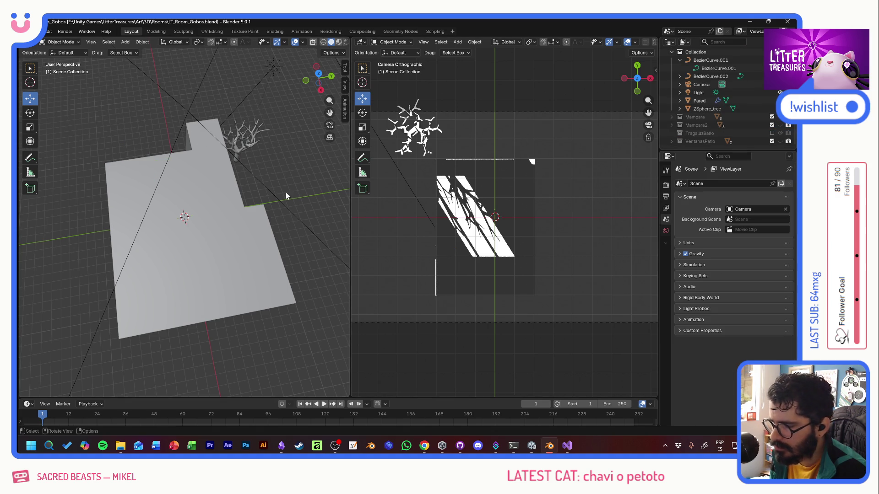
left_click(772, 133)
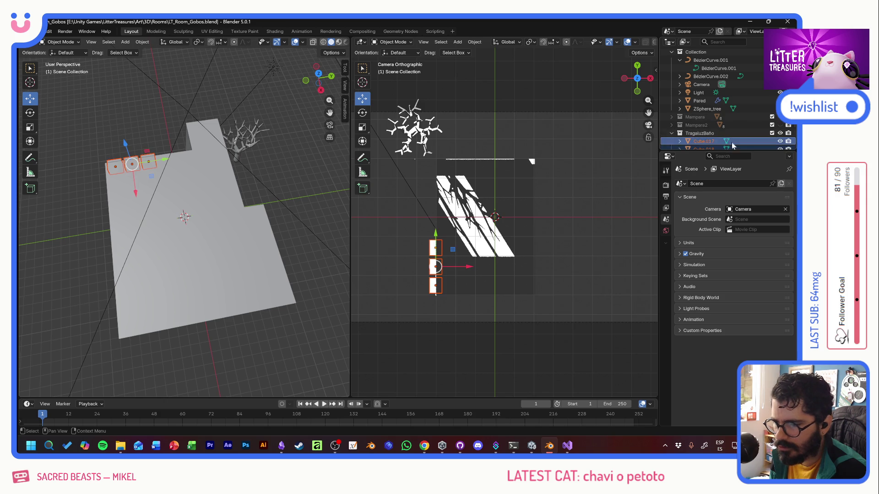
mouse_move(175, 193)
middle_mouse_down()
mouse_move(310, 139)
mouse_move(296, 145)
middle_mouse_up()
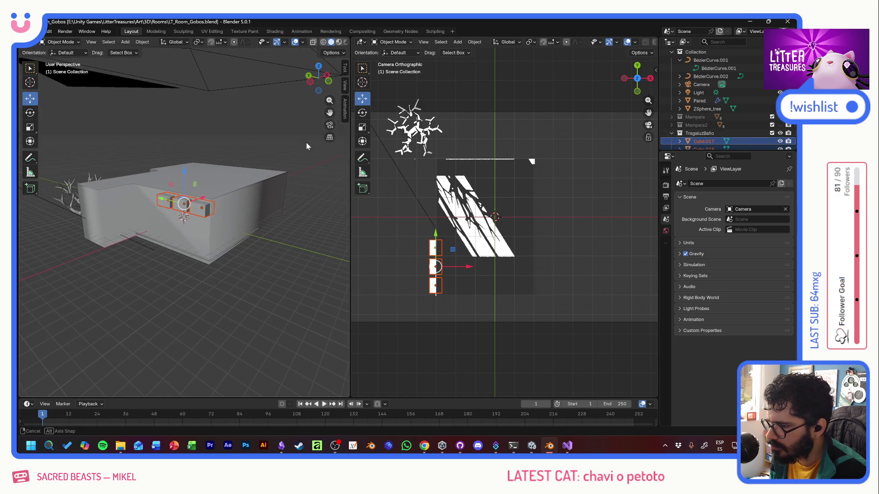
Step: Hide the TragaluzBaño collection and orbit to view the building from below
left_click(772, 133)
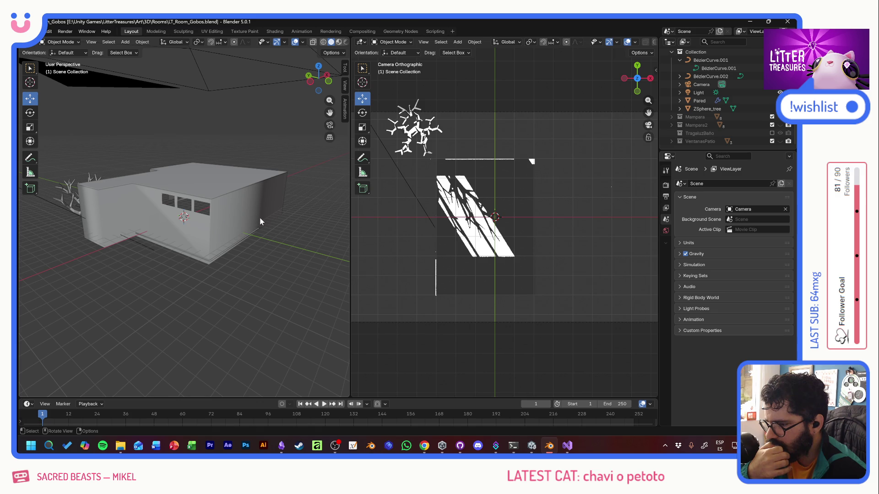
mouse_move(262, 228)
middle_mouse_down()
mouse_move(130, 222)
mouse_move(153, 176)
mouse_move(182, 166)
mouse_move(281, 200)
mouse_move(150, 156)
mouse_move(130, 163)
mouse_move(148, 200)
mouse_move(184, 197)
middle_mouse_up()
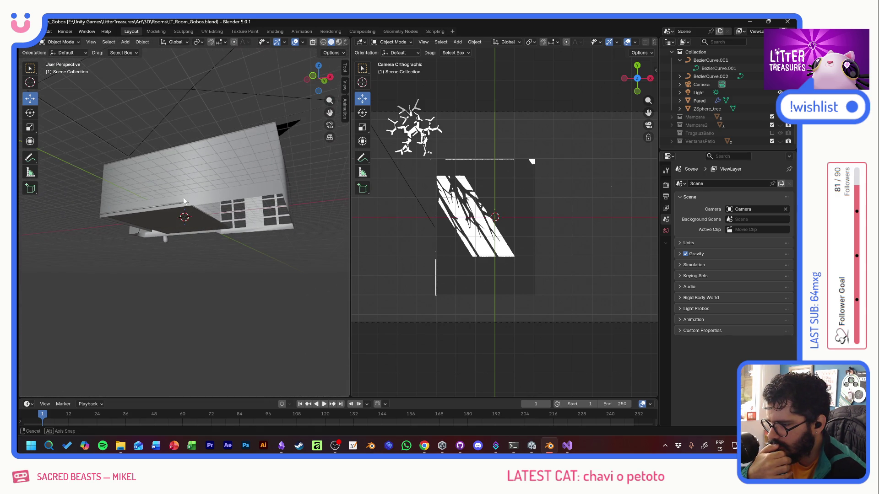
Step: Expand Pared to its BezierCurve data and select the BézierCurve.001 curve data in the Outliner
left_click(237, 190)
left_click(680, 100)
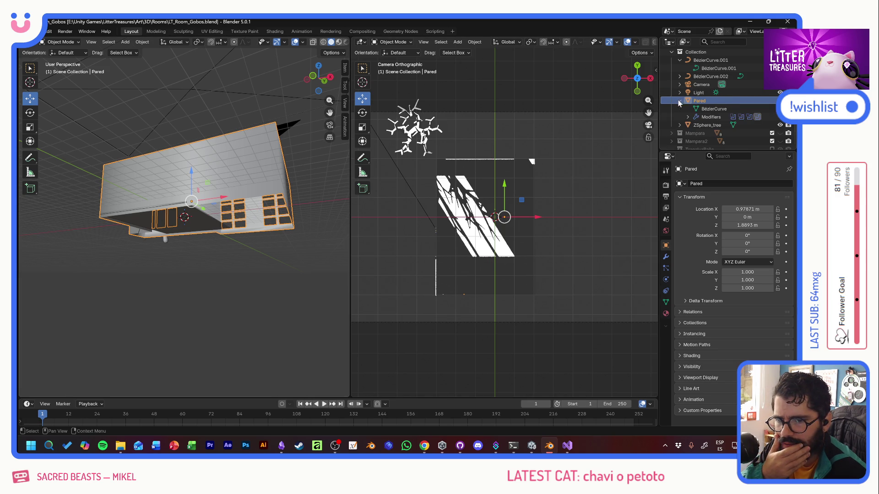
left_click(709, 109)
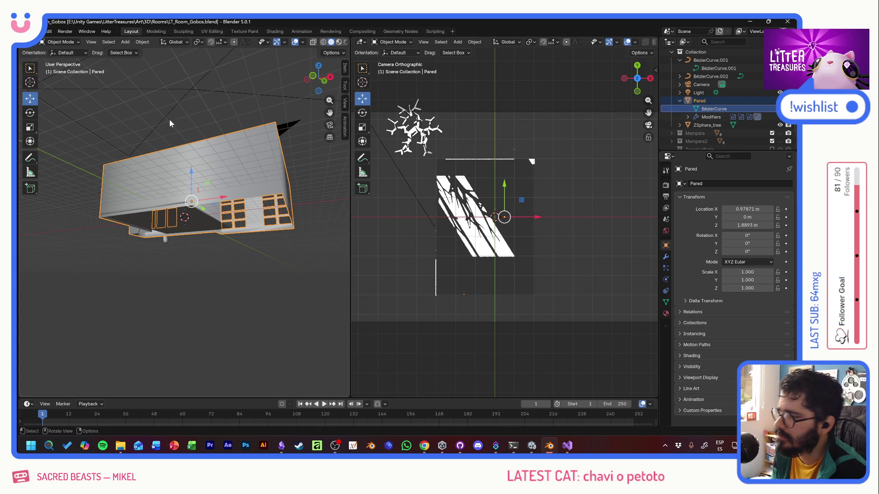
left_click(30, 68)
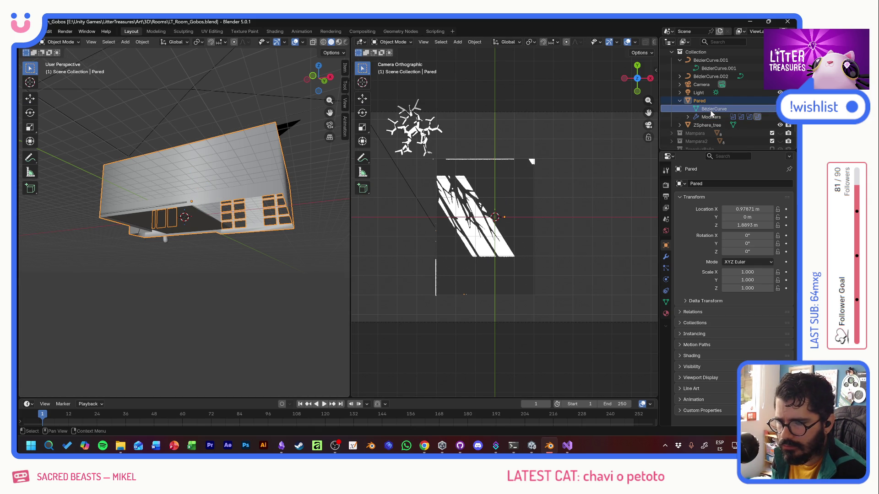
left_click(715, 69)
right_click(715, 69)
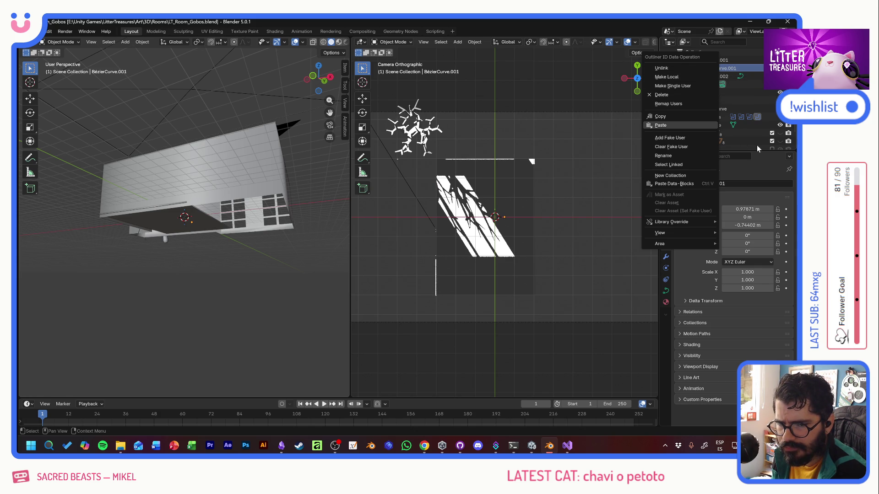
left_click(729, 69)
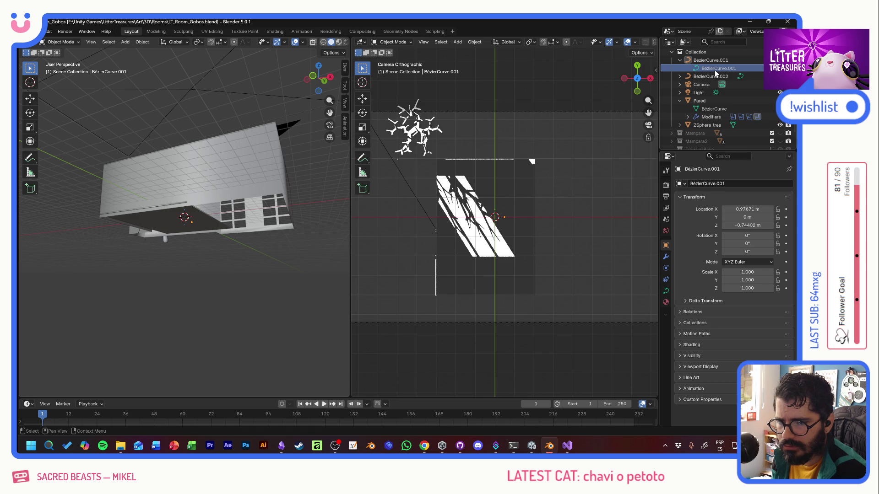
Step: Paste the copied data-blocks twice and drag the BézierCurve.001 data toward the Pared row
key("ctrl+v")
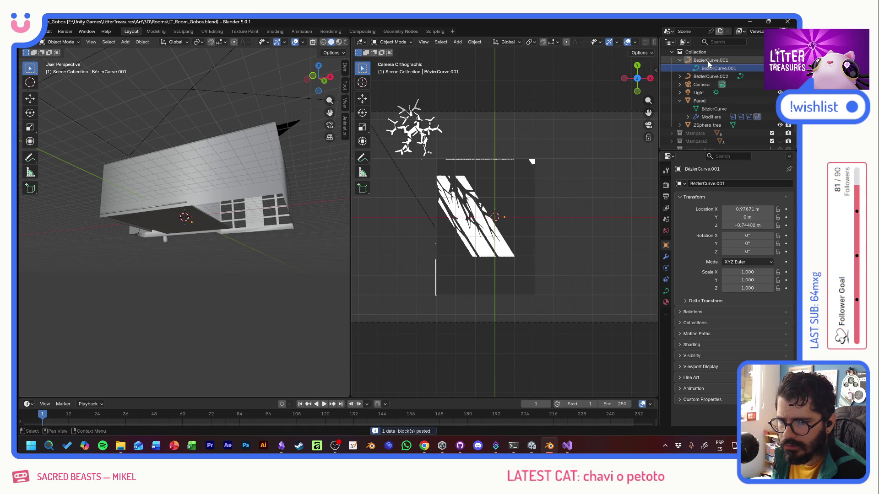
left_click(708, 68)
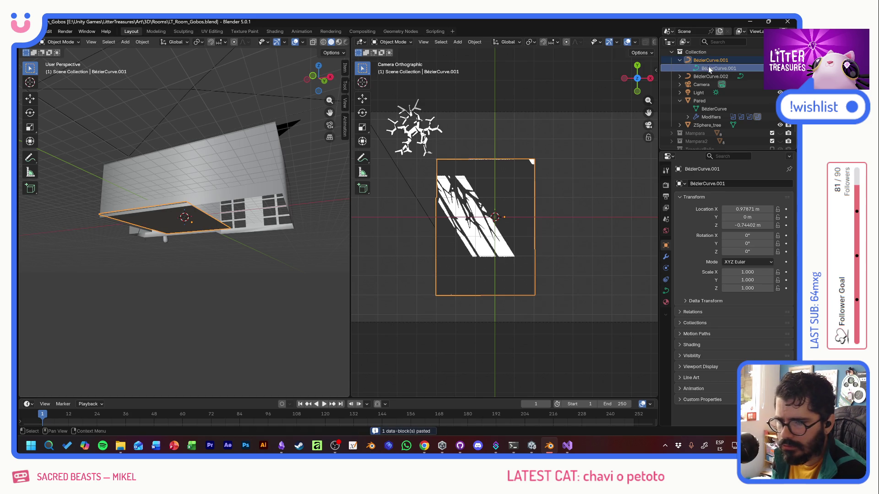
key("ctrl+v")
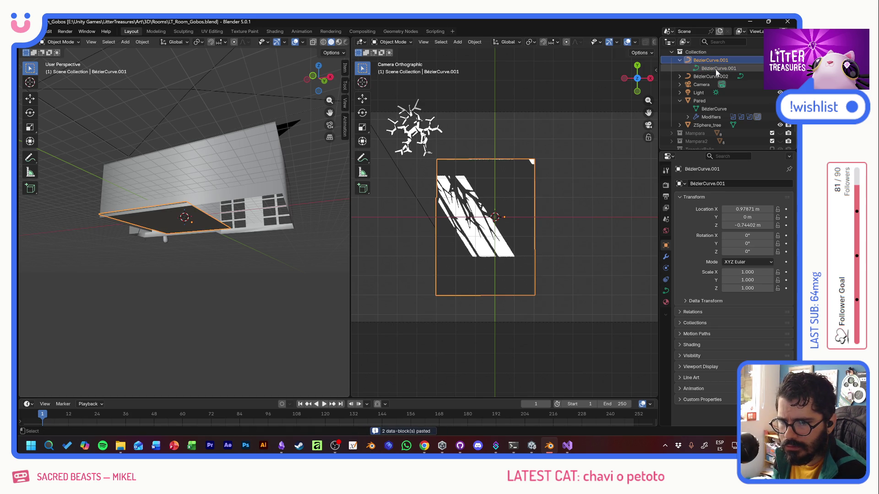
right_click(714, 68)
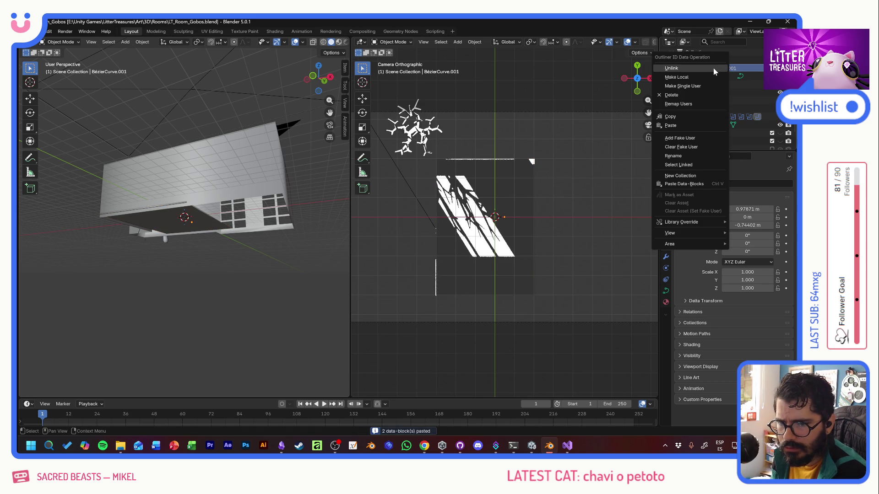
left_click(739, 71)
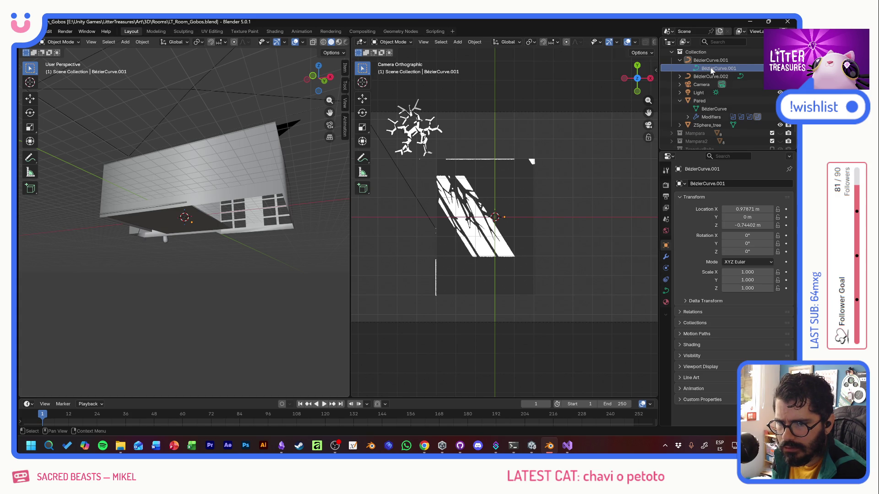
left_click_drag(702, 69, 707, 112)
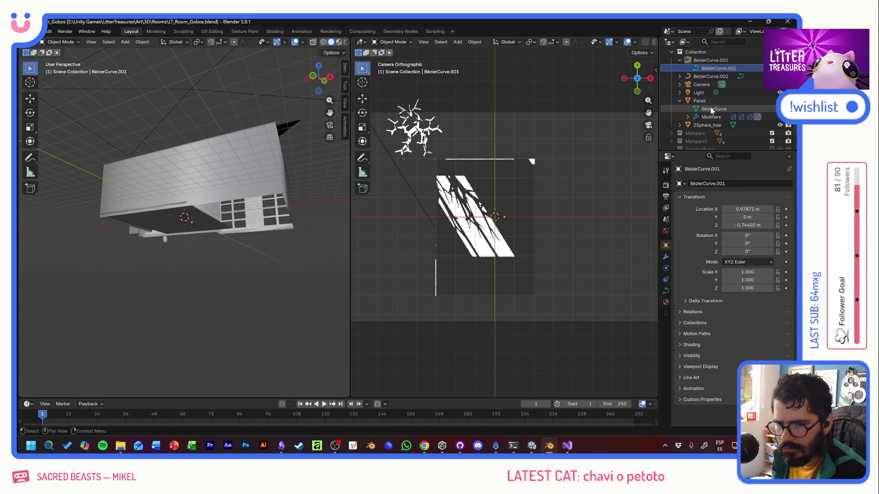
Step: On Pared, try Vertices instancing, set it back to None, and show its Boolean modifier stack
left_click(712, 102)
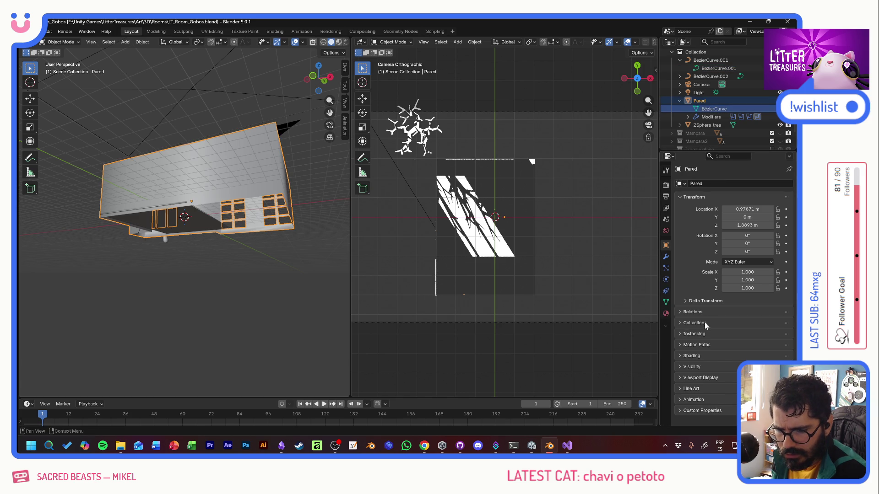
left_click(697, 335)
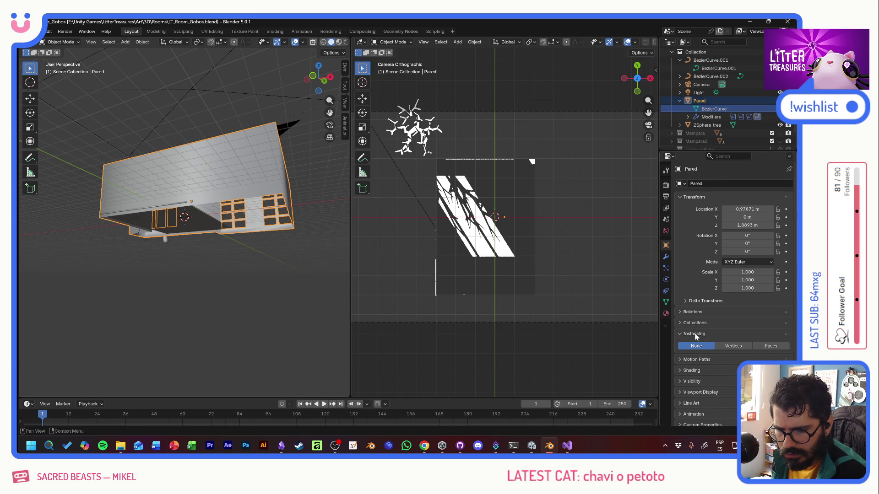
left_click(742, 349)
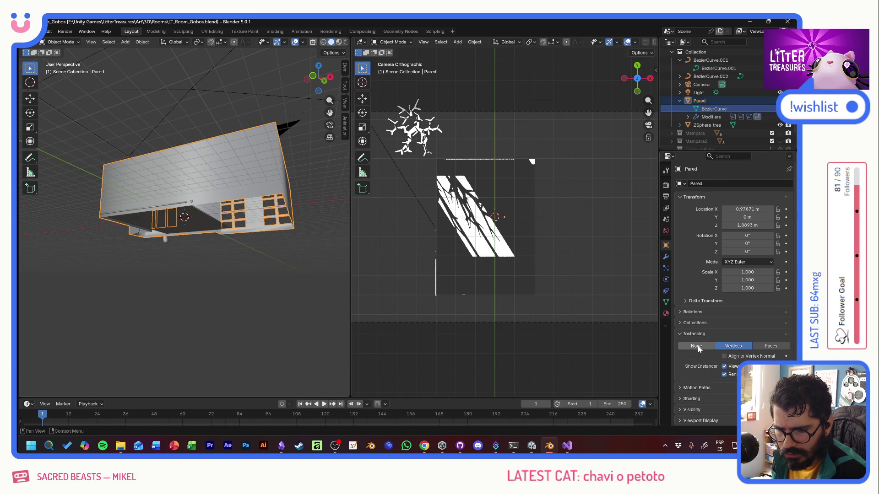
left_click(698, 345)
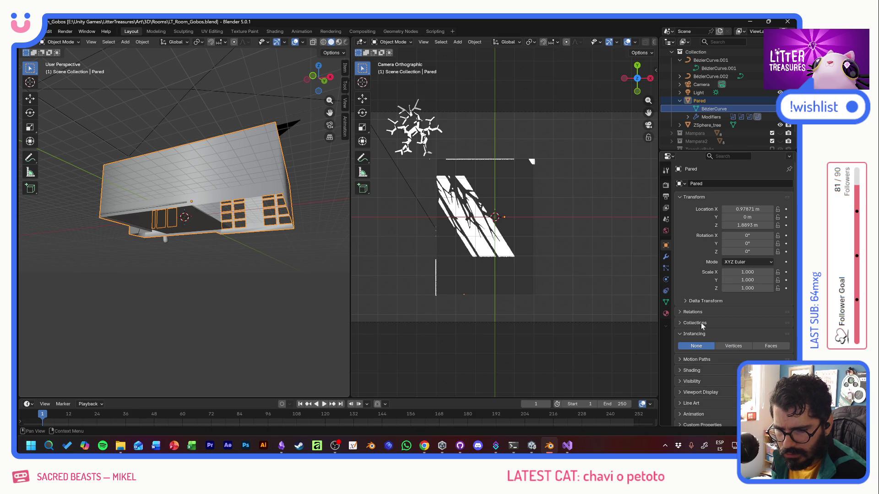
left_click(699, 101)
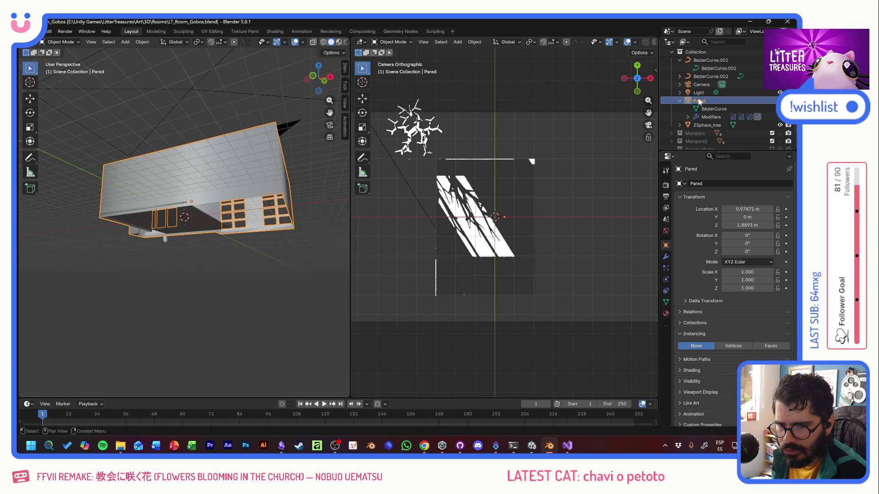
left_click(664, 257)
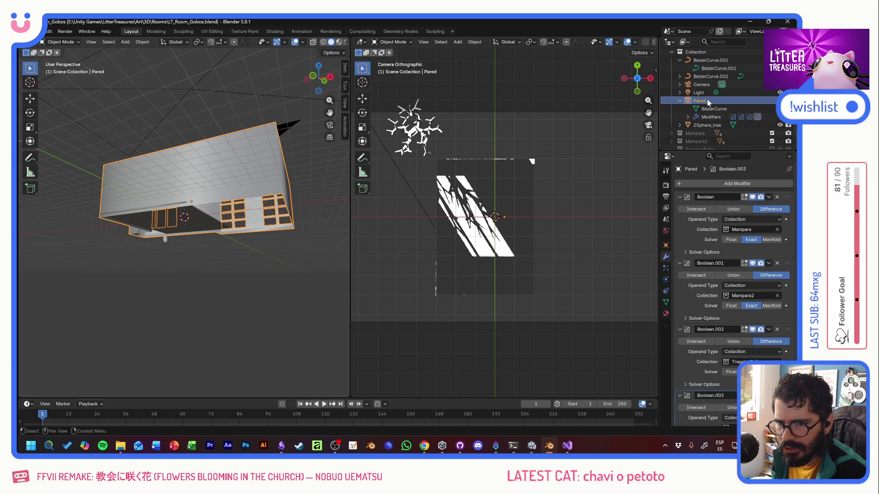
Step: Peek at Pared's modifier list in the Outliner, then unlink the BézierCurve data from Pared
left_click(688, 117)
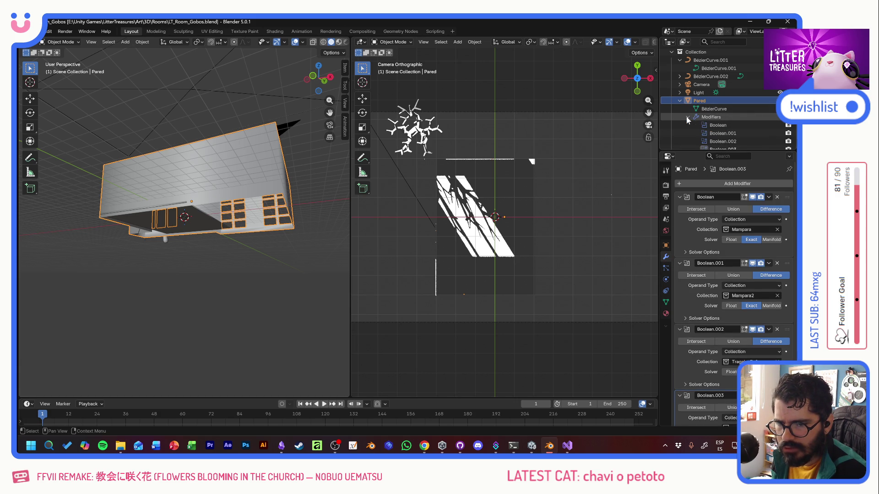
scroll(687, 117, "down", 2)
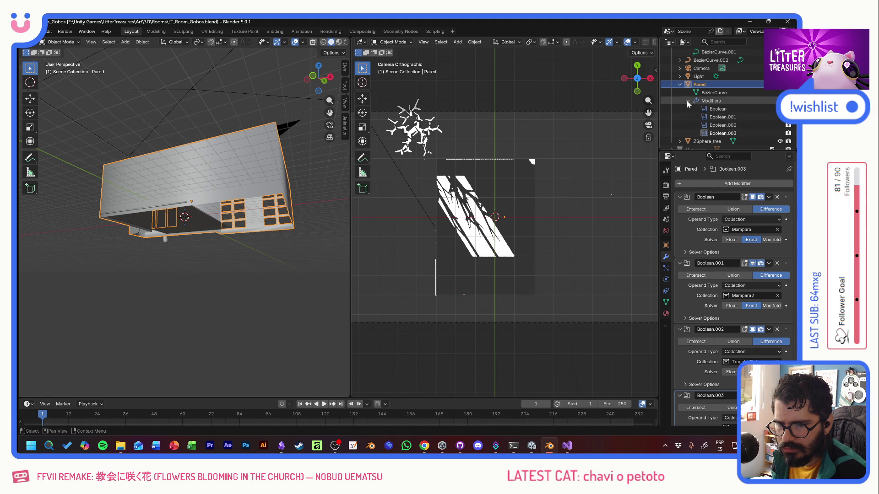
left_click(687, 101)
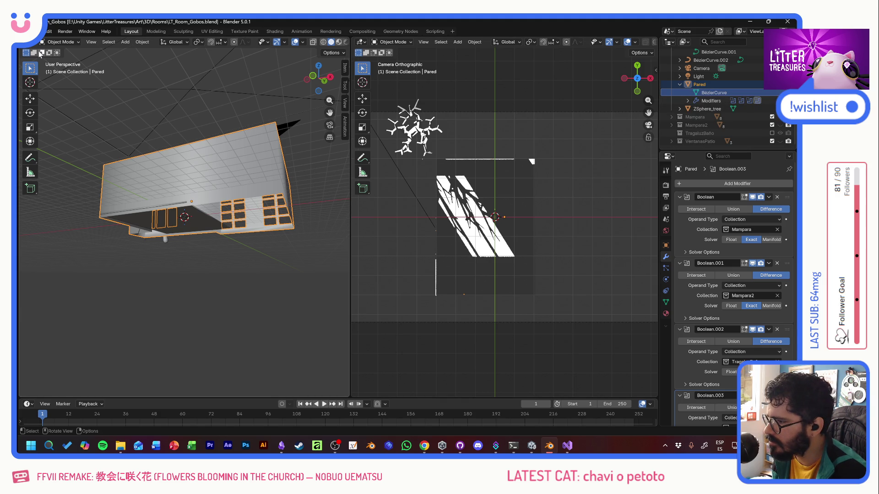
mouse_move(254, 192)
middle_mouse_down()
mouse_move(191, 157)
mouse_move(190, 256)
mouse_move(230, 216)
mouse_move(238, 225)
mouse_move(198, 245)
mouse_move(206, 234)
middle_mouse_up()
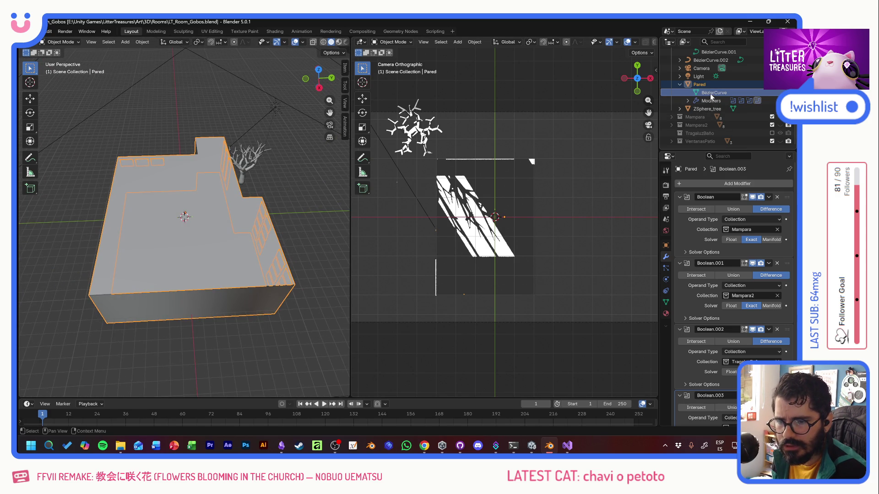
scroll(710, 93, "up", 2)
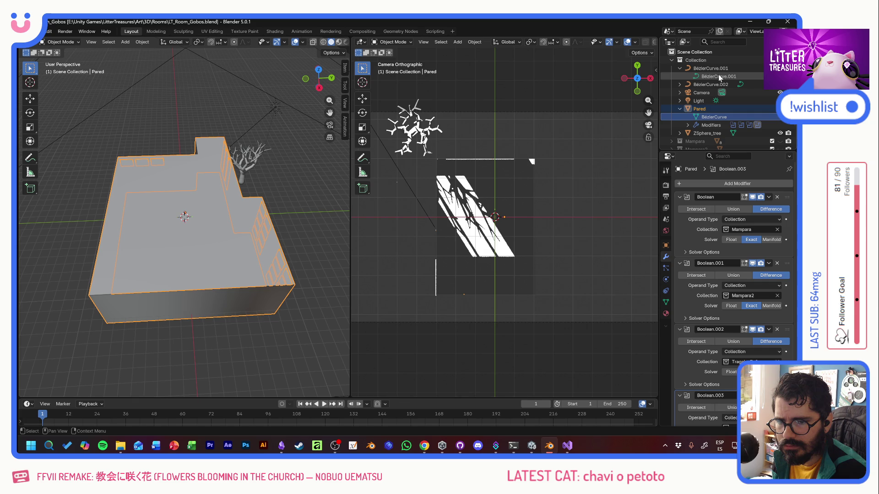
right_click(701, 115)
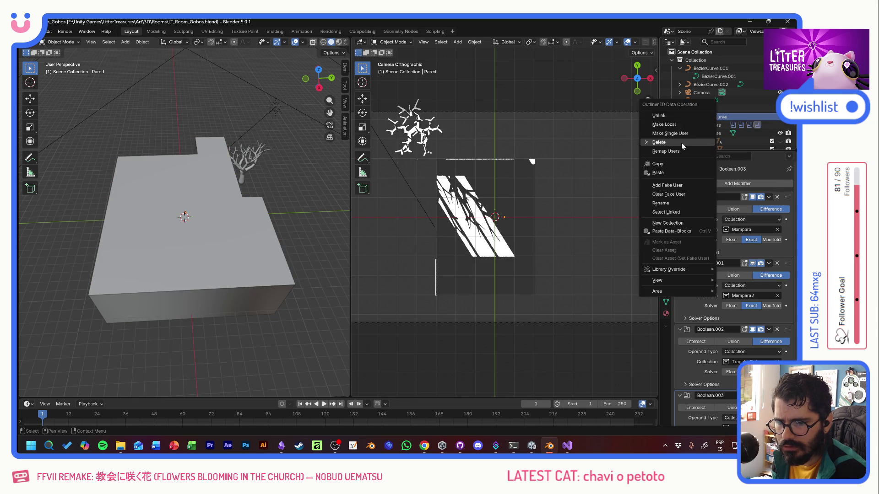
left_click(700, 115)
Step: Reselect Pared, expand it and show its BezierCurve mesh data properties
left_click(682, 143)
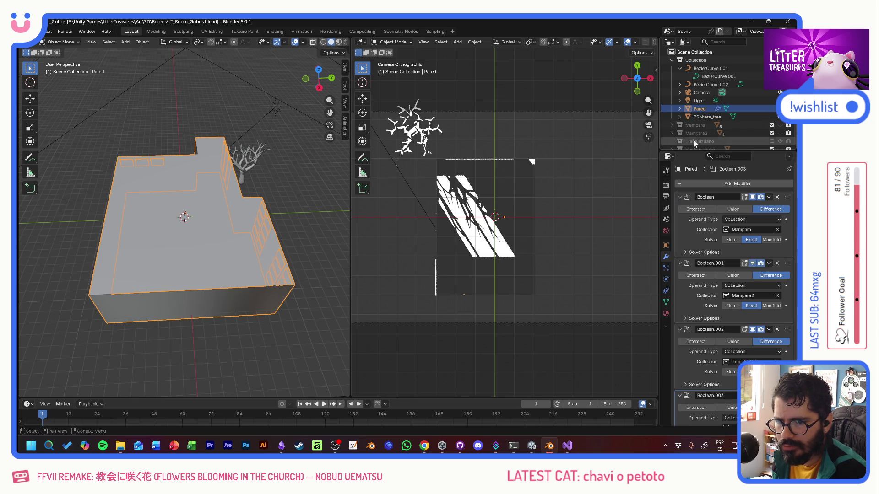
left_click(679, 107)
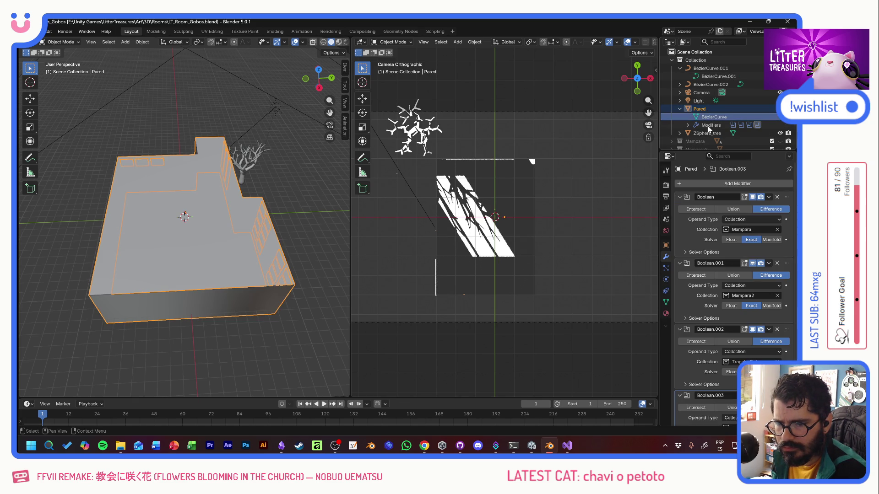
left_click(666, 302)
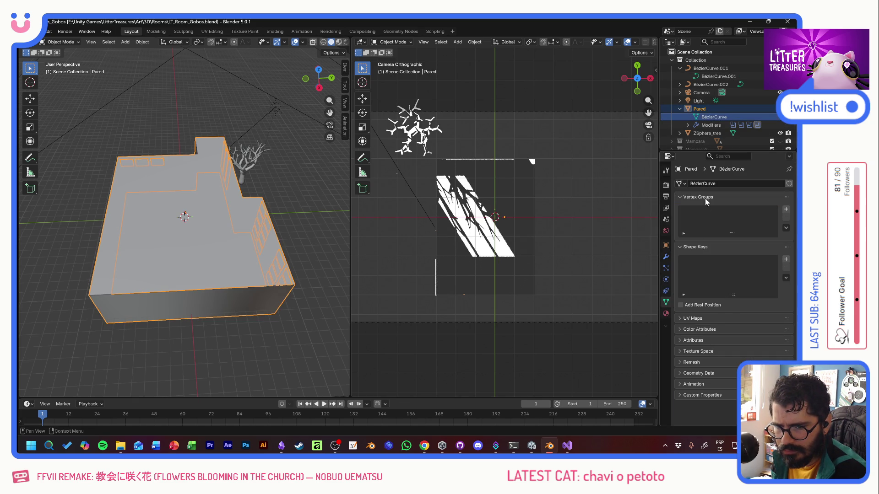
Step: Browse Pared's mesh data choices without picking one, leaving it on BézierCurve.001, and view the room from the side
left_click(684, 183)
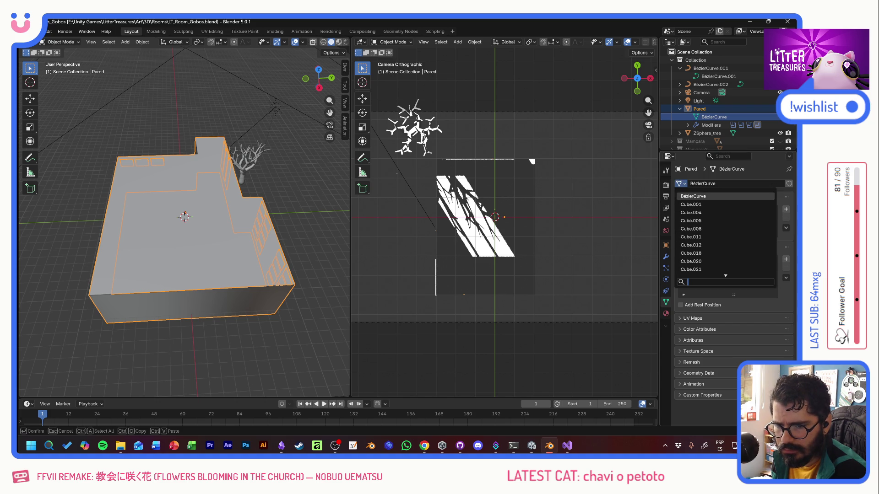
scroll(721, 261, "down", 4)
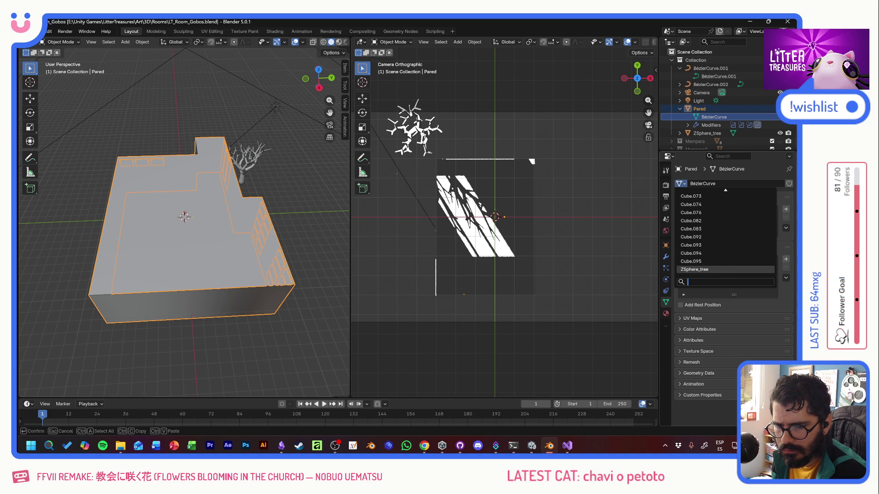
scroll(721, 233, "up", 2)
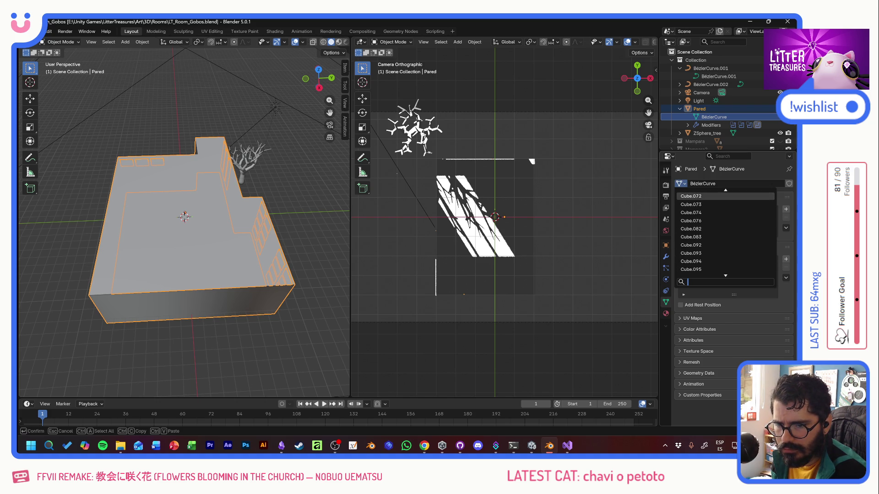
scroll(721, 234, "up", 2)
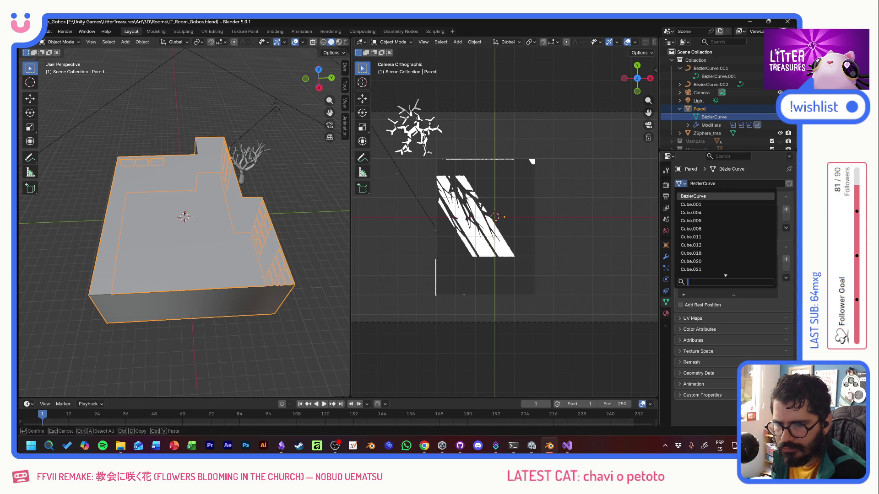
key("Escape")
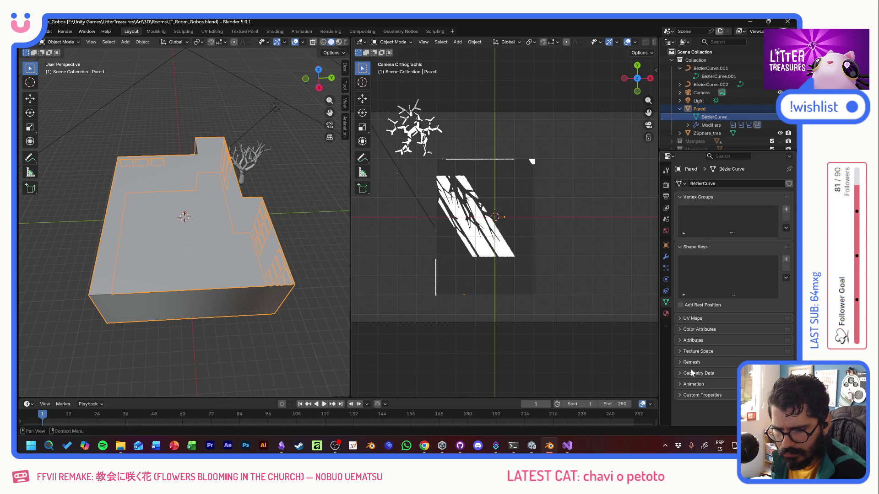
scroll(713, 103, "down", 3)
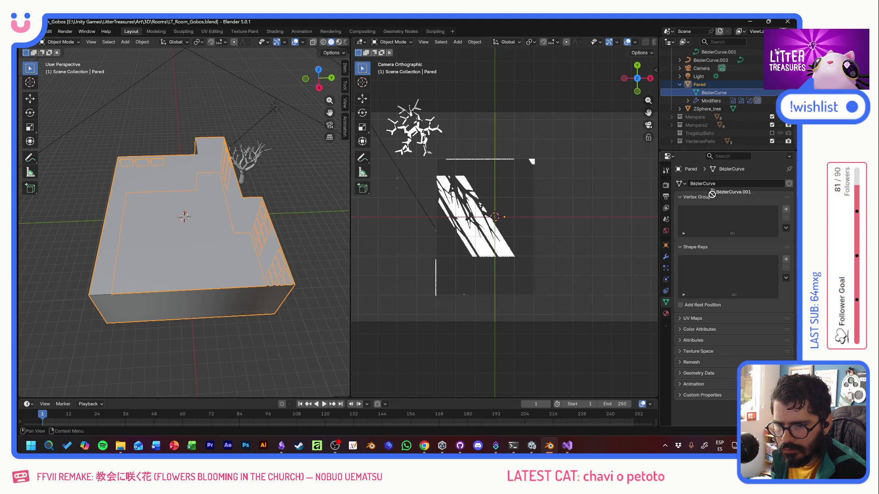
left_click_drag(718, 51, 707, 183)
scroll(712, 125, "up", 3)
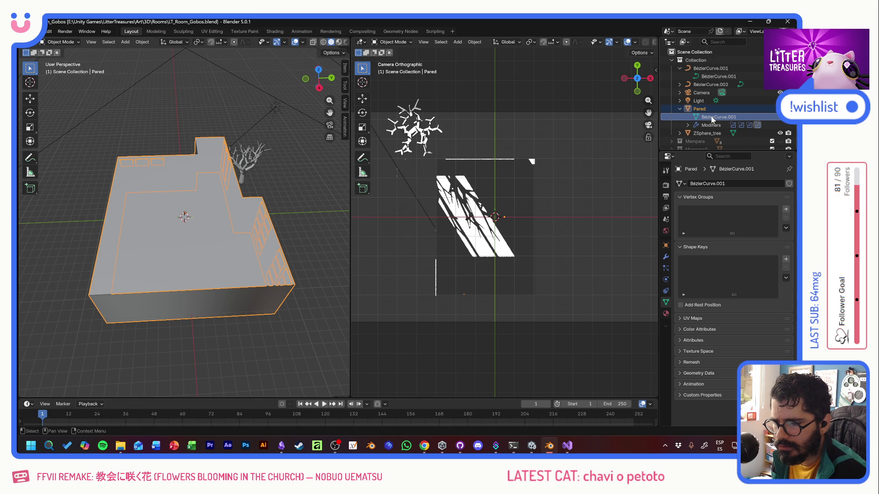
middle_click_drag(104, 65, 207, 227)
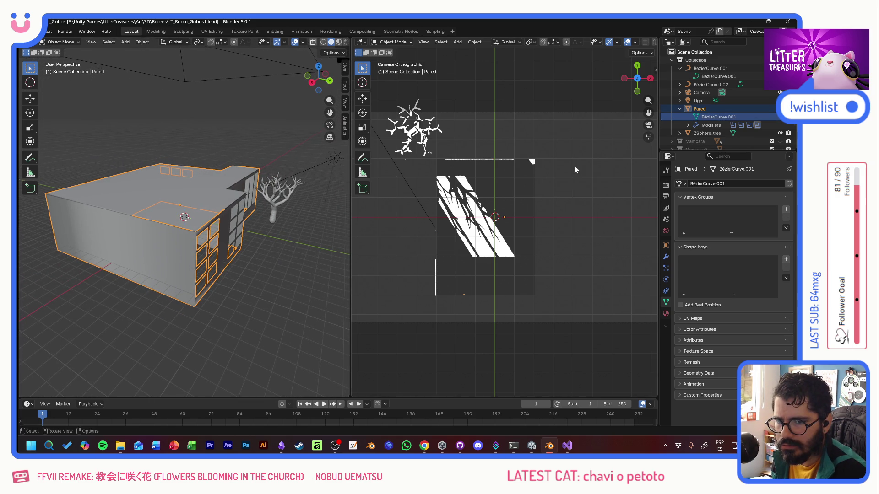
Step: Rename BézierCurve.001's curve data to FloorSB in the Outliner, giving BézierCurve.002's copy FloorSB.001
left_click(707, 85)
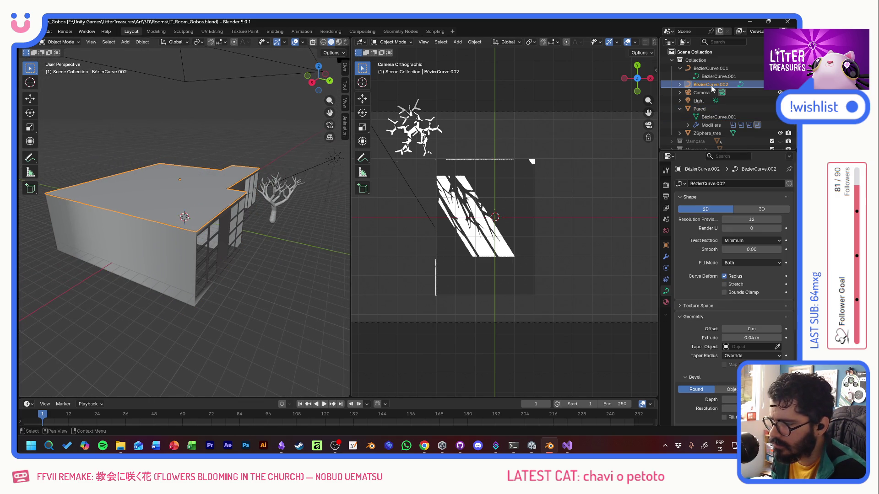
left_click(679, 86)
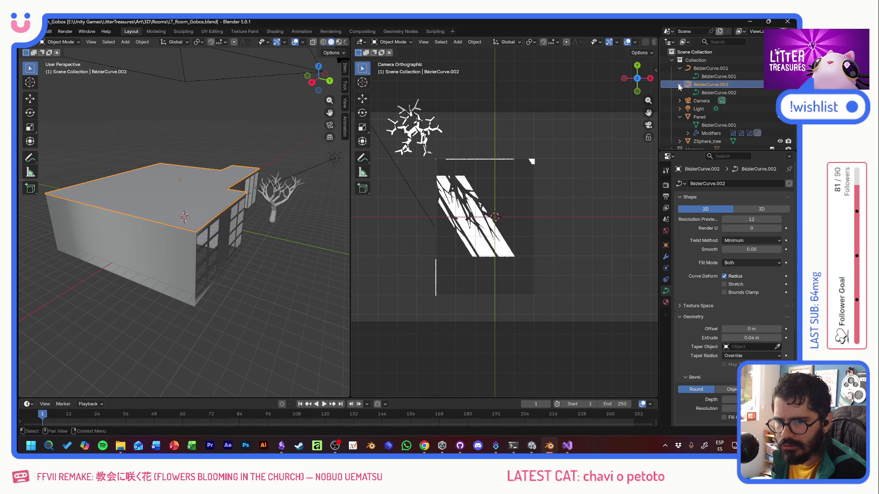
left_click(721, 76)
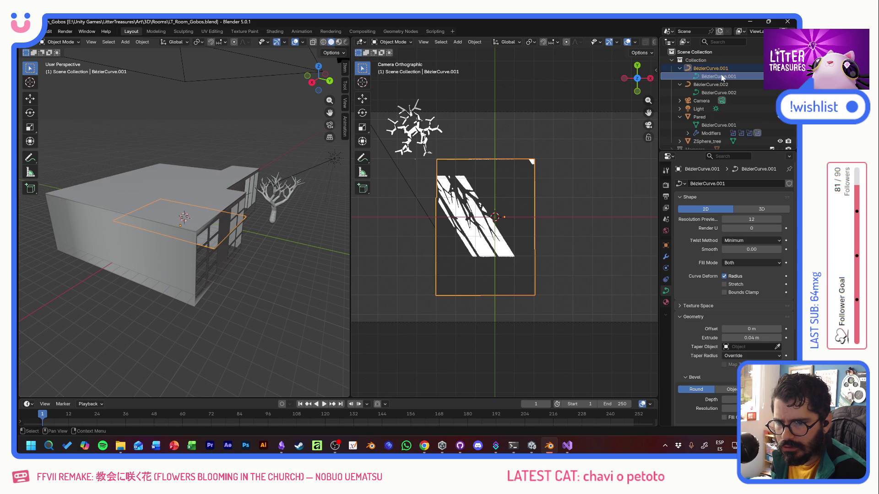
double_click(717, 77)
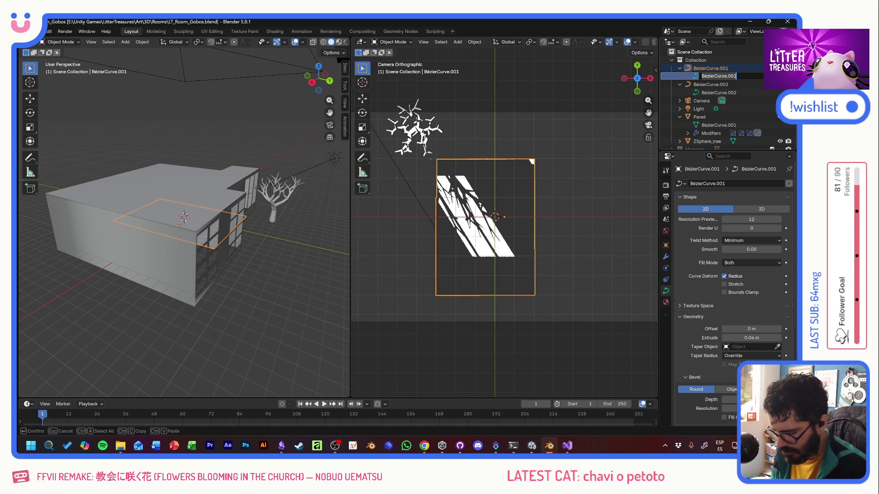
type("Pla")
key("BackSpace")
key("BackSpace")
key("BackSpace")
type("f")
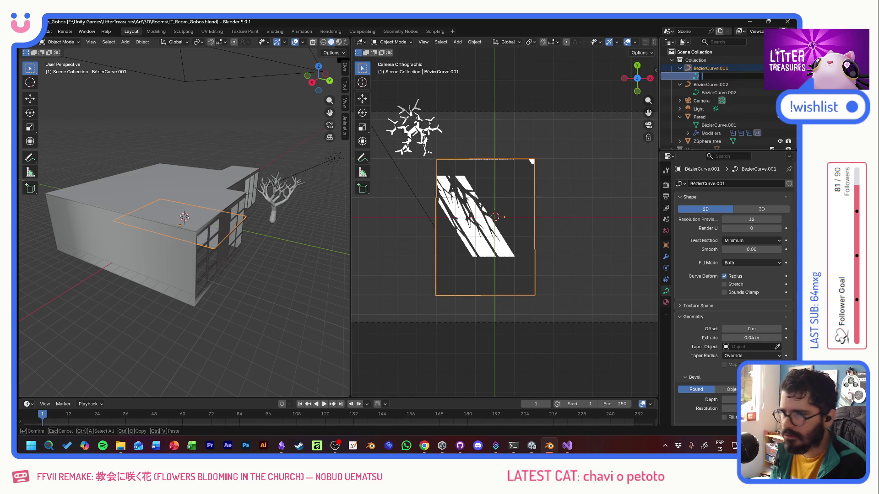
type("loo")
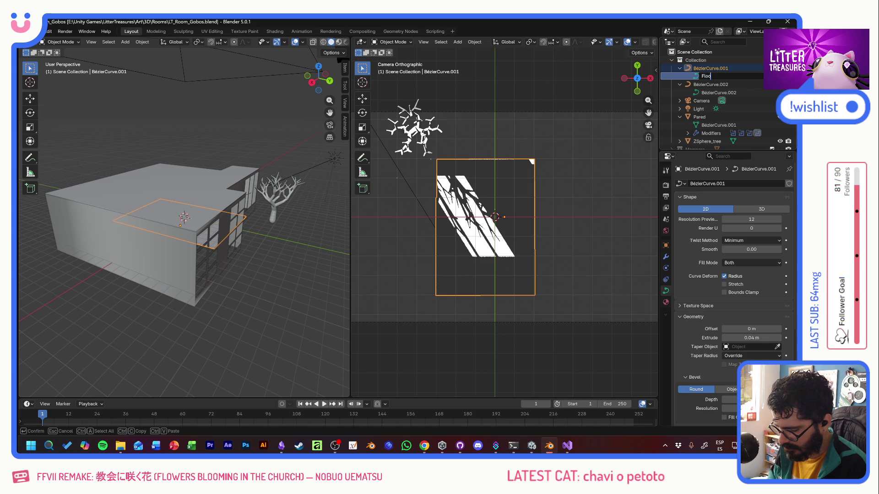
type("rSill")
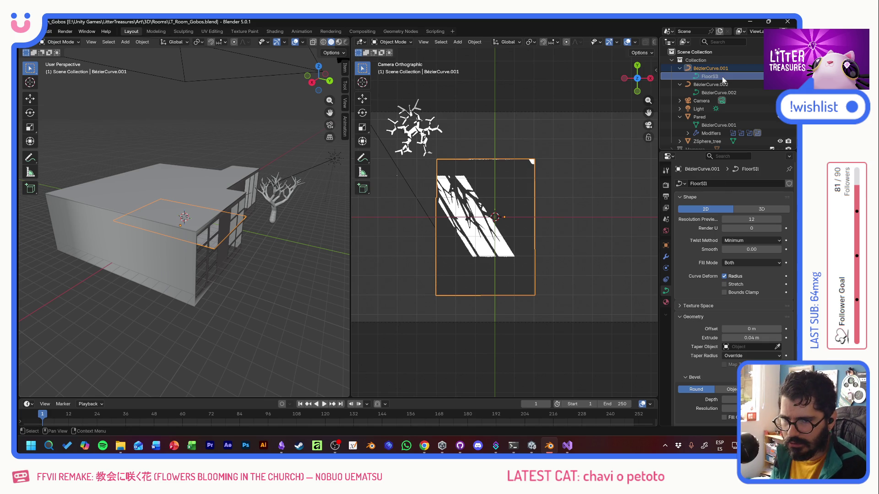
key("Return")
left_click(711, 84)
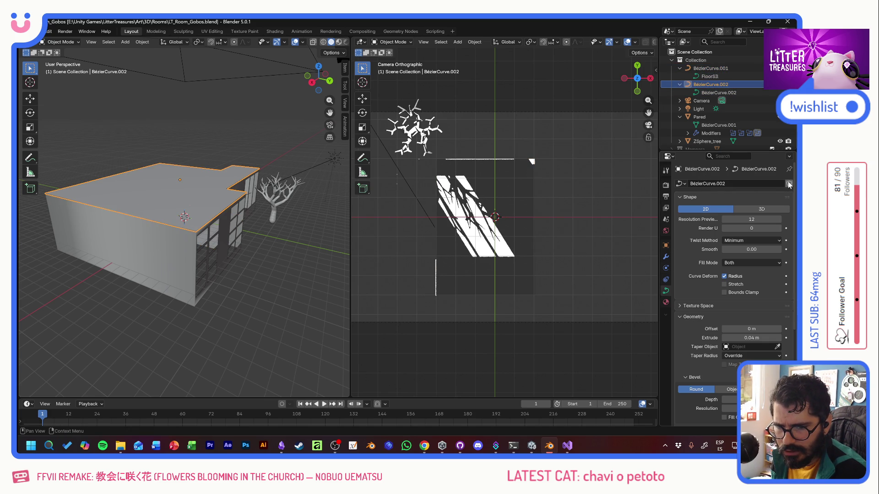
left_click_drag(709, 76, 713, 184)
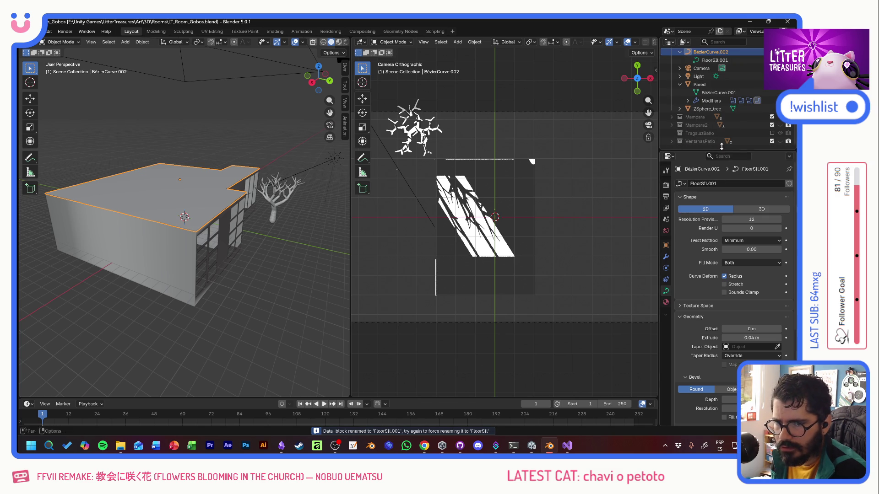
scroll(750, 124, "up", 3)
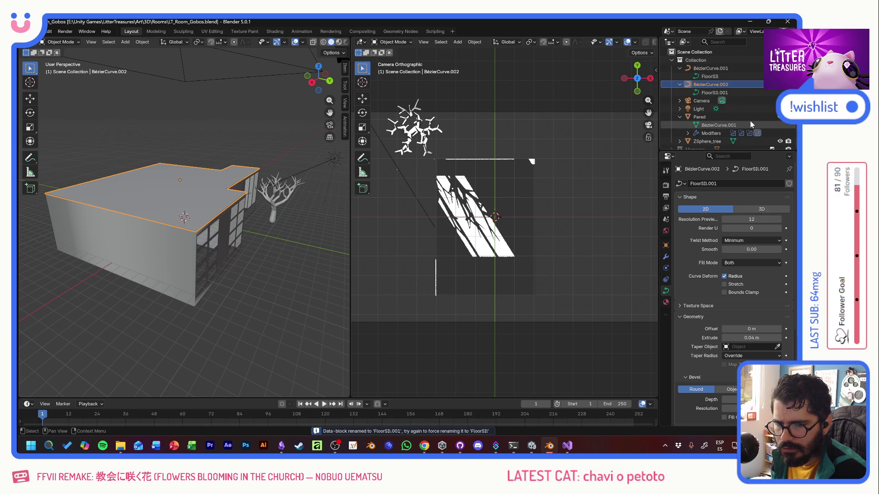
Step: Test an Extrude change on the FloorSB.001 curve and cancel it, leaving 0.04 m extrude and zero bevel
mouse_move(206, 227)
middle_mouse_down()
mouse_move(219, 185)
mouse_move(210, 195)
mouse_move(218, 212)
middle_mouse_up()
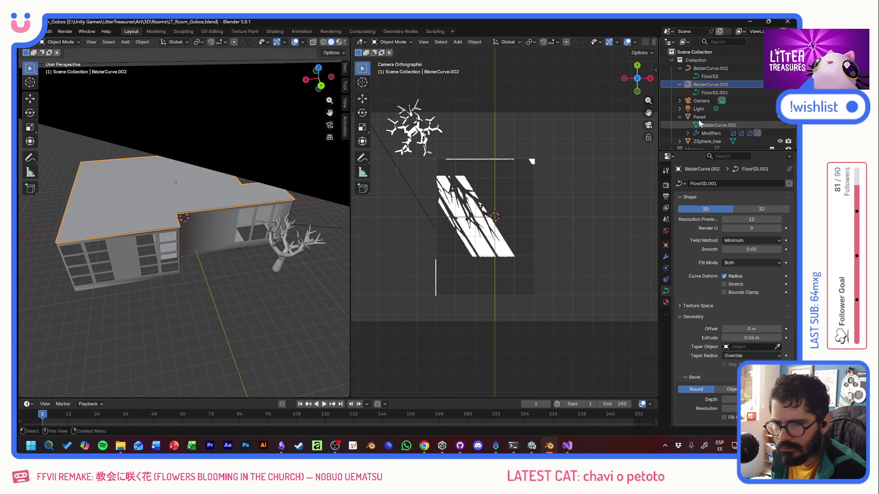
left_click(711, 85)
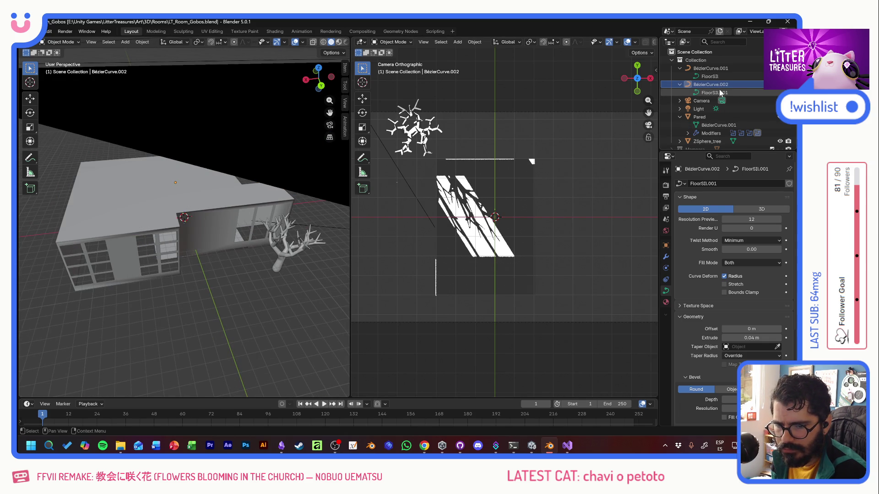
left_click(666, 282)
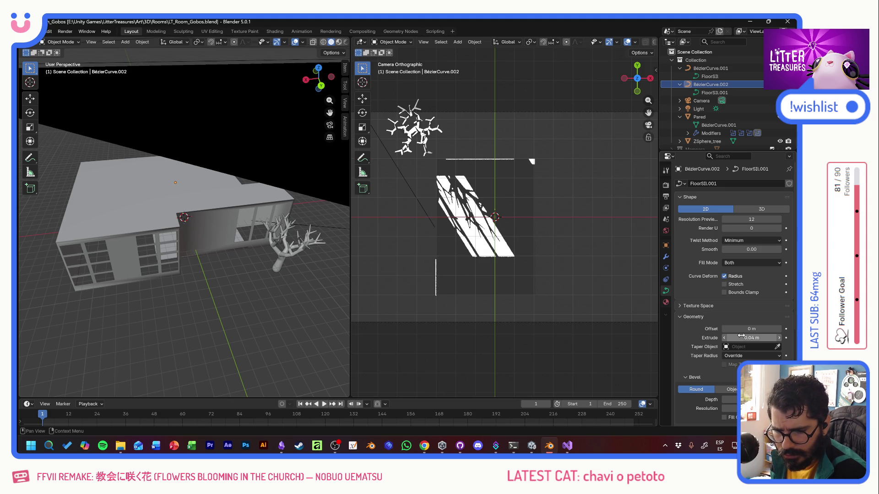
left_click_drag(751, 339, 783, 338)
key("Escape")
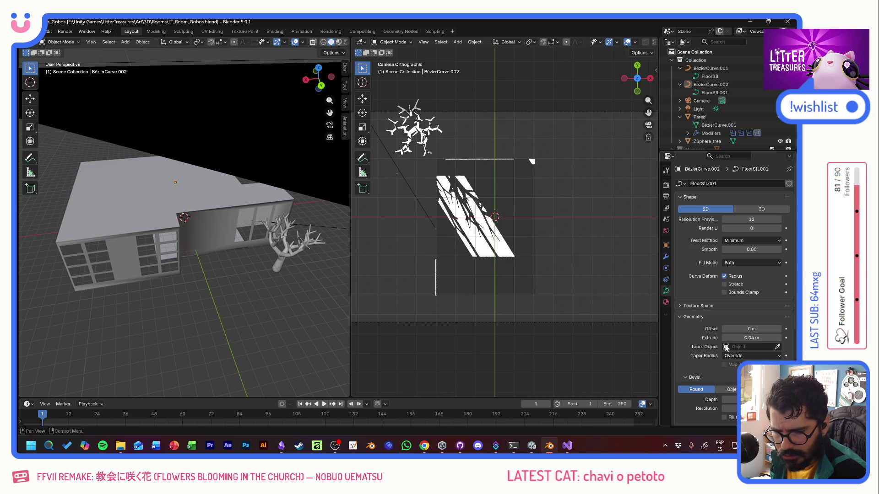
scroll(685, 320, "down", 4)
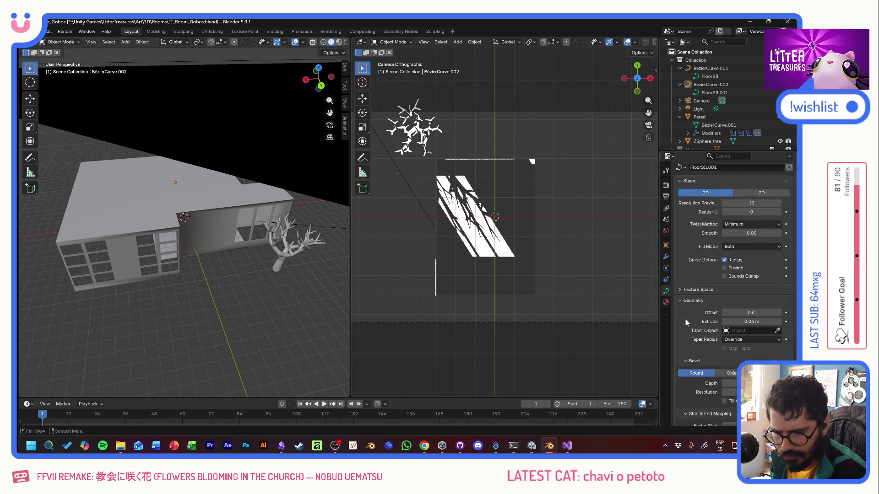
scroll(688, 327, "down", 5)
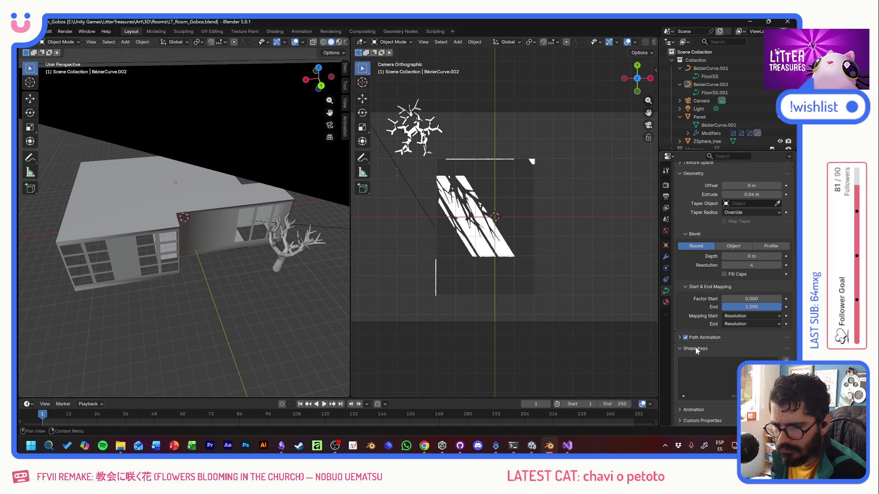
middle_click_drag(248, 255, 252, 233)
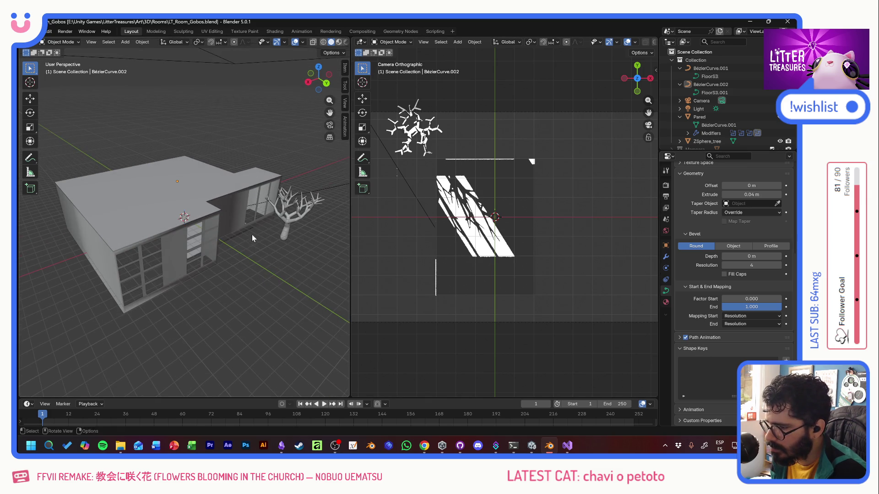
Step: Compare both curves' floor data in the Outliner, keeping BézierCurve.002's curve as a 2D shape
left_click(708, 91)
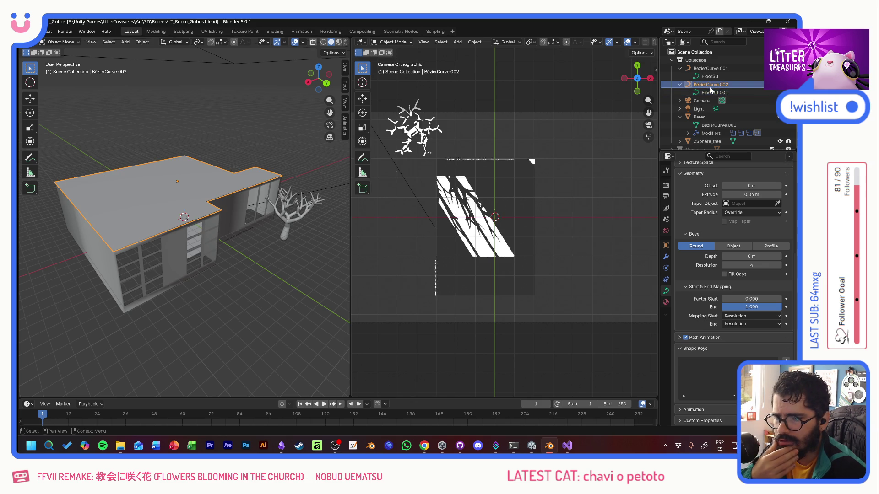
left_click(710, 78)
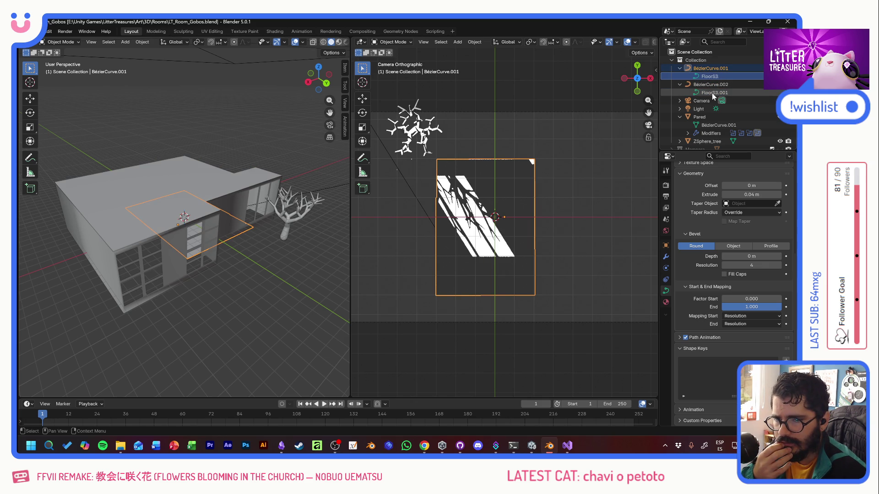
left_click(712, 93)
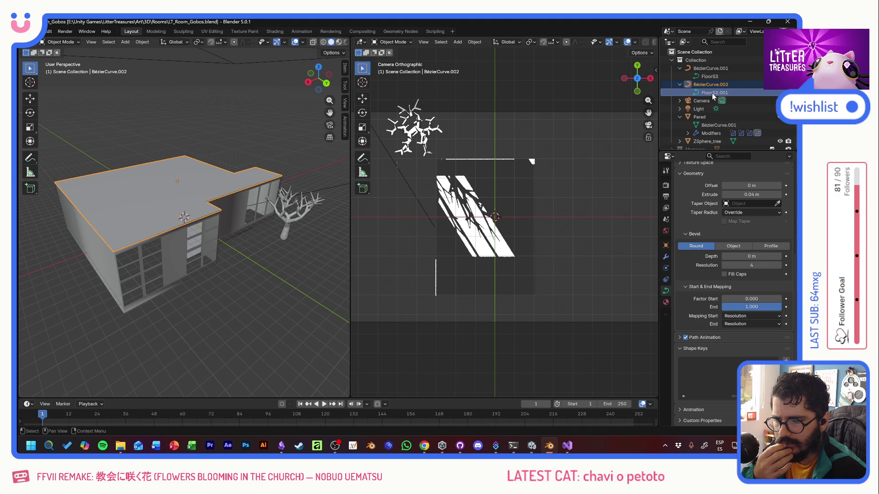
scroll(706, 232, "up", 5)
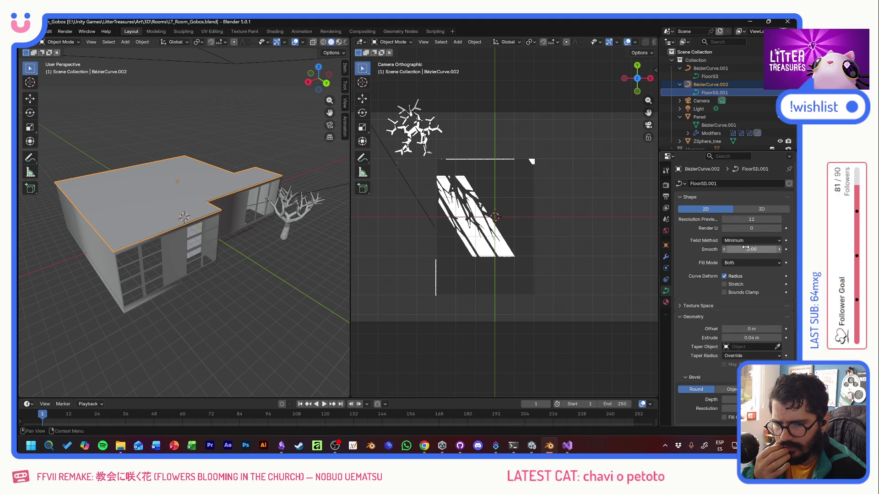
left_click(762, 209)
left_click(716, 209)
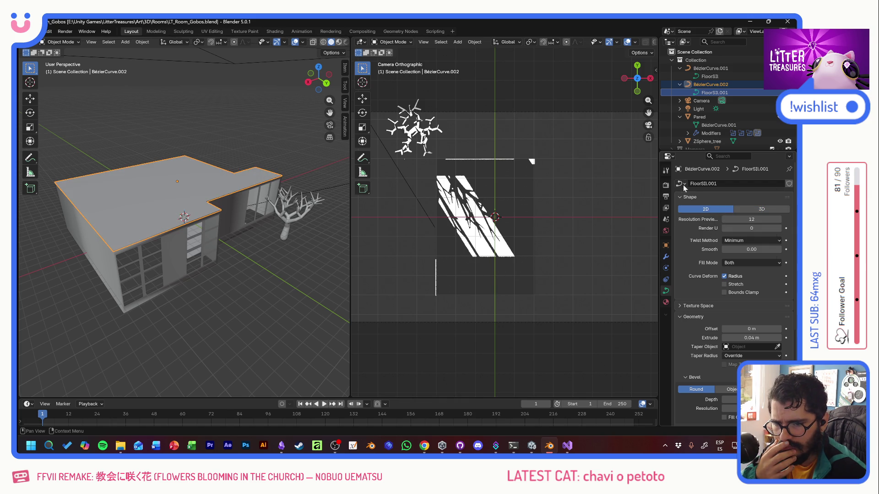
Step: Assign the original FloorSB curve data to BézierCurve.002 so FloorSB has two users
left_click(683, 185)
left_click(700, 206)
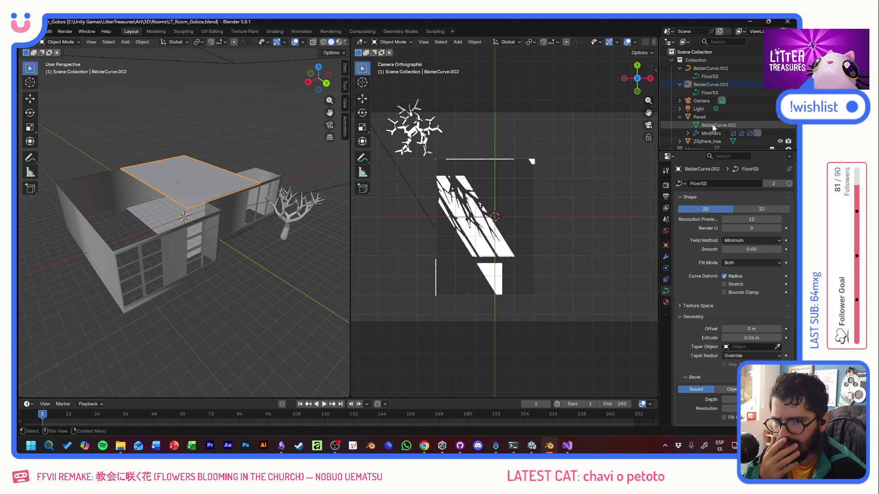
left_click(714, 126)
Step: Review the data operations for BézierCurve.002's FloorSB data without changing anything
left_click(681, 183)
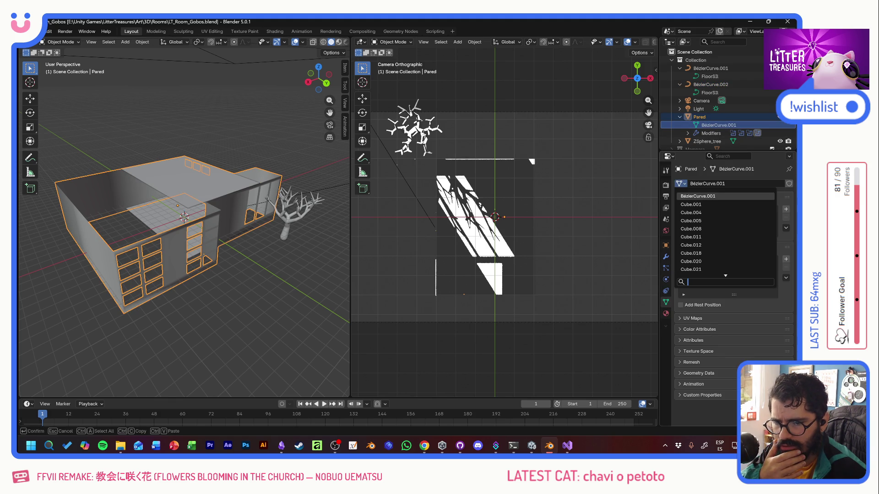
scroll(693, 254, "down", 5)
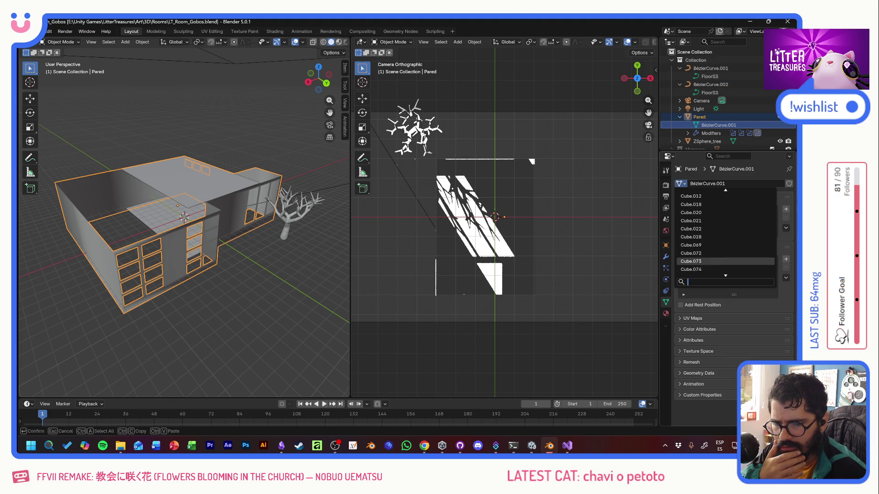
scroll(693, 254, "down", 3)
scroll(694, 254, "down", 2)
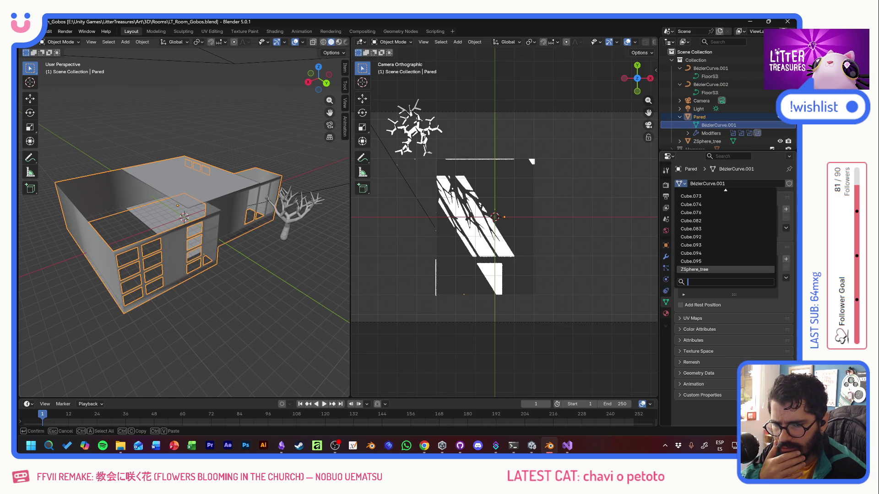
scroll(693, 227, "up", 2)
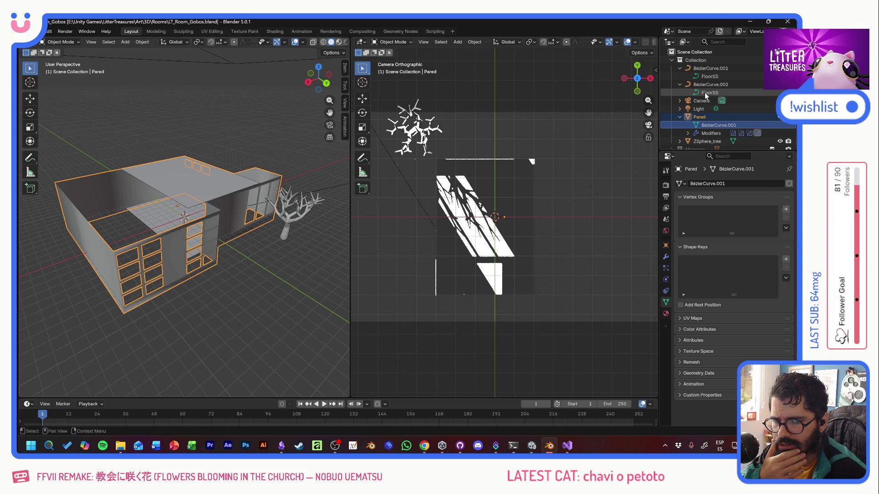
left_click(694, 93)
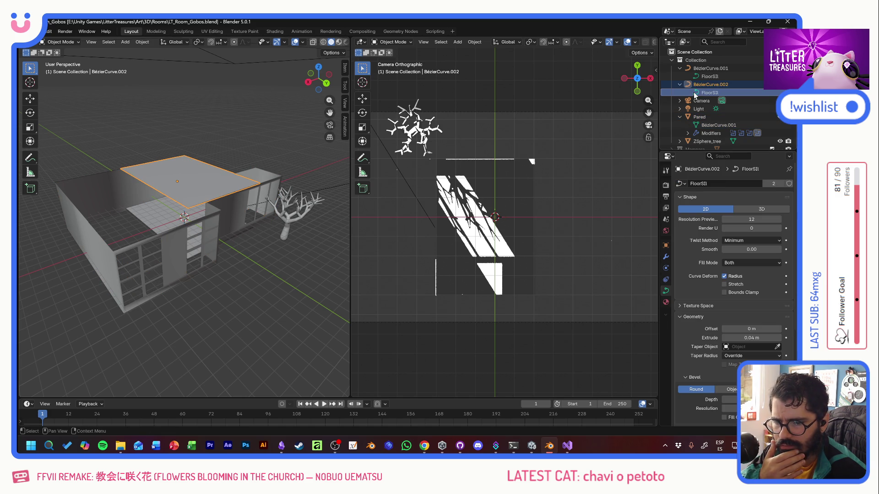
right_click(695, 93)
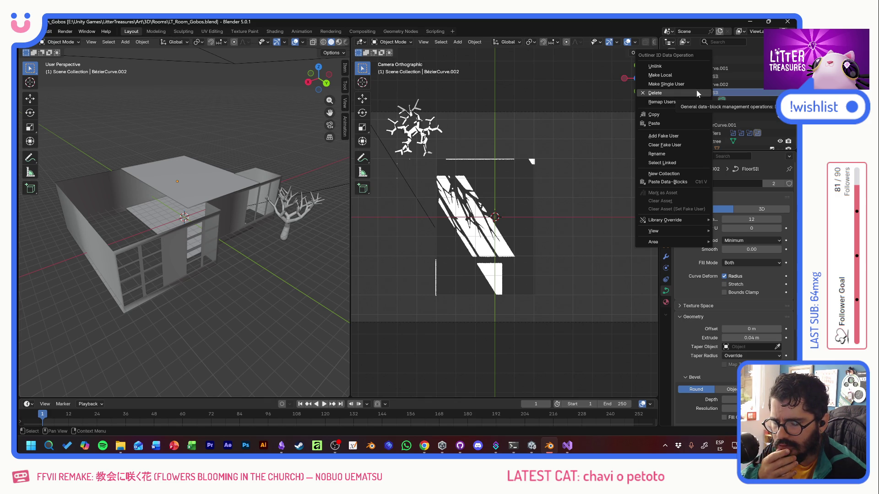
left_click(720, 94)
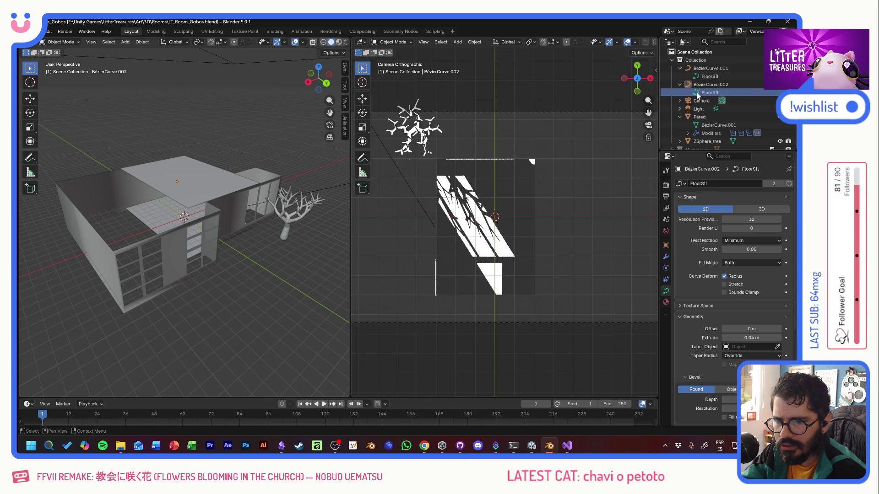
Step: Check the same FloorSB data options under the first curve, then select the floor curve object
left_click(699, 77)
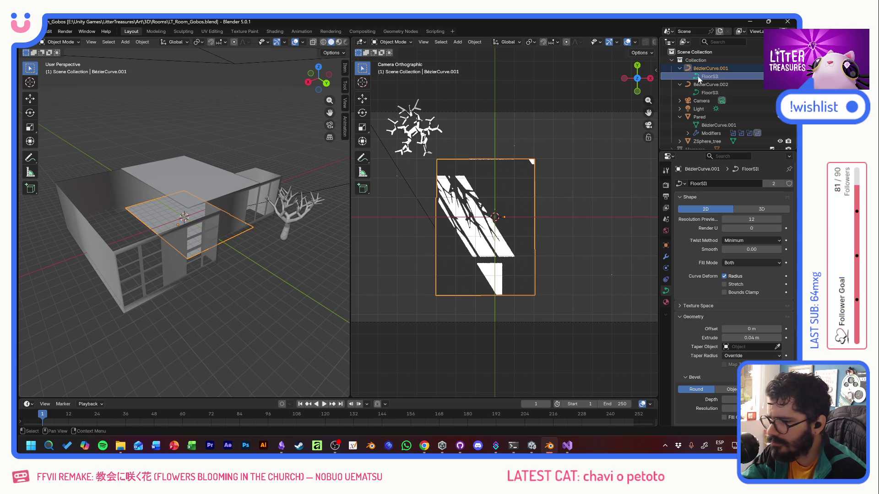
right_click(699, 76)
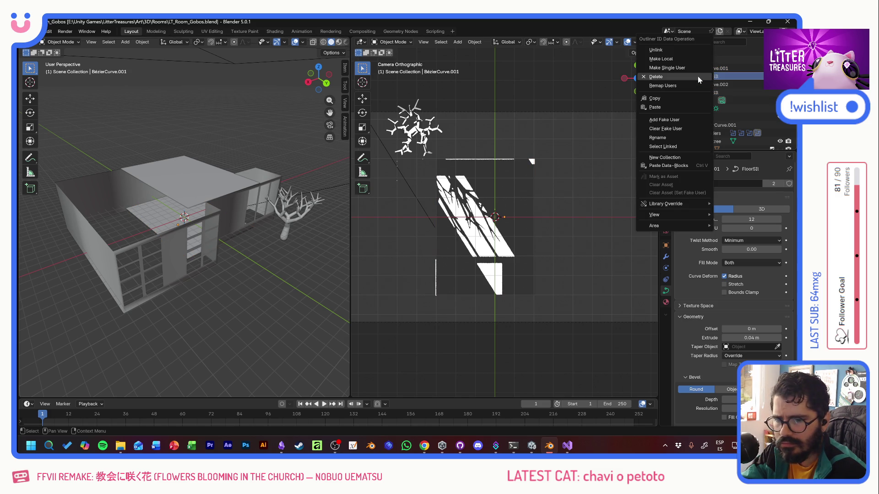
left_click(688, 59)
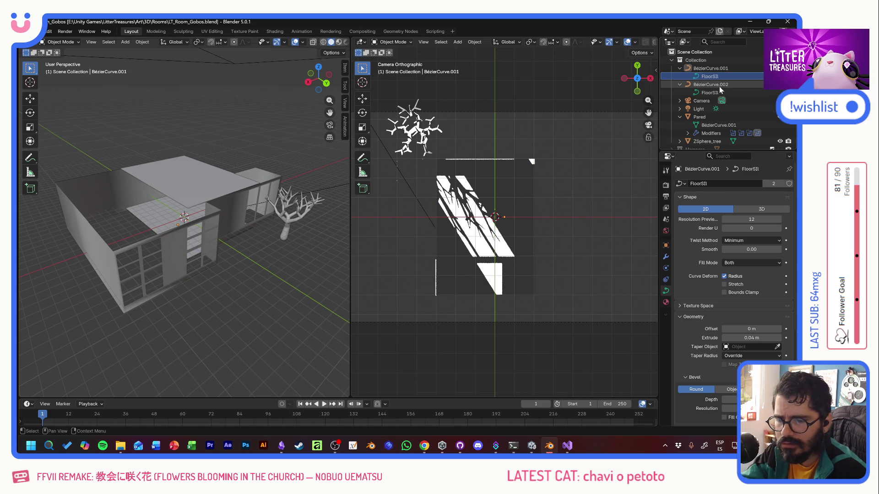
left_click(711, 68)
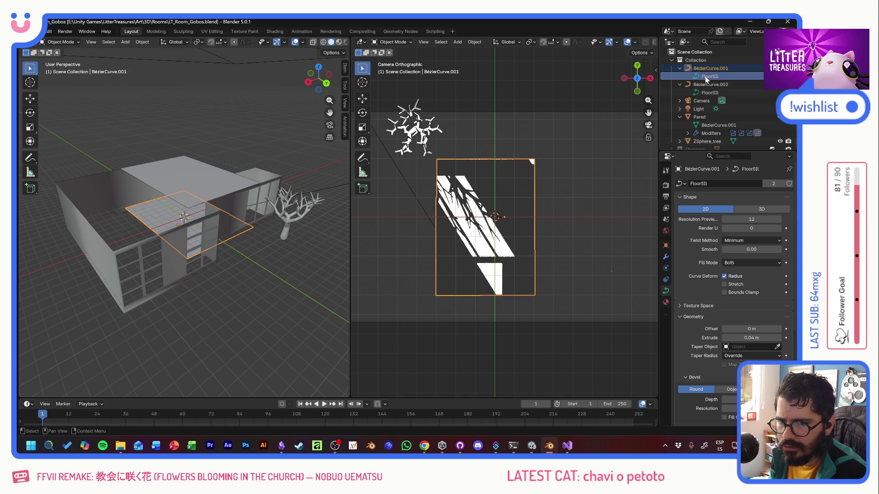
right_click(706, 76)
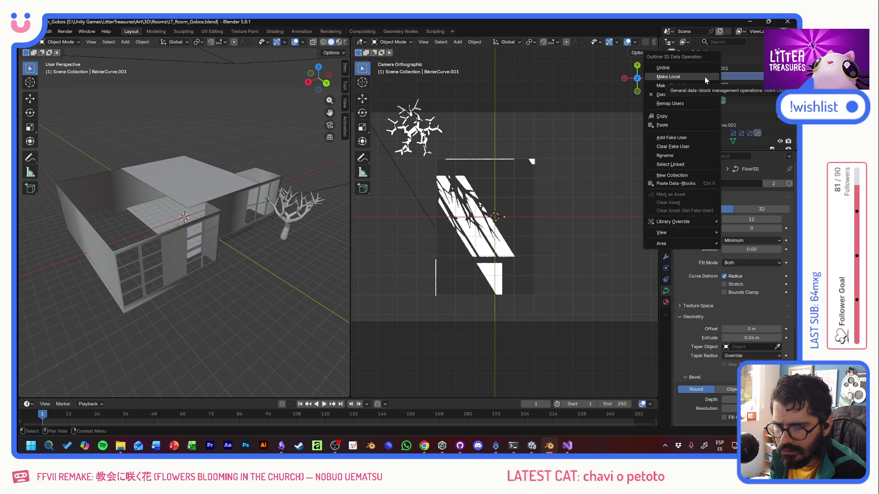
left_click(705, 76)
left_click(696, 77)
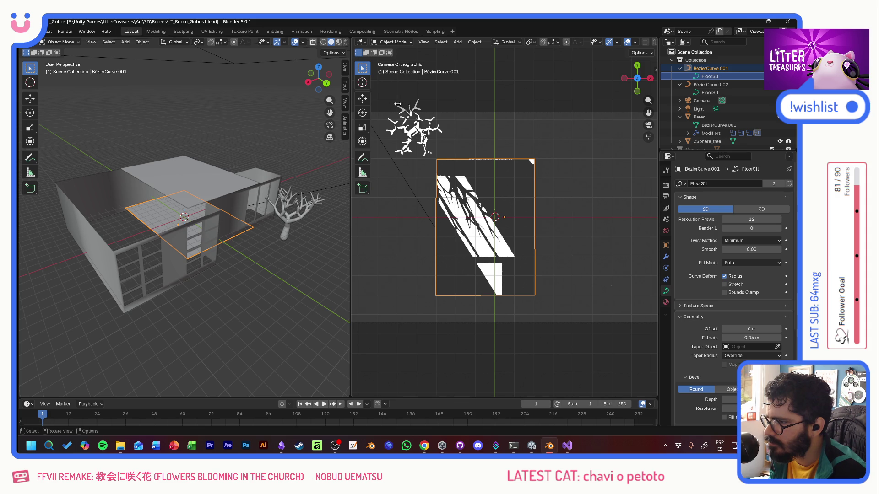
Step: Enter Edit Mode on the floor curve and box-select all points of the outline
left_click(63, 43)
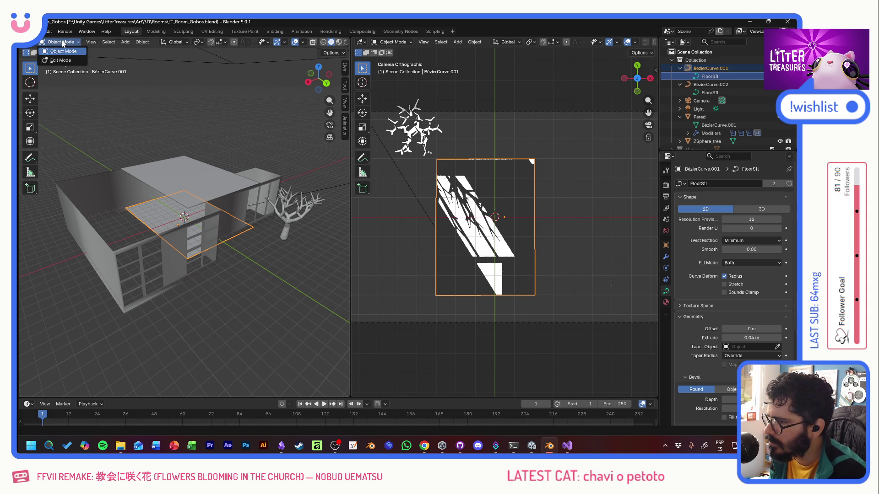
left_click(61, 59)
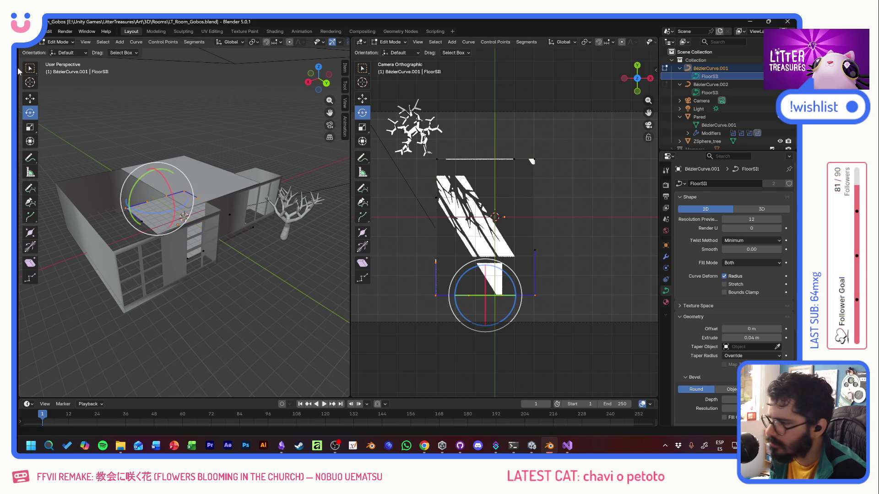
left_click(30, 67)
left_click_drag(563, 138, 404, 320)
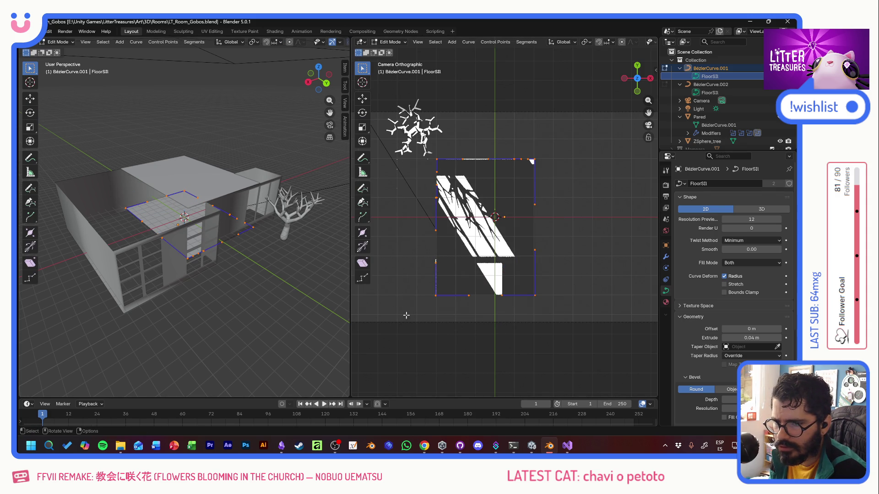
Step: Use Set Spline Type to convert the whole floor outline into a Bézier spline
right_click(436, 160)
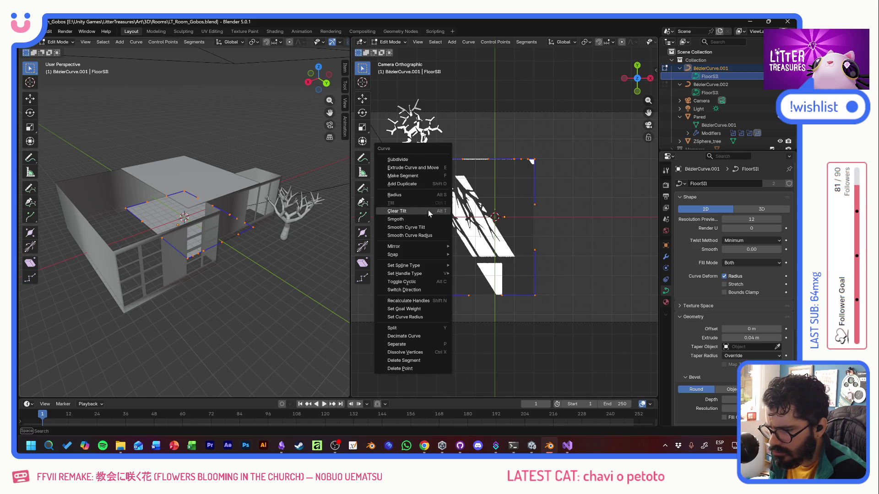
mouse_move(405, 266)
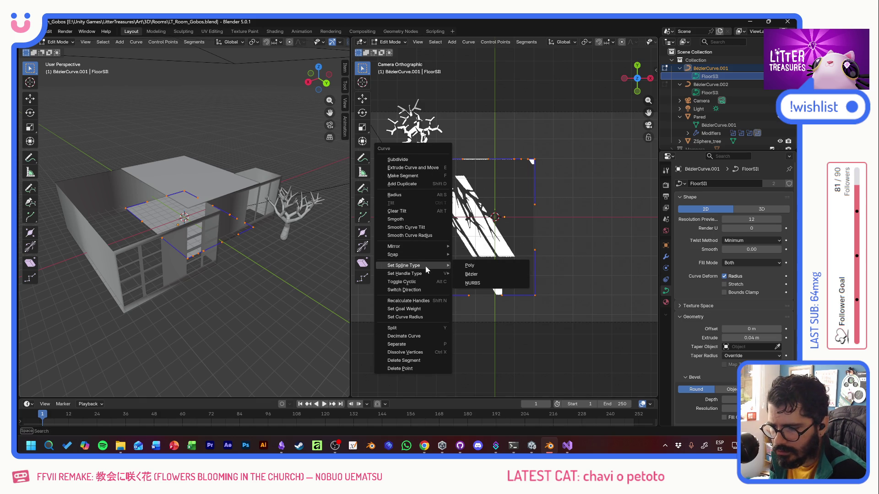
left_click(473, 274)
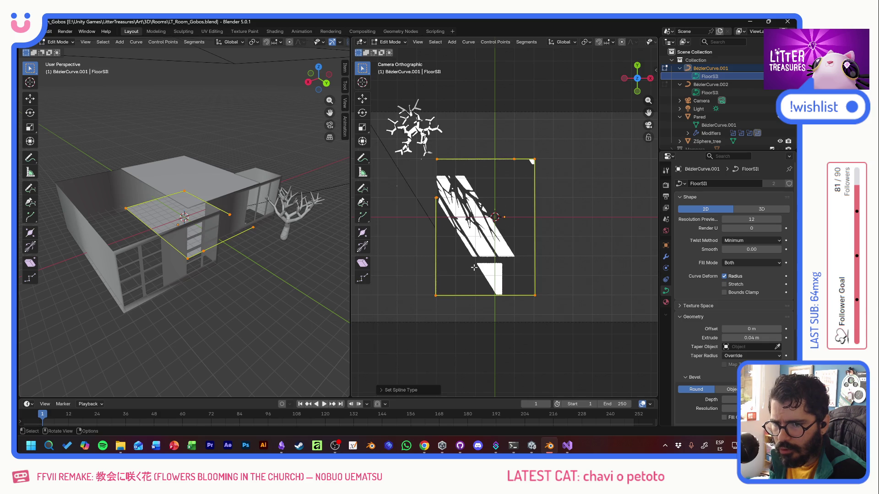
right_click(436, 160)
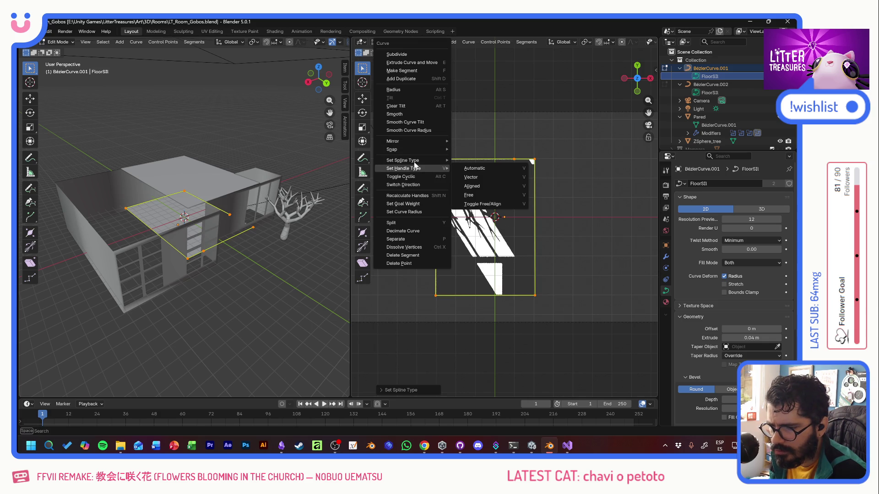
mouse_move(406, 160)
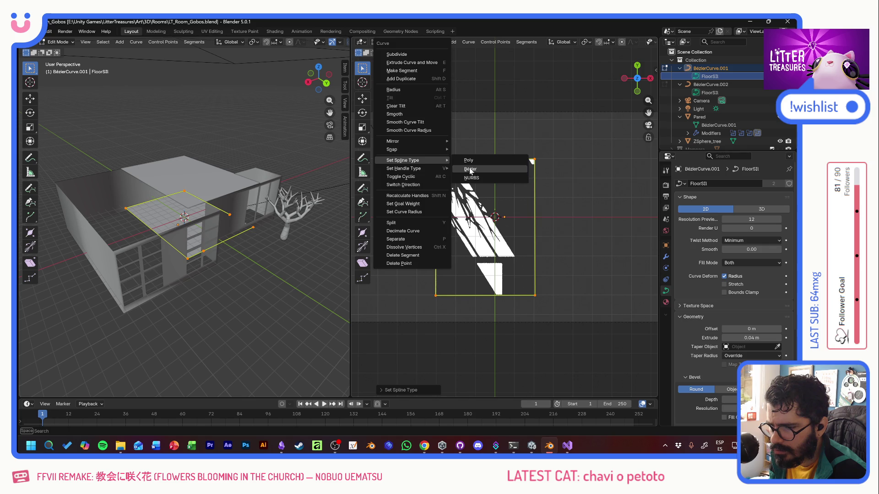
left_click(471, 169)
right_click(437, 159)
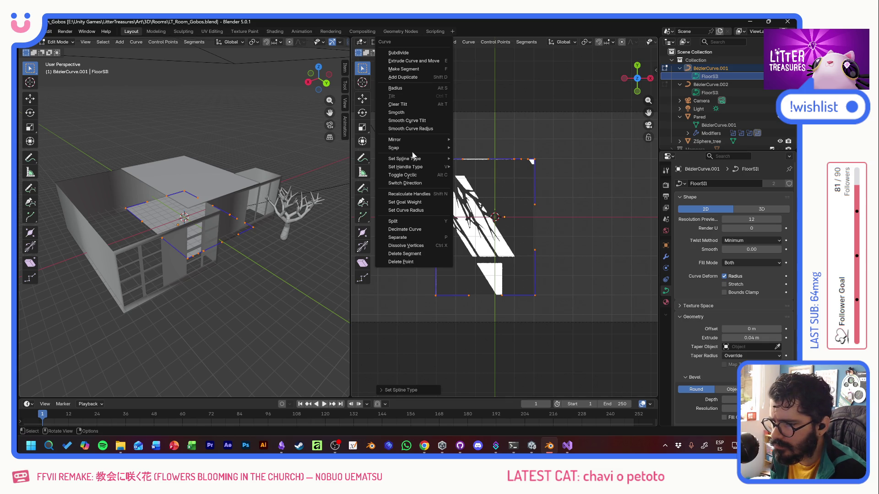
Step: Convert the floor outline's spline to Poly via the Curve menu so its sides are straight lines
left_click(410, 68)
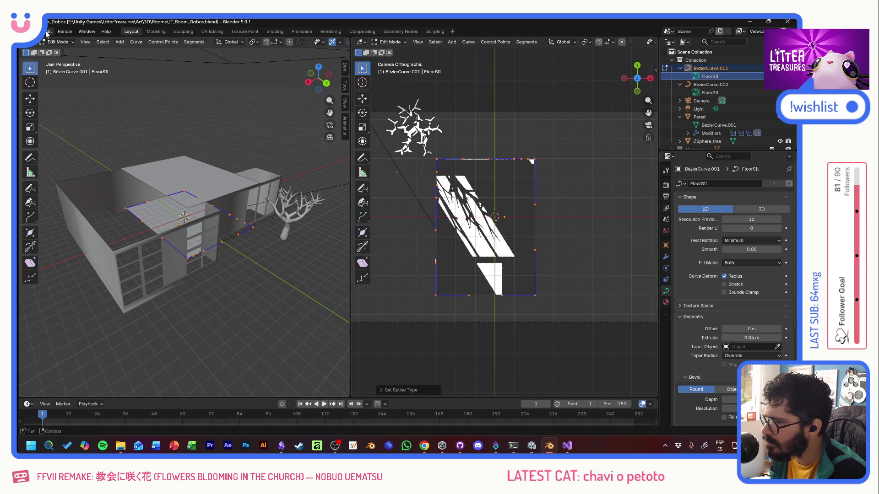
left_click(48, 32)
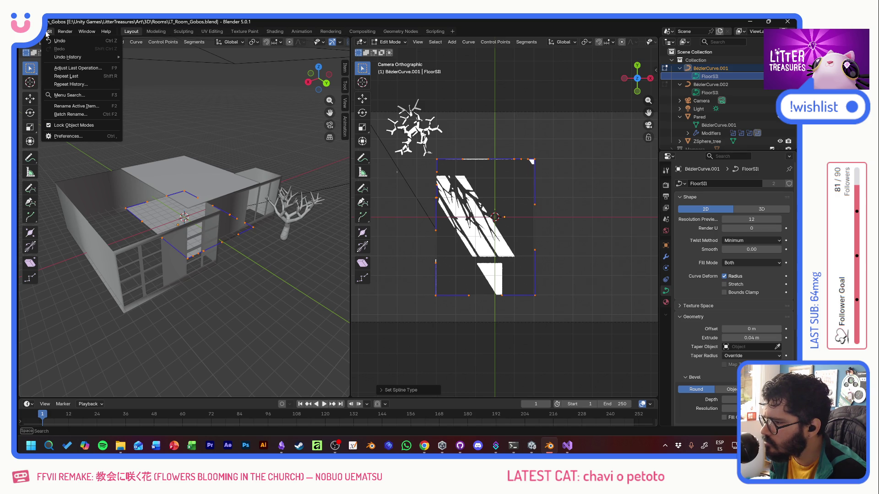
left_click(48, 32)
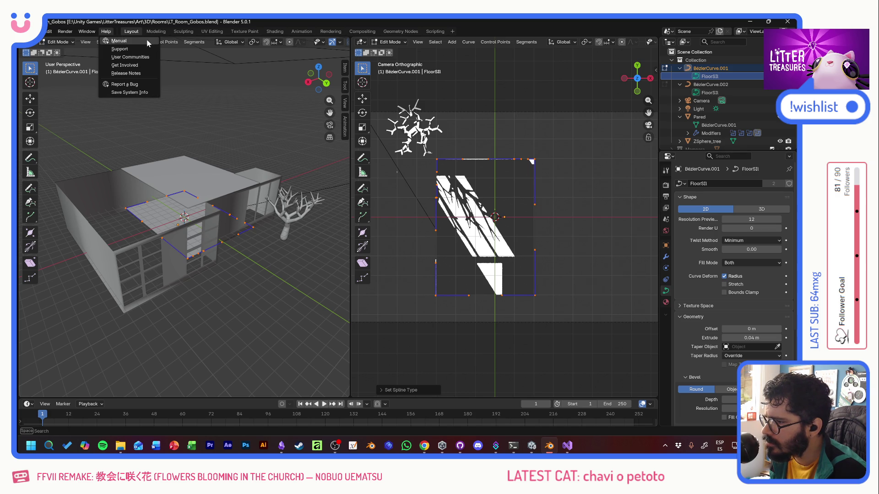
left_click(136, 42)
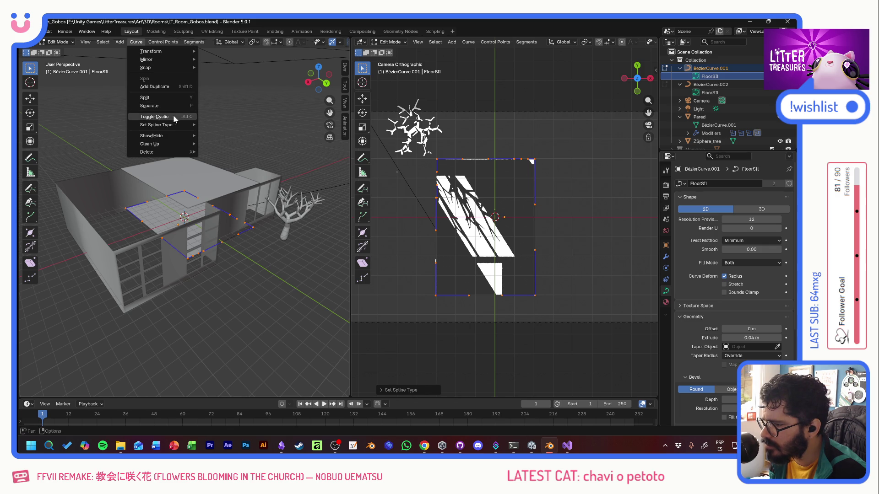
mouse_move(157, 125)
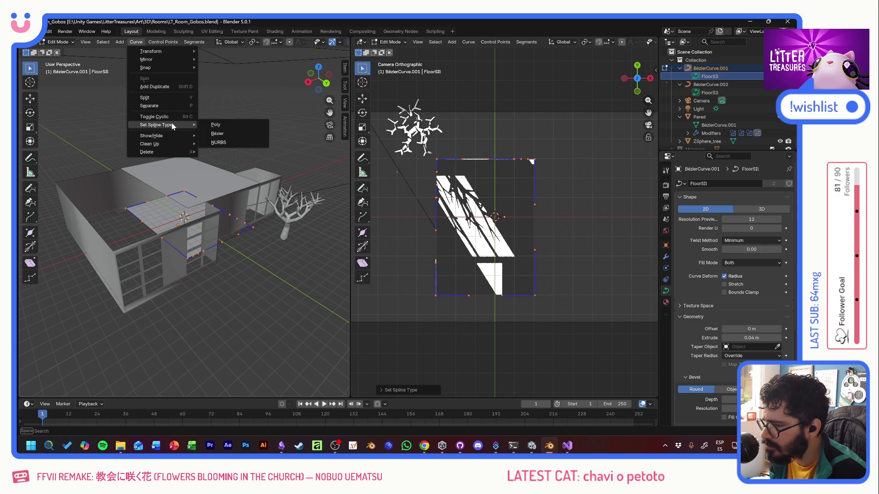
left_click(234, 126)
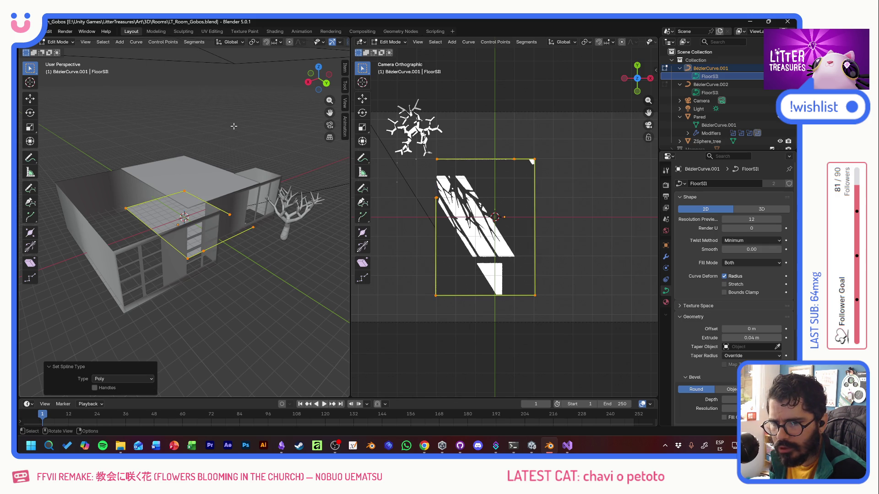
left_click(714, 95)
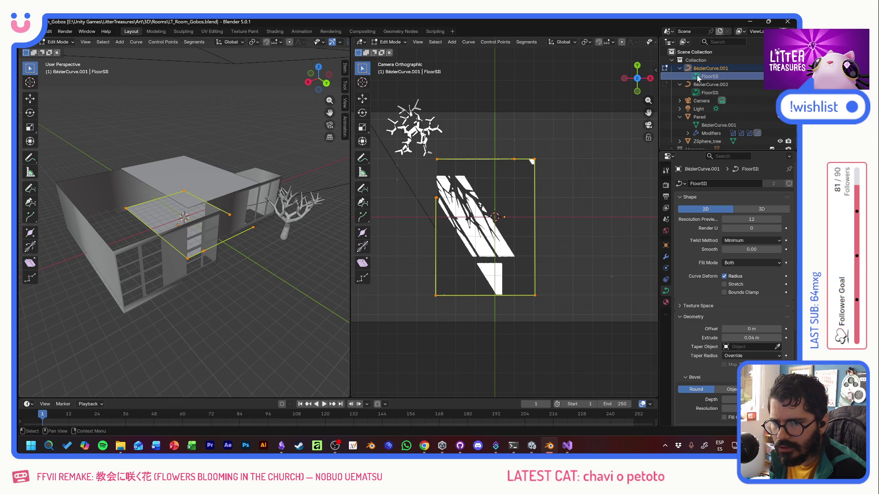
right_click(696, 78)
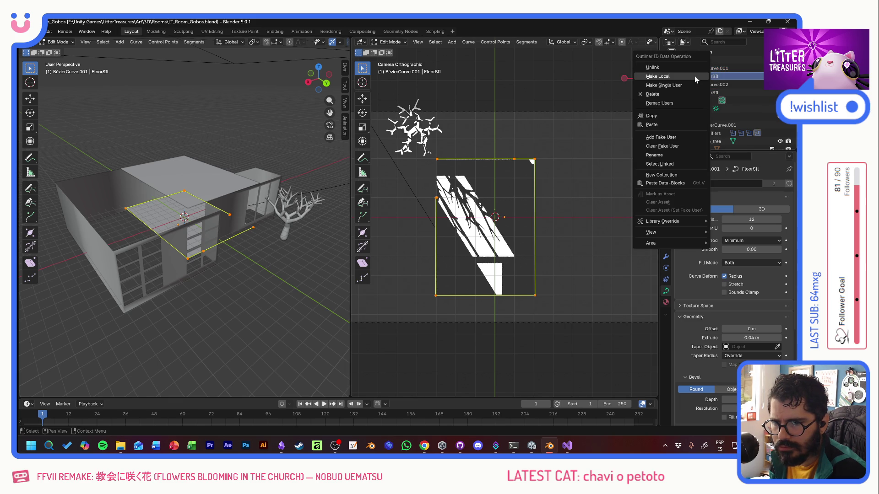
left_click(732, 79)
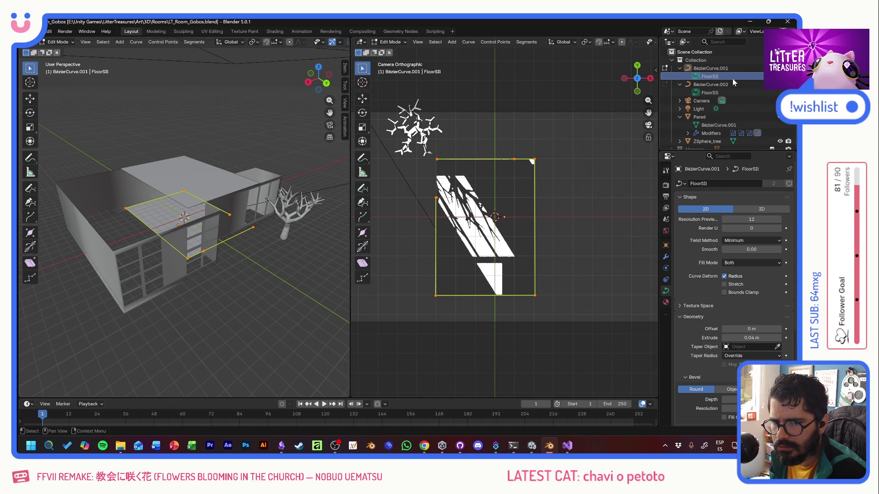
left_click(715, 126)
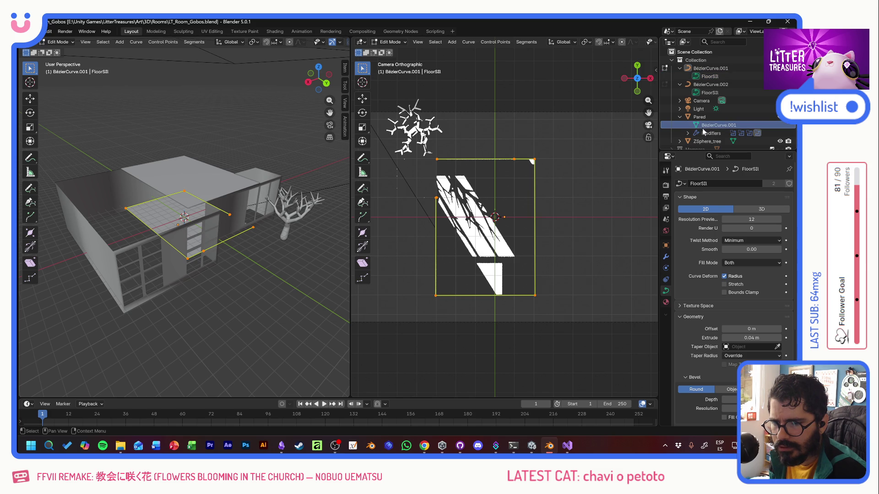
left_click(711, 76)
left_click(681, 183)
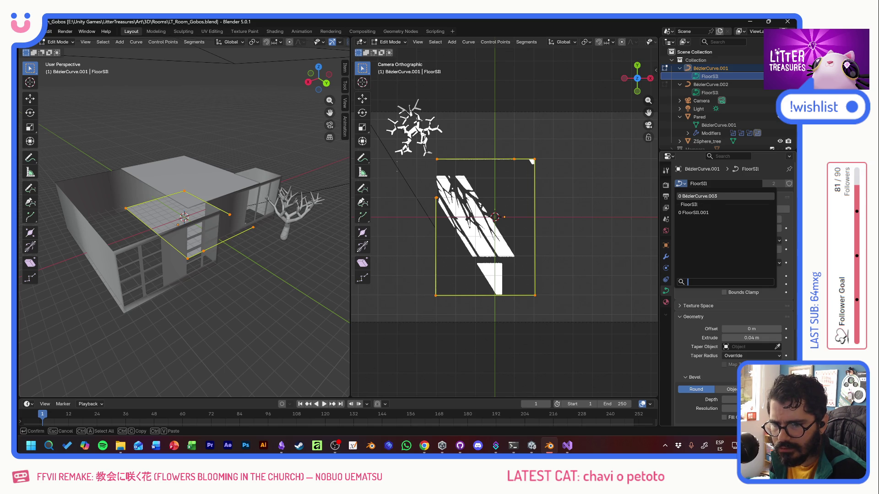
left_click(713, 126)
left_click_drag(713, 128, 705, 76)
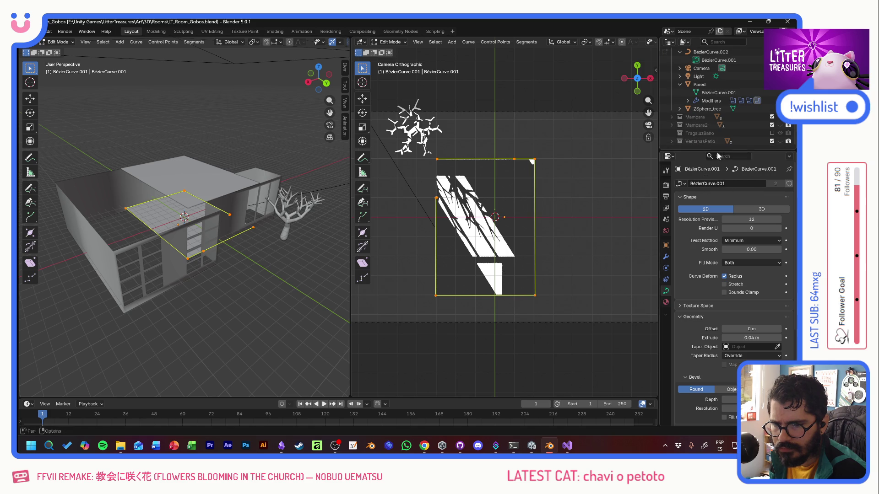
scroll(720, 109, "up", 2)
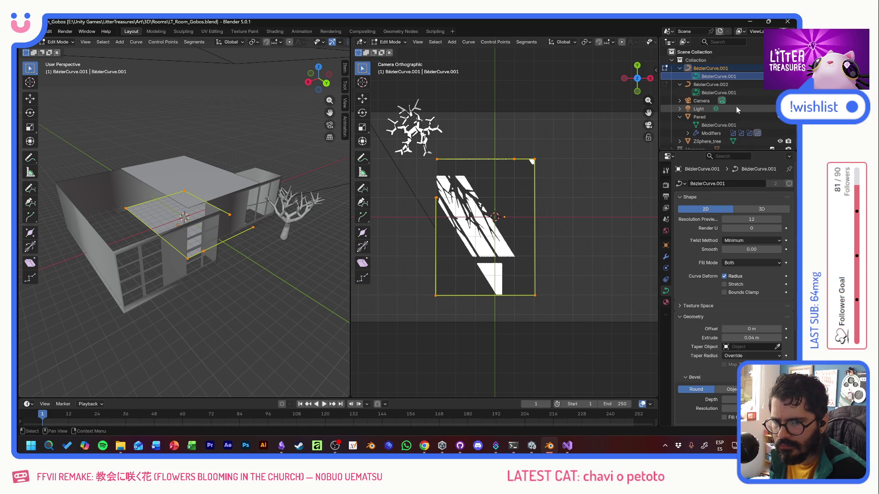
key("ctrl+z")
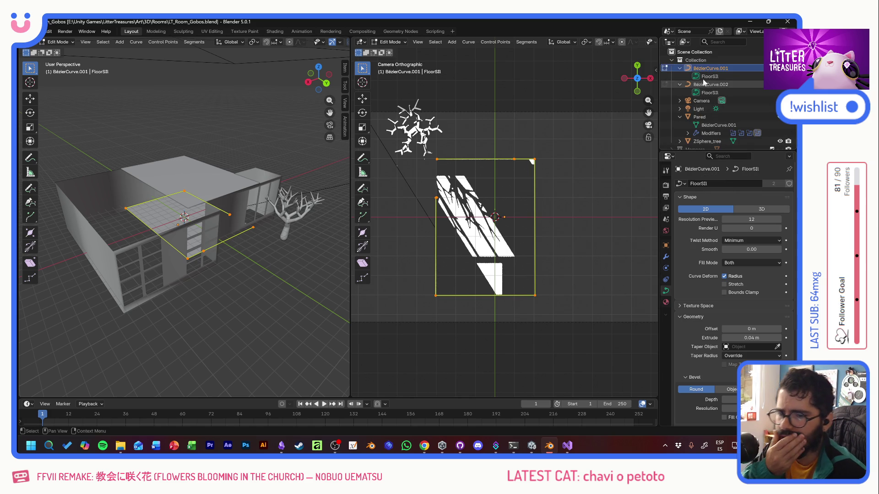
left_click(688, 71)
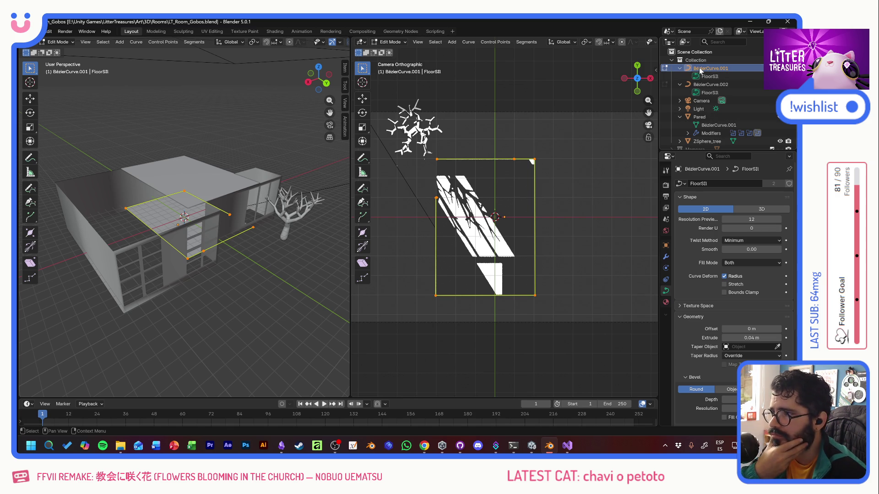
left_click(714, 125)
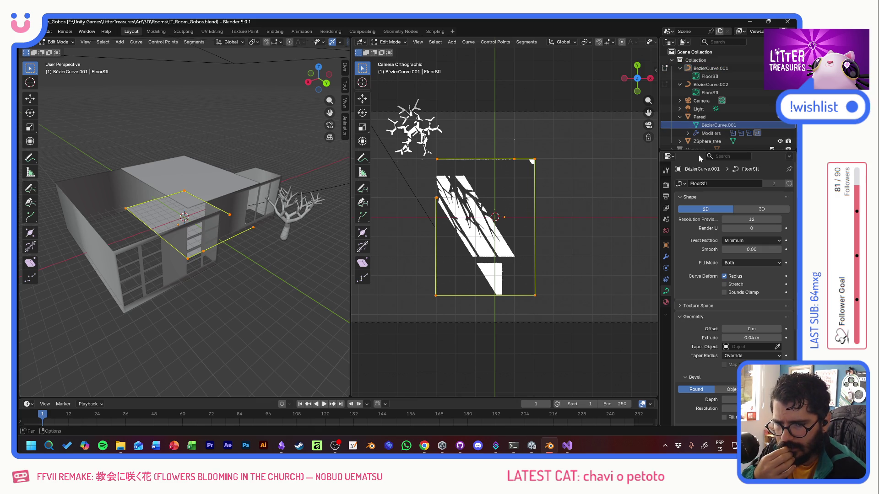
left_click(682, 184)
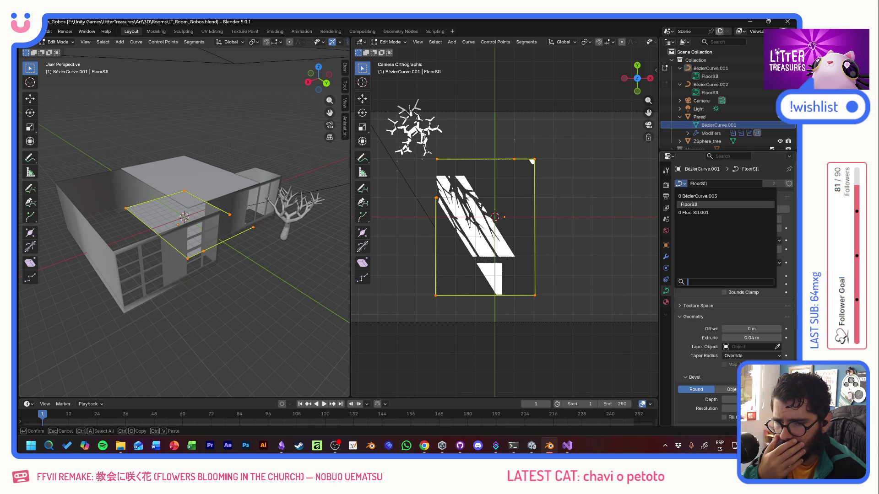
left_click(707, 93)
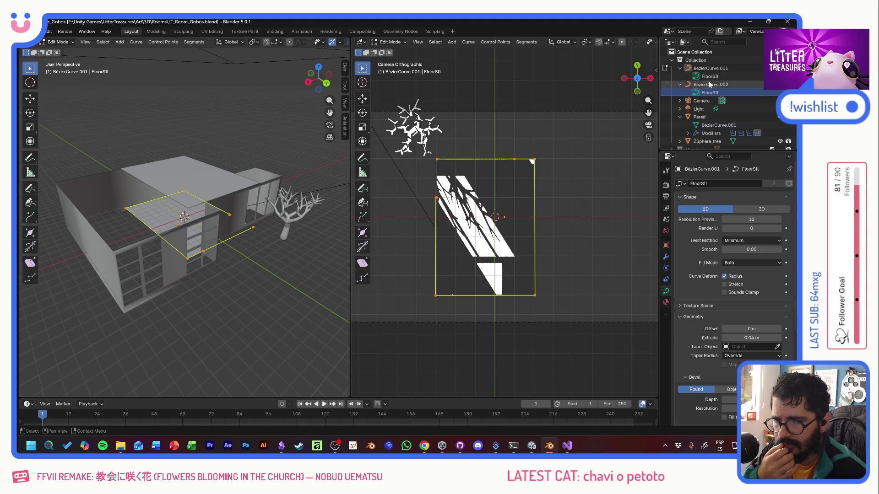
left_click(710, 76)
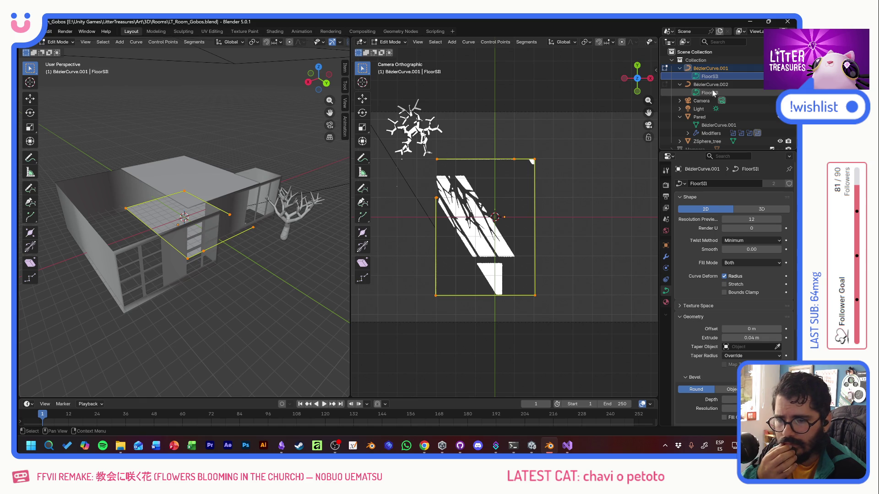
left_click(710, 93)
left_click(715, 76)
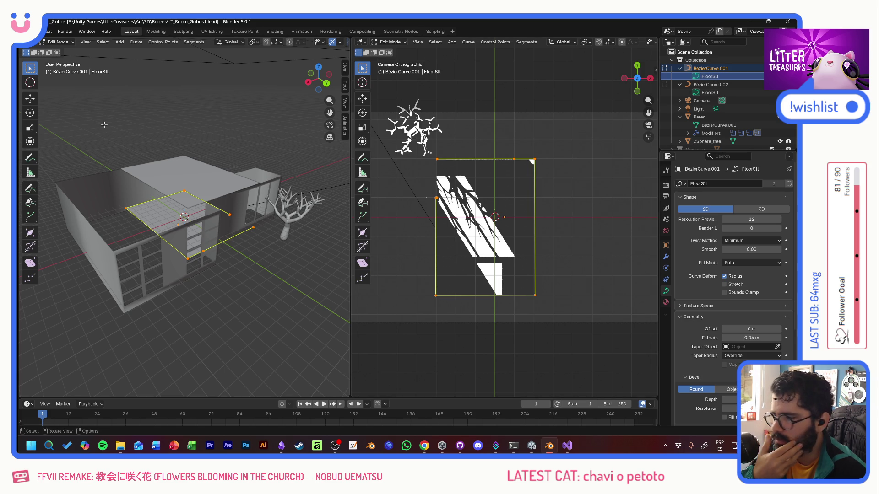
left_click(84, 41)
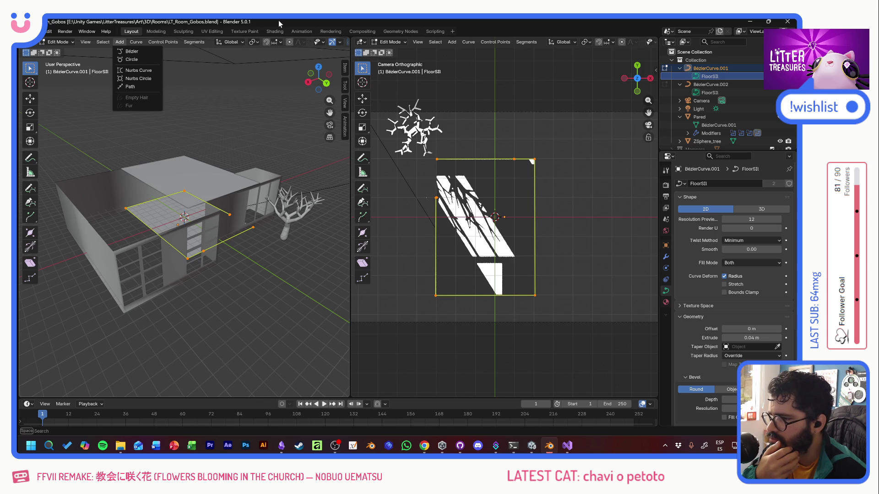
left_click(206, 171)
left_click(30, 98)
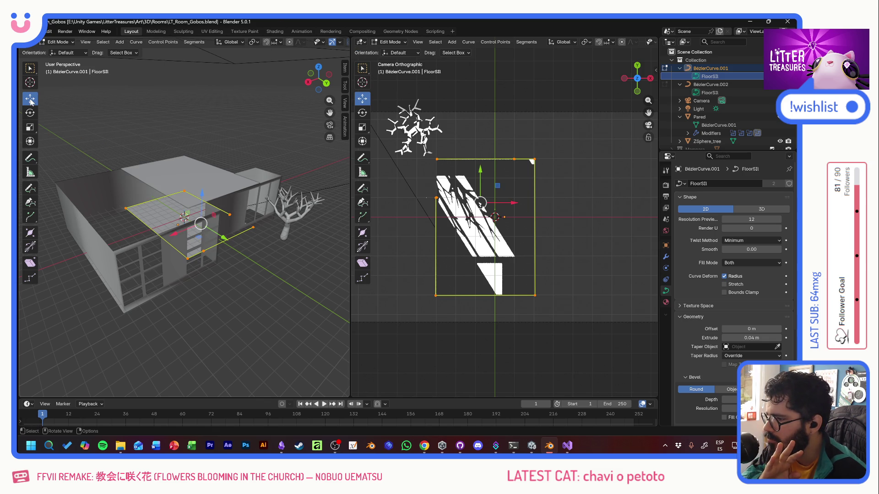
left_click(208, 112)
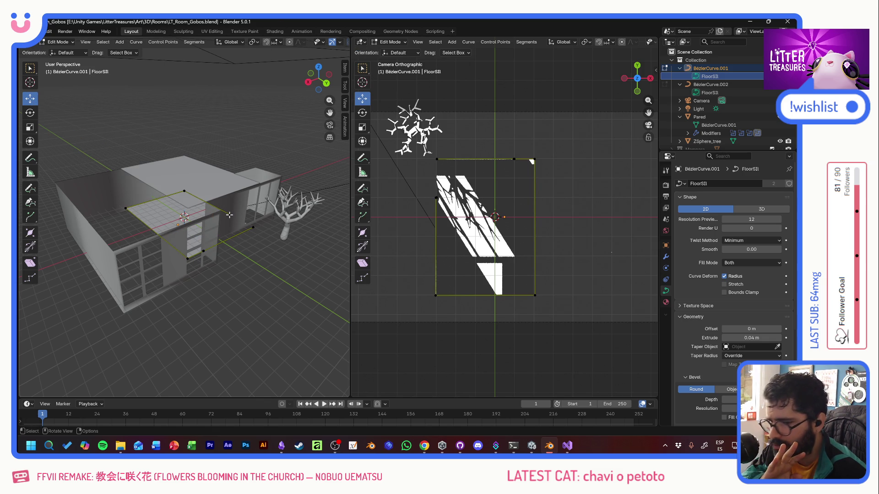
left_click(229, 214)
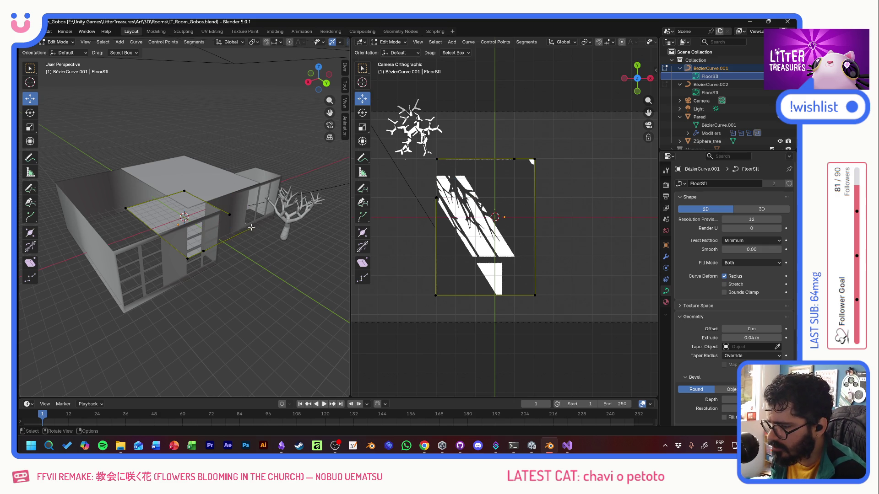
left_click(252, 227)
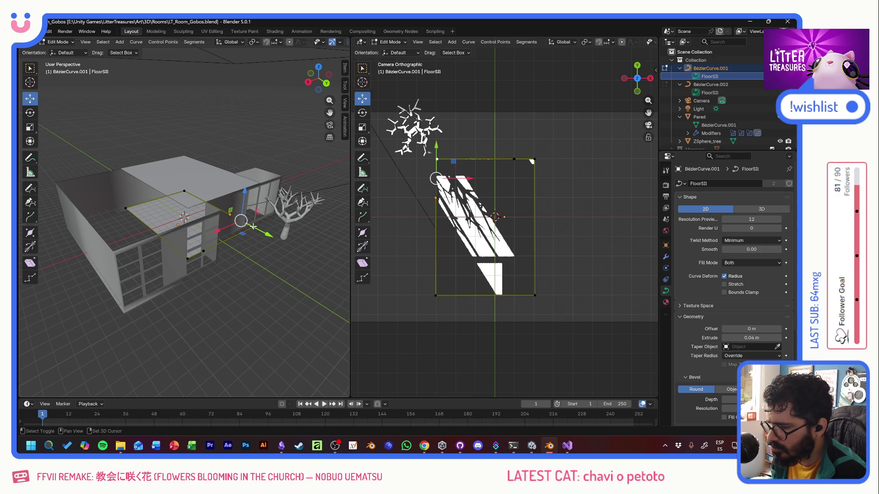
right_click(253, 226)
mouse_move(220, 227)
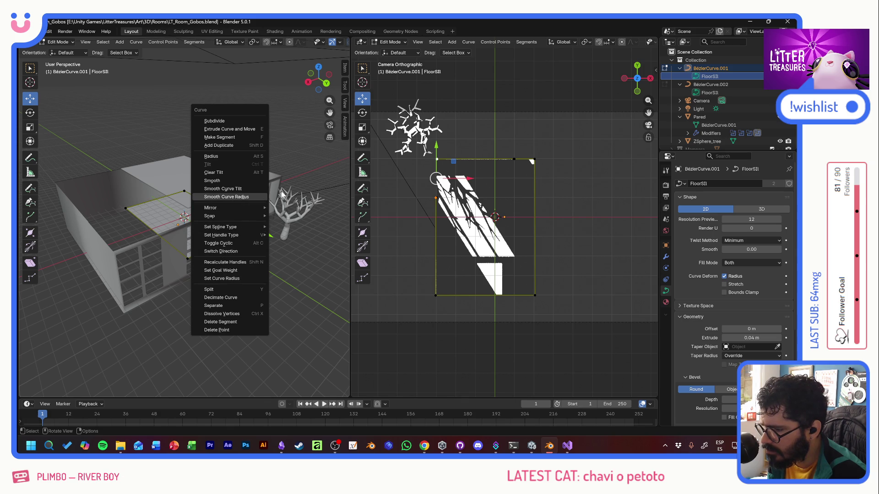
left_click(301, 154)
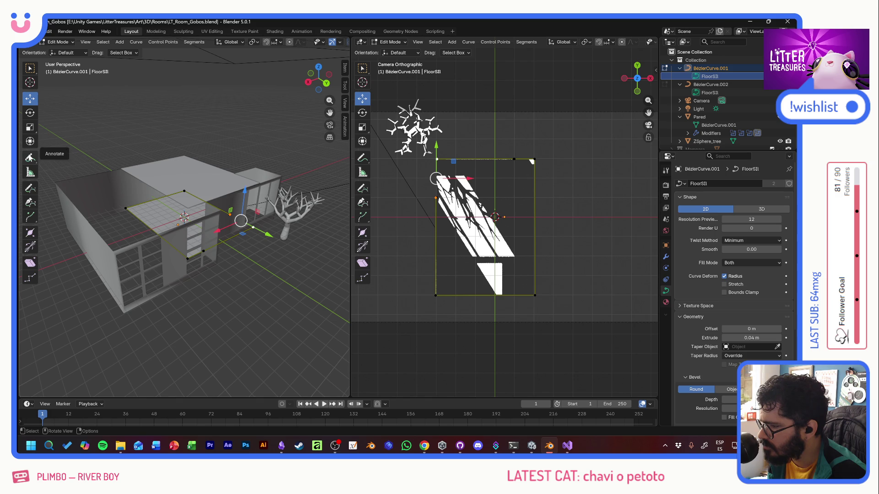
Step: With the Curve Pen tool active, add a new Path spline at the origin inside BezierCurve.001
left_click(32, 202)
left_click(230, 214)
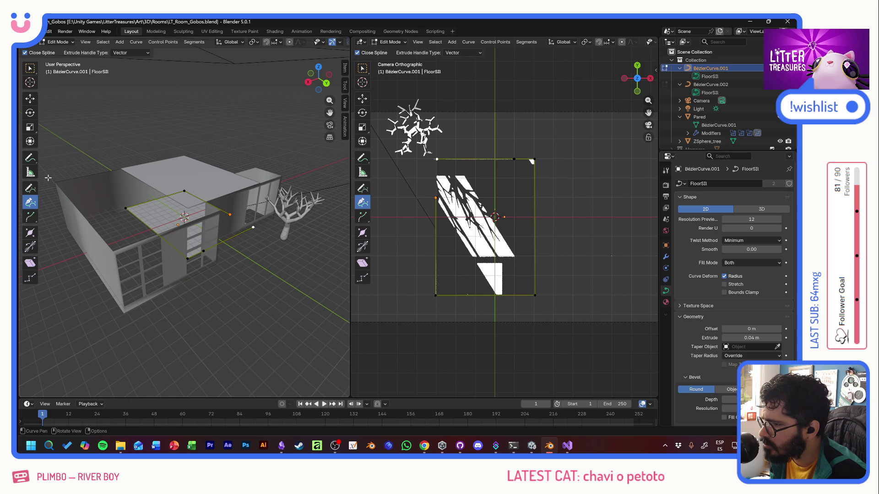
left_click(138, 43)
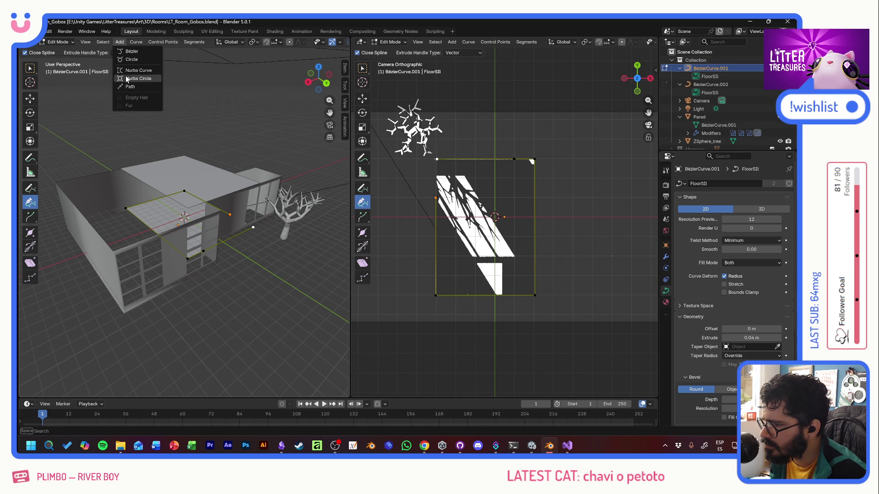
left_click(129, 88)
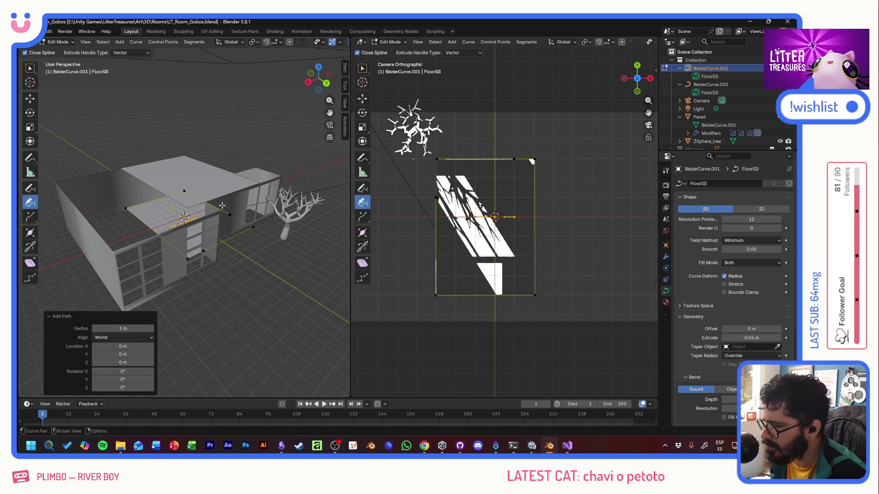
Step: Move the new path's point into place and pull a curve handle to reshape the outline
key("g")
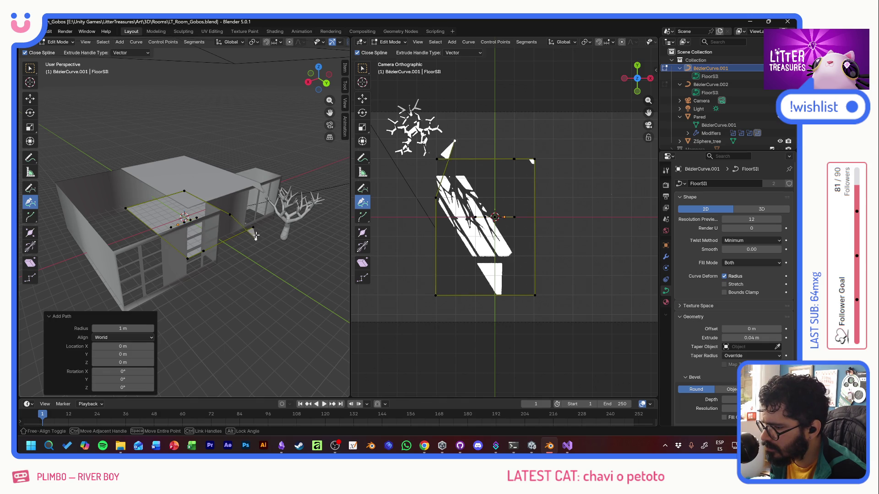
left_click(249, 211)
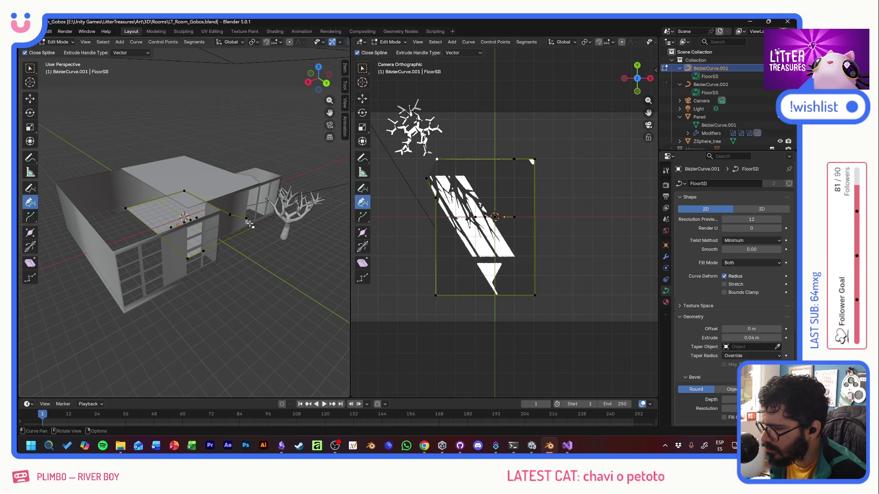
mouse_move(246, 219)
left_mouse_down()
mouse_move(234, 226)
mouse_move(276, 238)
left_mouse_up()
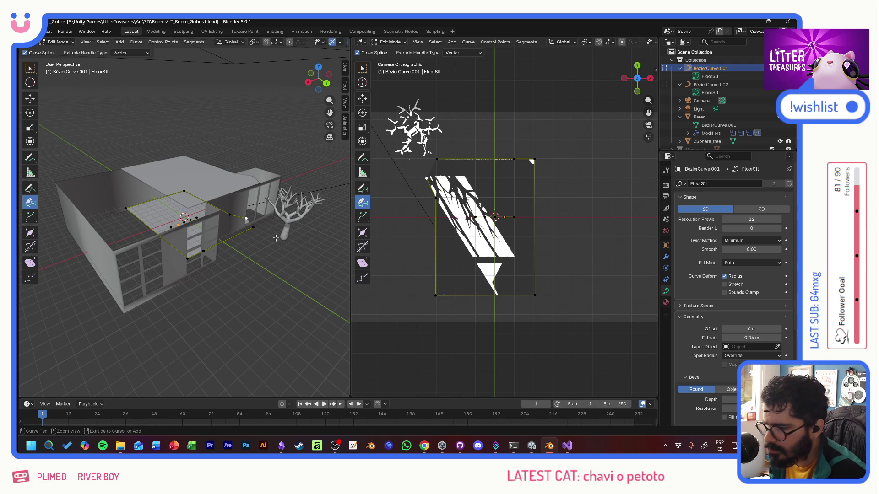
left_click_drag(276, 239, 276, 238)
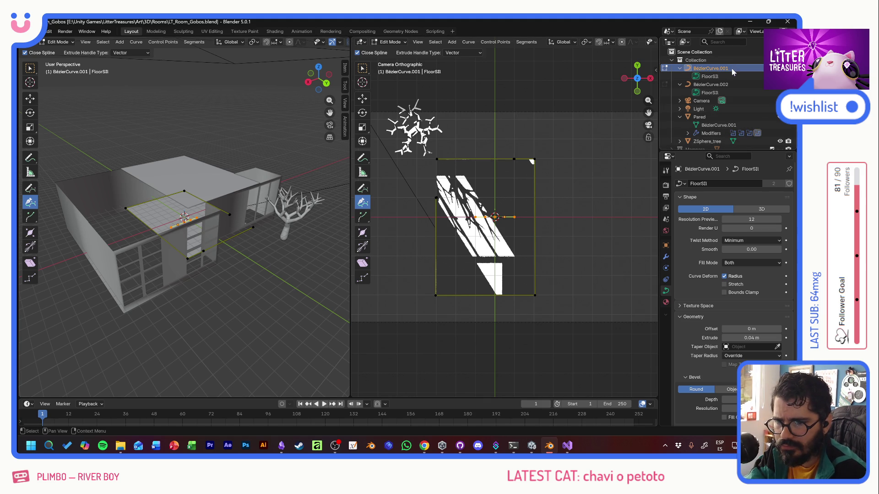
Step: Collapse the Bézier curves and Pared in the Outliner and deselect BezierCurve.001
left_click(679, 68)
left_click(678, 77)
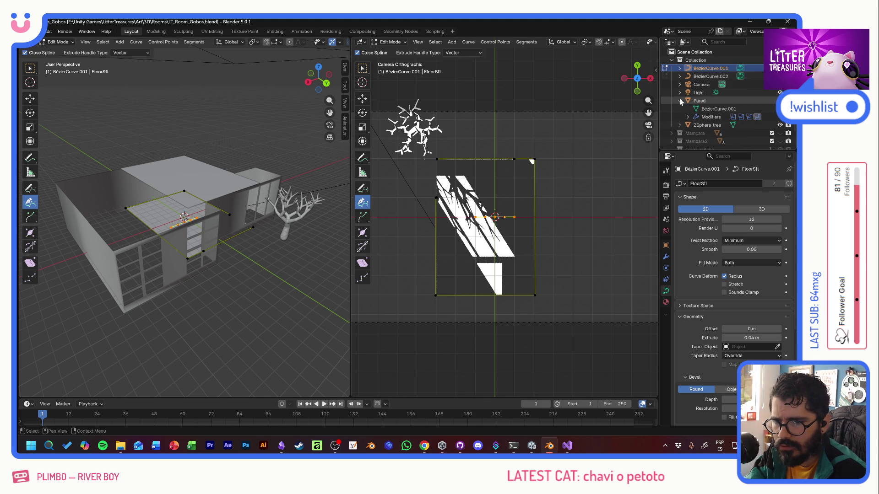
left_click(680, 101)
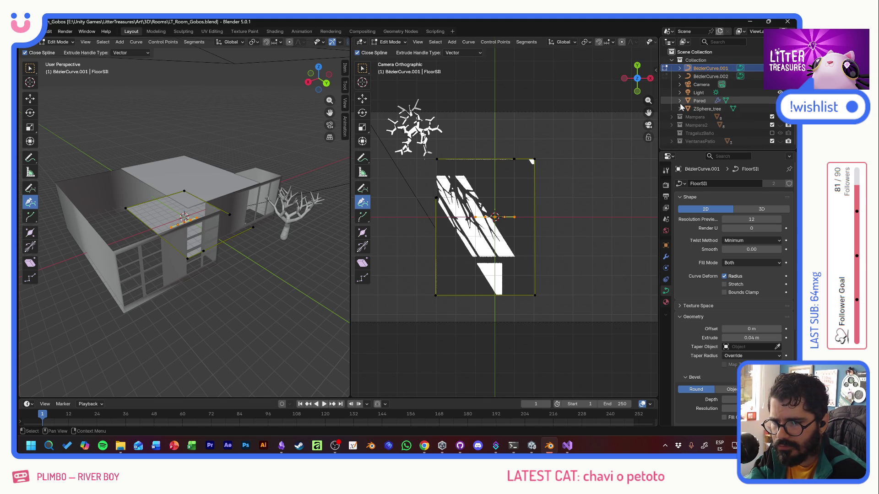
left_click(671, 150)
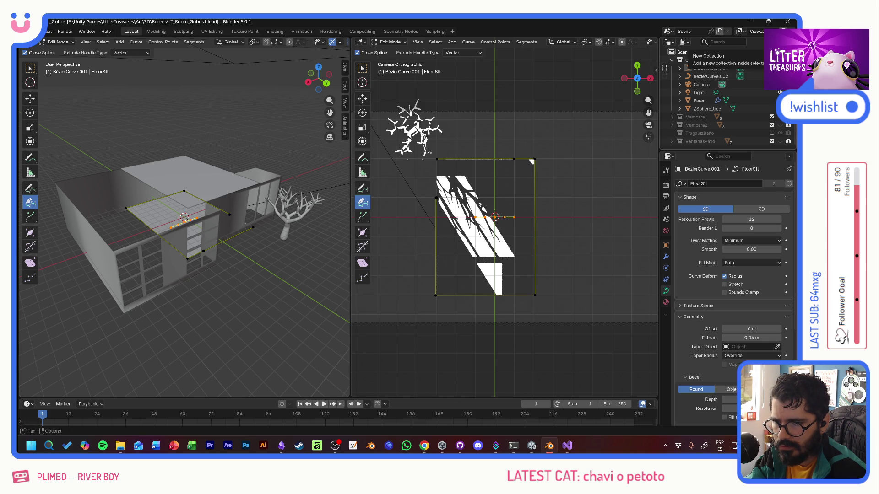
Step: Create a new collection named FloorPlan, make it active, and return to Object Mode
left_click(720, 33)
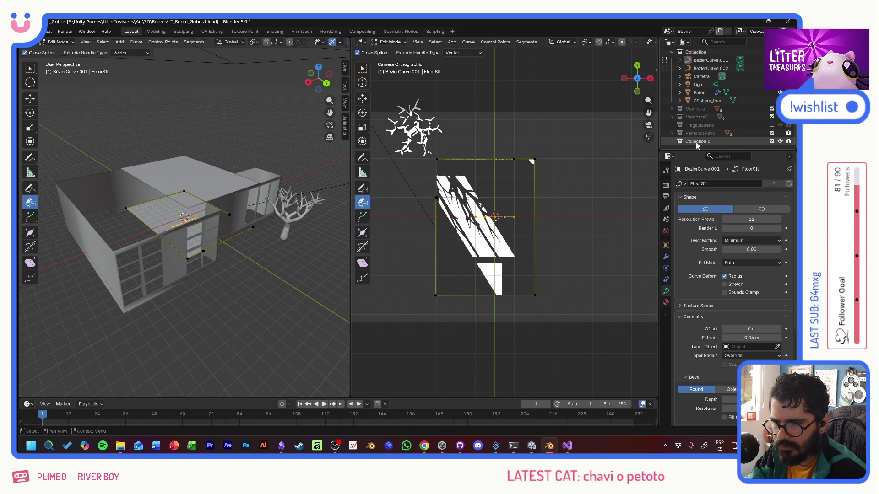
double_click(696, 141)
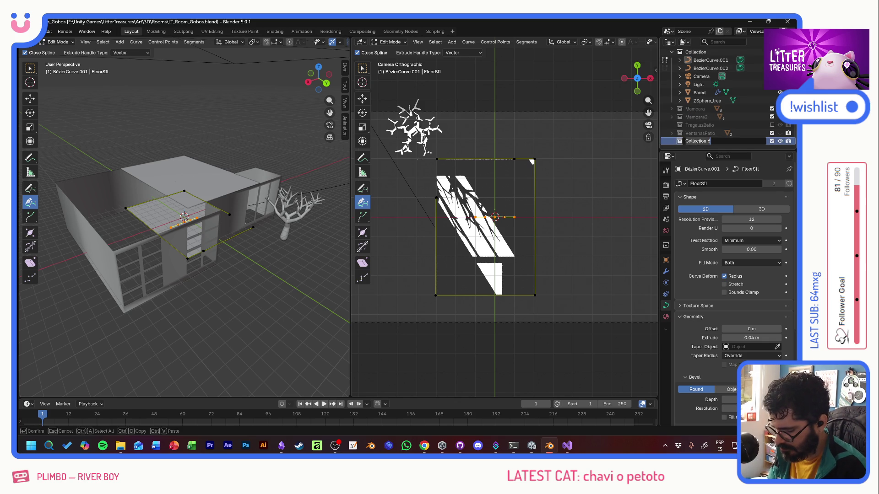
type("FloorPlan")
key("Return")
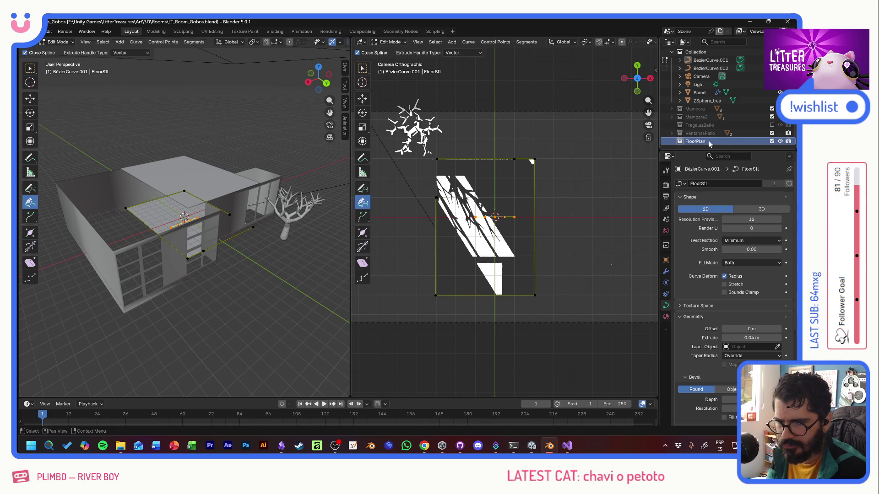
left_click(702, 143)
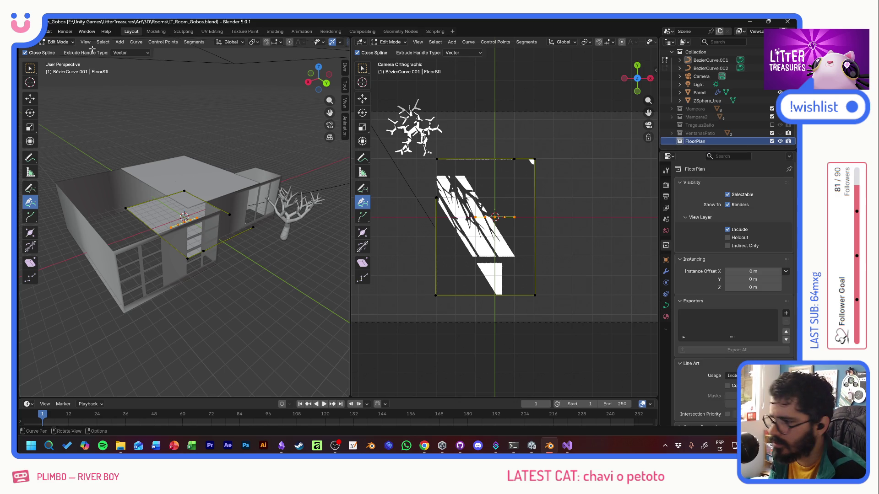
left_click(59, 42)
left_click(125, 42)
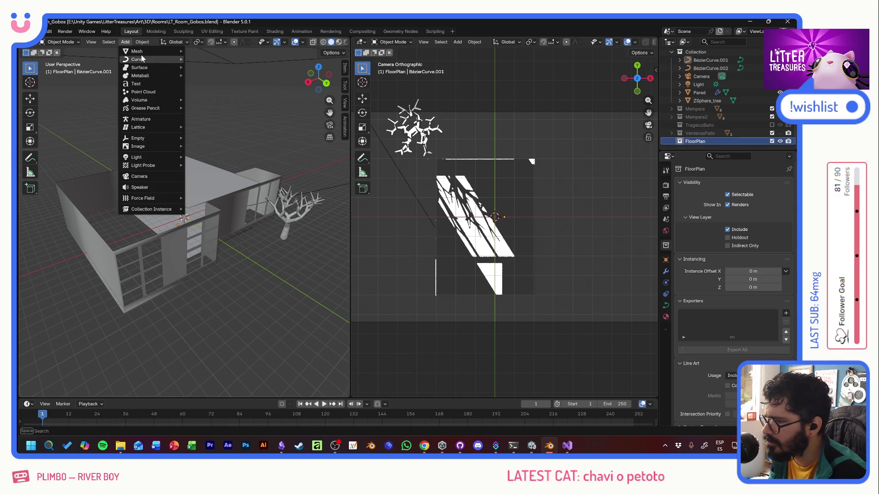
mouse_move(137, 59)
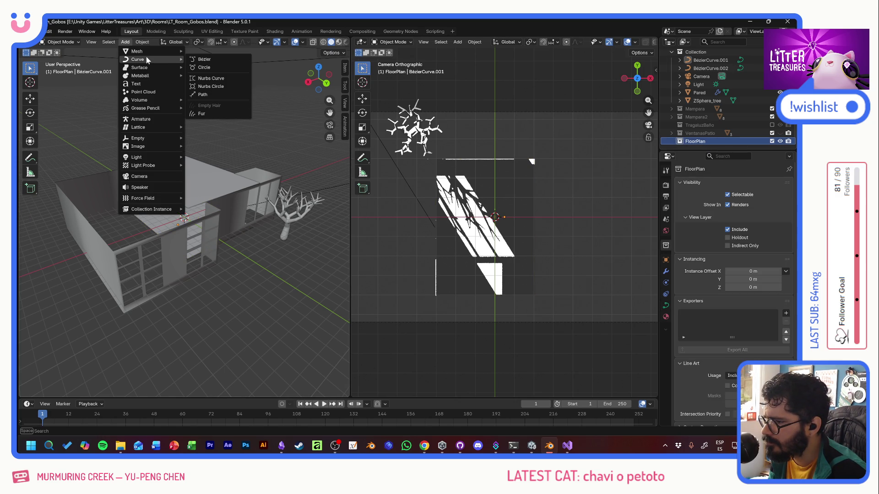
Step: Add a NurbsPath curve to the FloorPlan collection and show its curve data settings
left_click(215, 93)
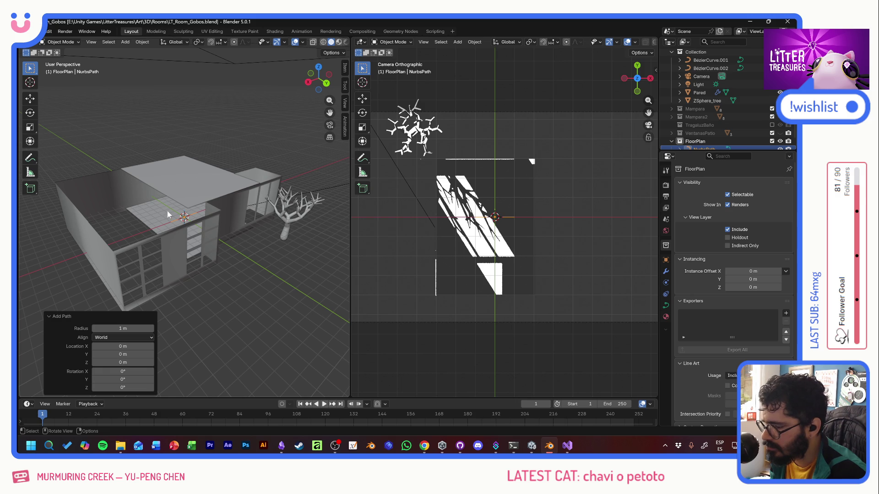
left_click(702, 141)
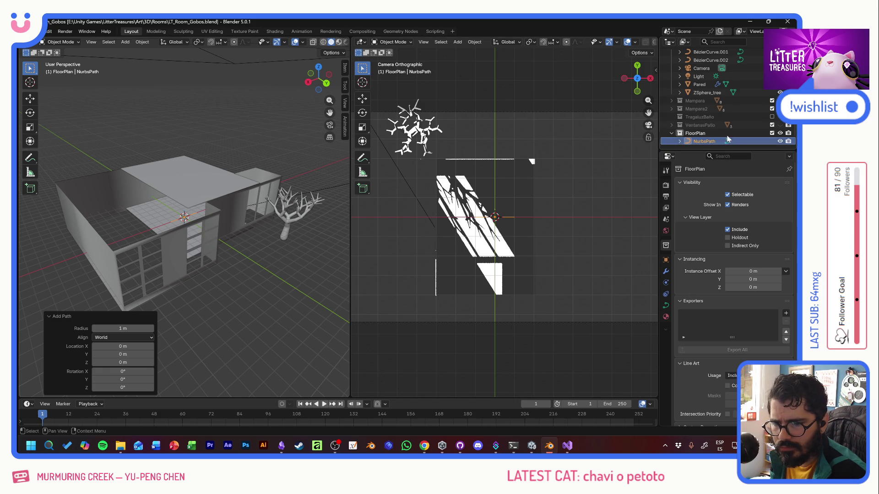
left_click(681, 142)
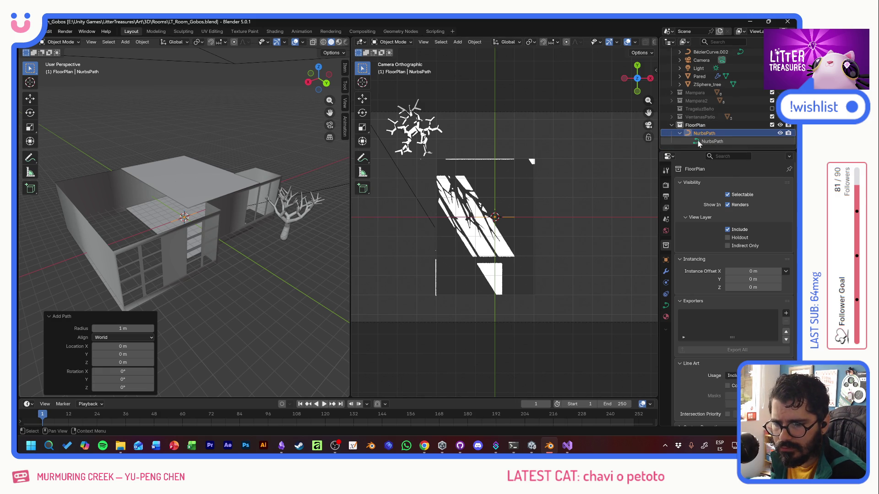
left_click(698, 141)
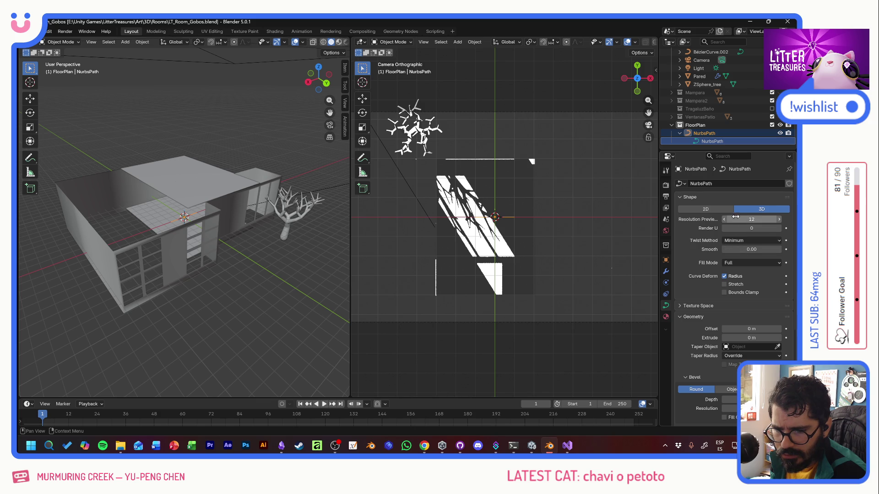
Step: Give NurbsPath Render U resolution 64 and a flat 2D shape, then view its empty modifier stack
mouse_move(725, 228)
left_mouse_down()
mouse_move(737, 228)
mouse_move(724, 228)
left_mouse_up()
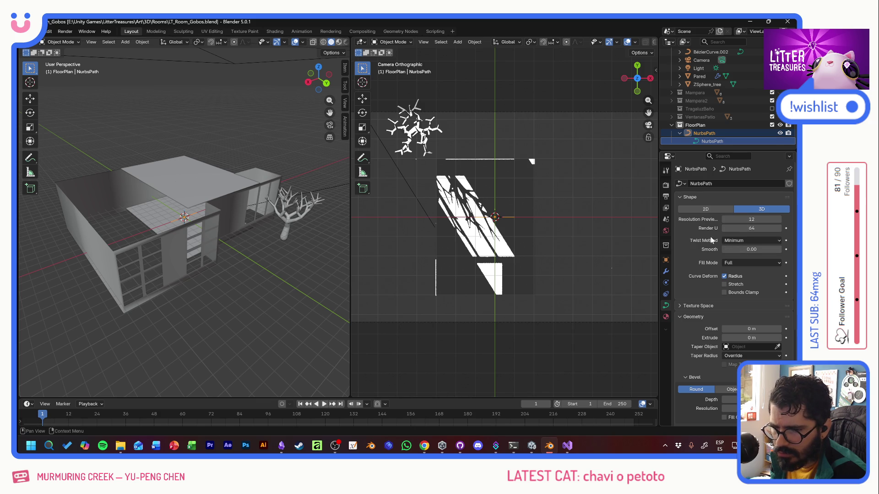
left_click(712, 211)
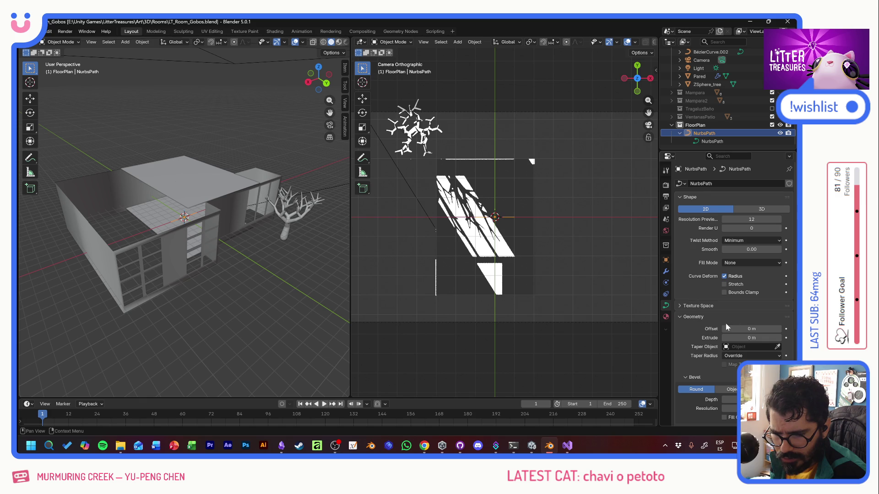
scroll(700, 335, "down", 3)
scroll(699, 336, "down", 3)
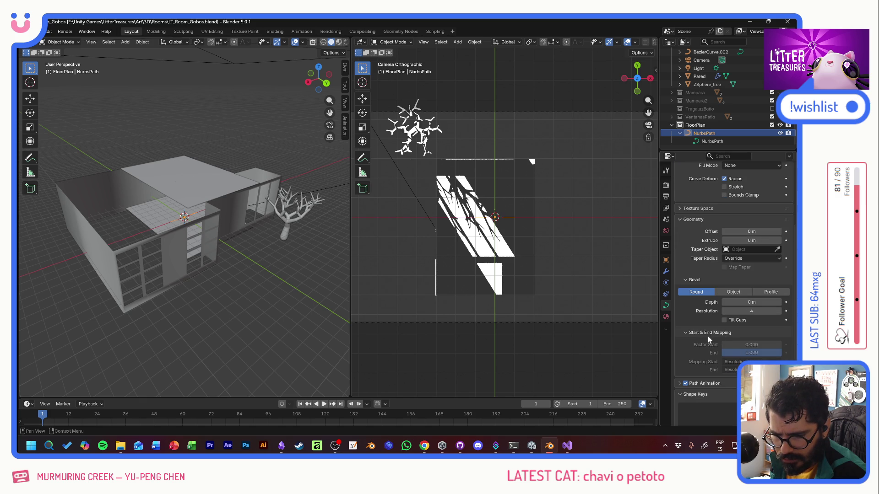
scroll(707, 339, "down", 3)
scroll(706, 332, "up", 3)
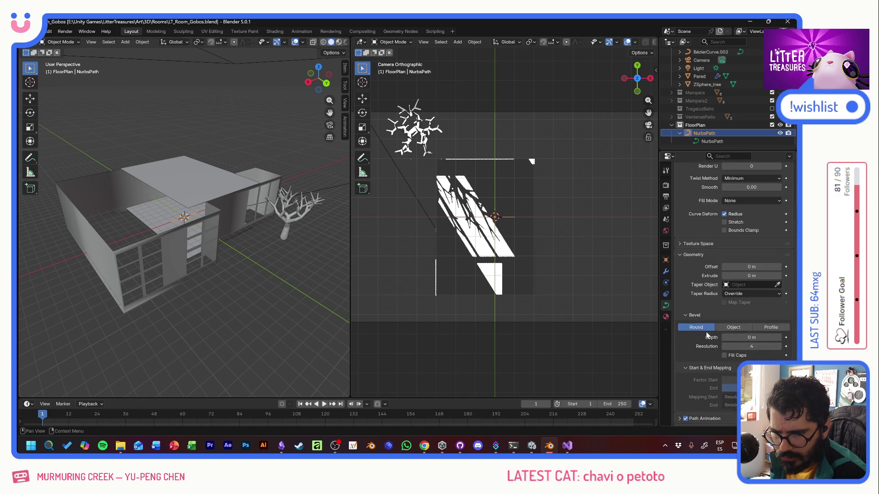
scroll(694, 311, "up", 3)
left_click(666, 261)
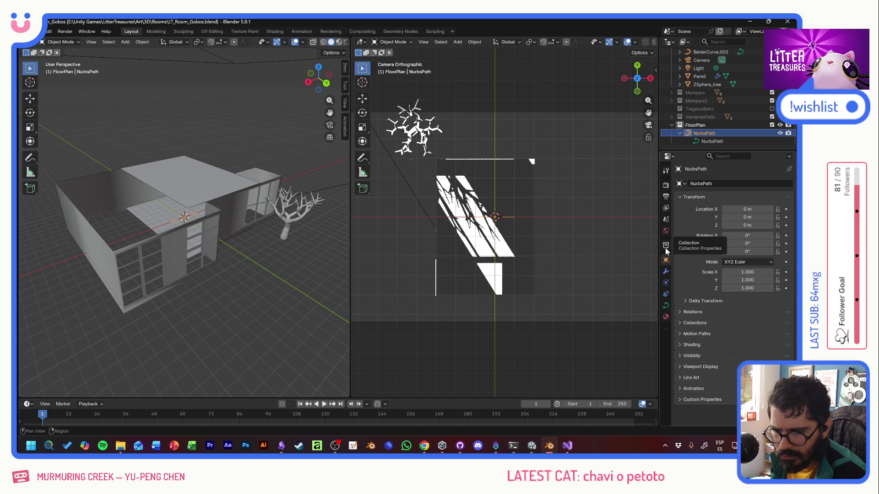
left_click(666, 246)
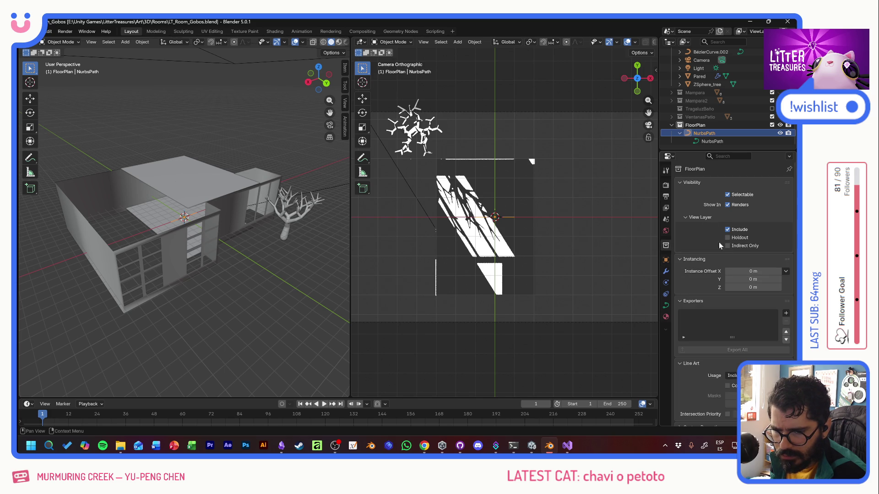
left_click(666, 271)
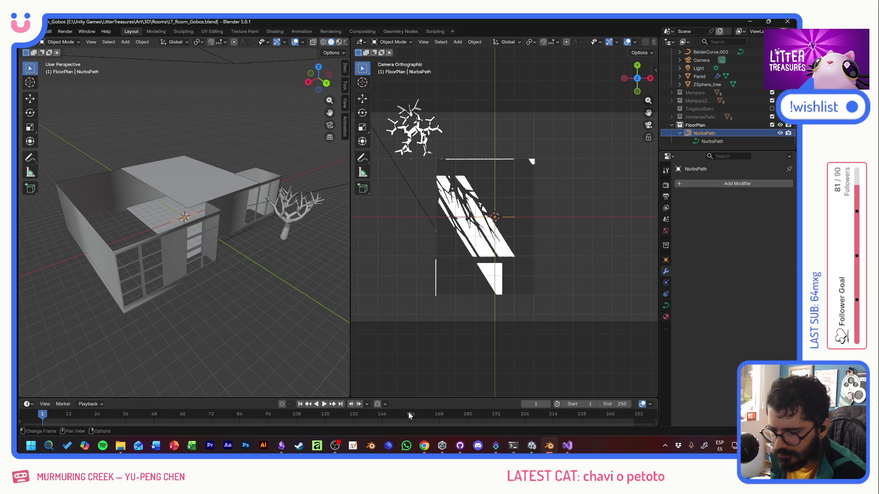
Step: Search Google for 'blender use same spline for walls and floor', expand the AI overview, and return to Blender
left_click(424, 447)
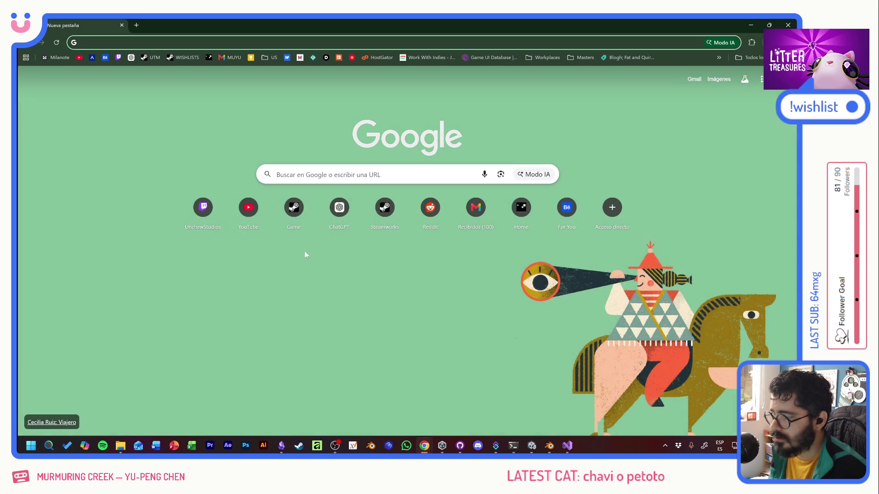
type("blend")
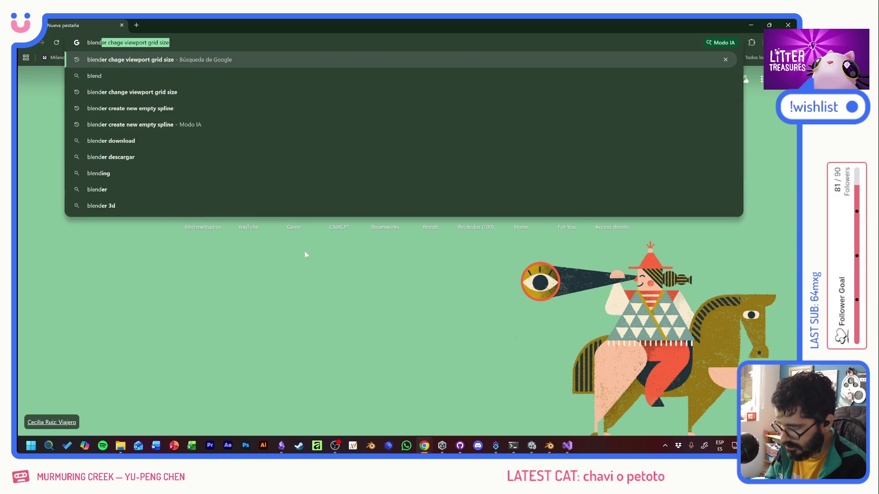
type("er ")
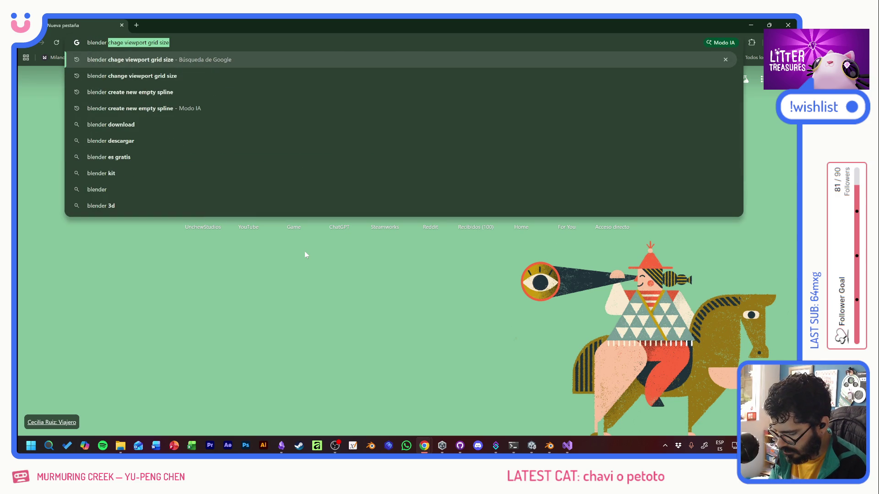
type("use same ")
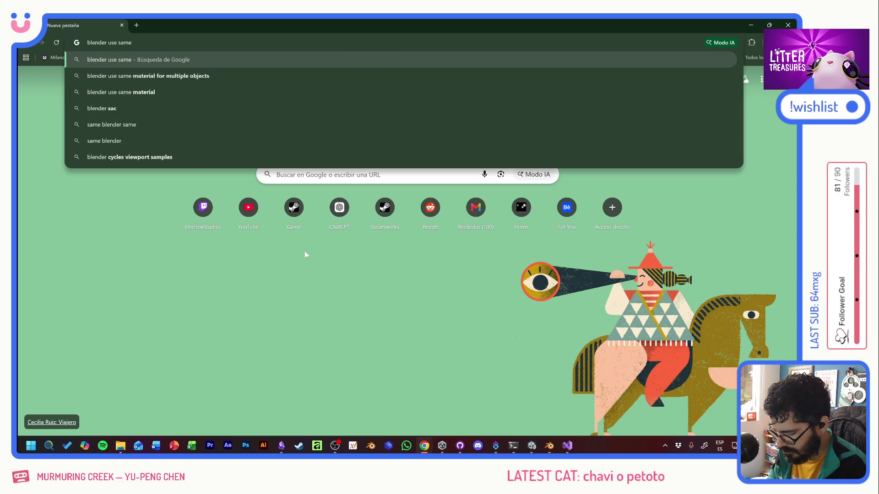
type("spline for ")
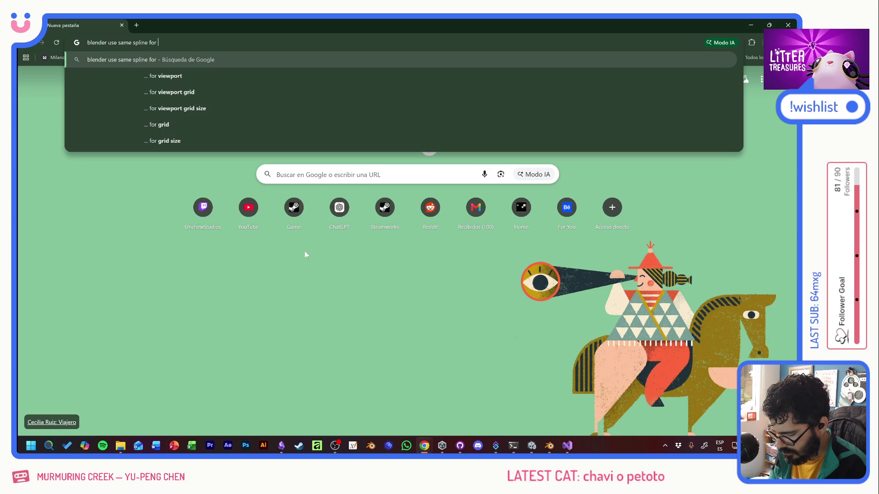
type("walls and")
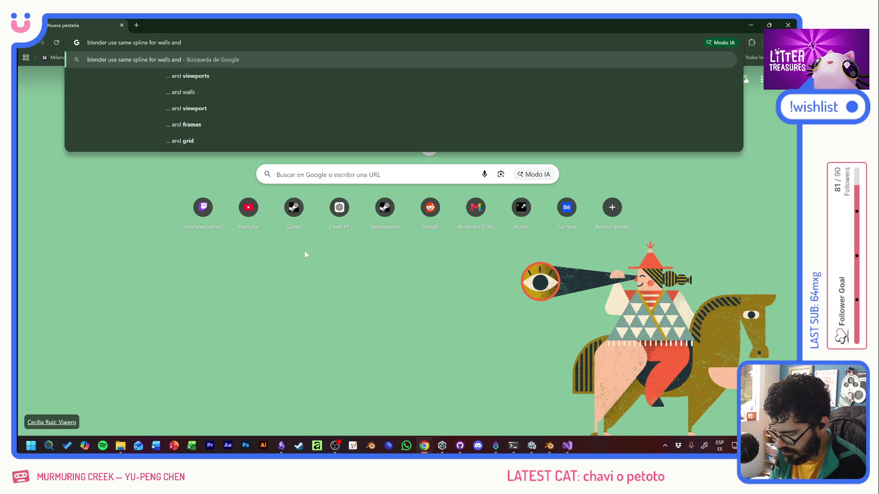
type(" floor")
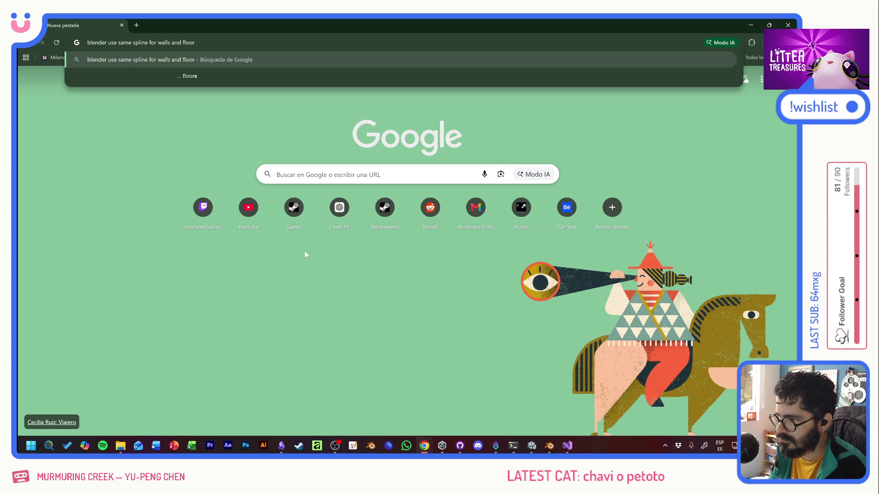
key("Return")
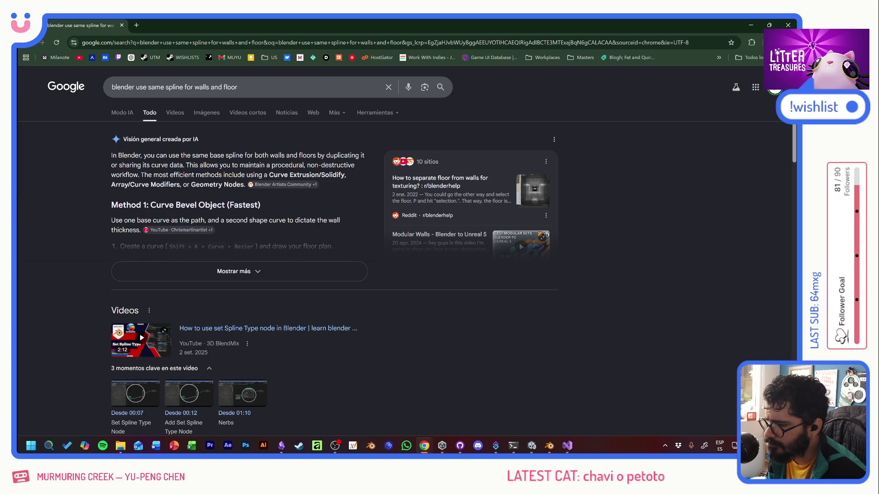
left_click(233, 271)
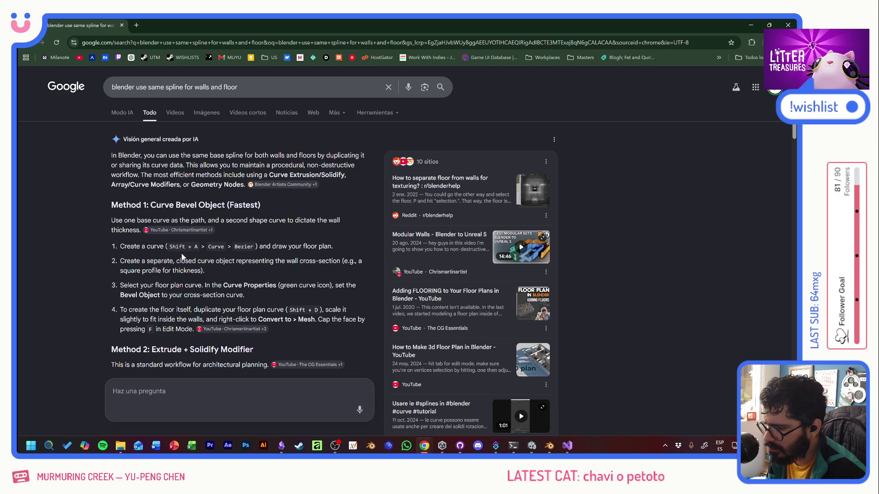
key("alt+Tab")
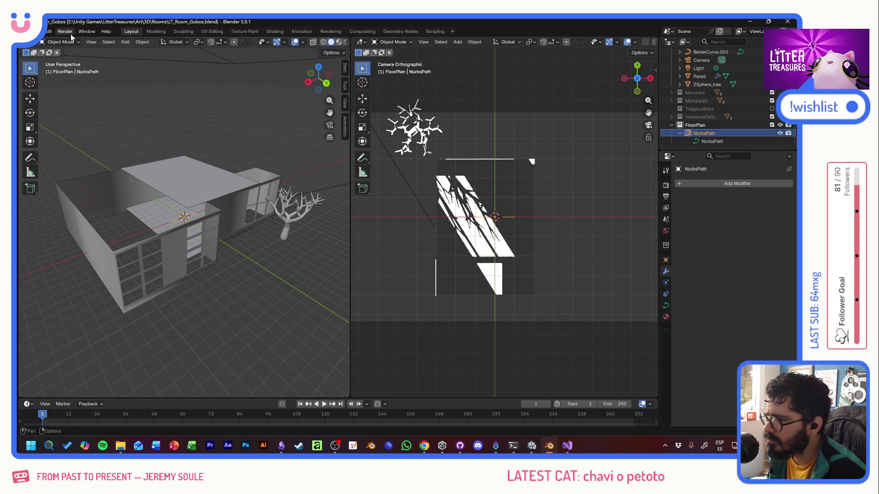
Step: Add a new Bézier curve to the scene and select it in the outliner
left_click(125, 42)
mouse_move(138, 59)
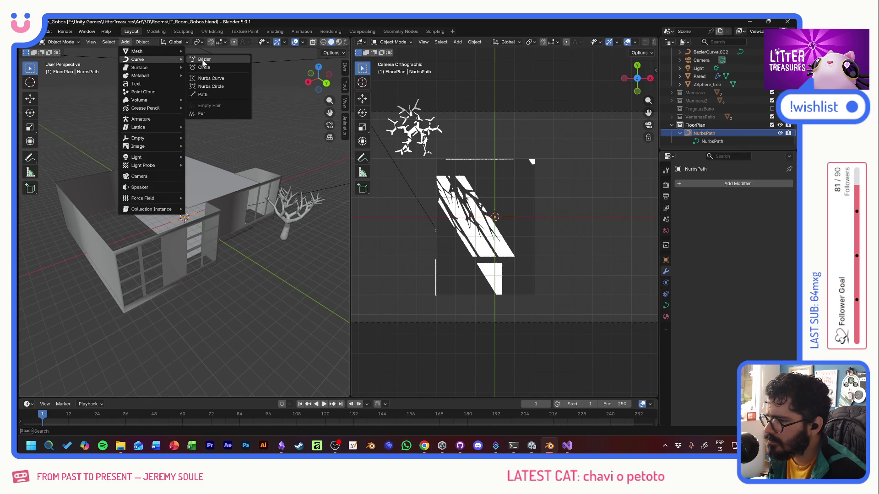
left_click(203, 62)
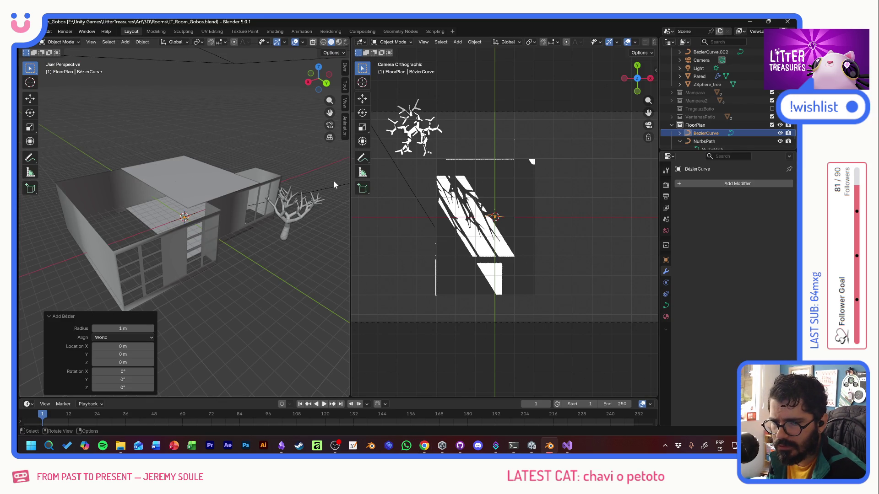
key("alt+Tab")
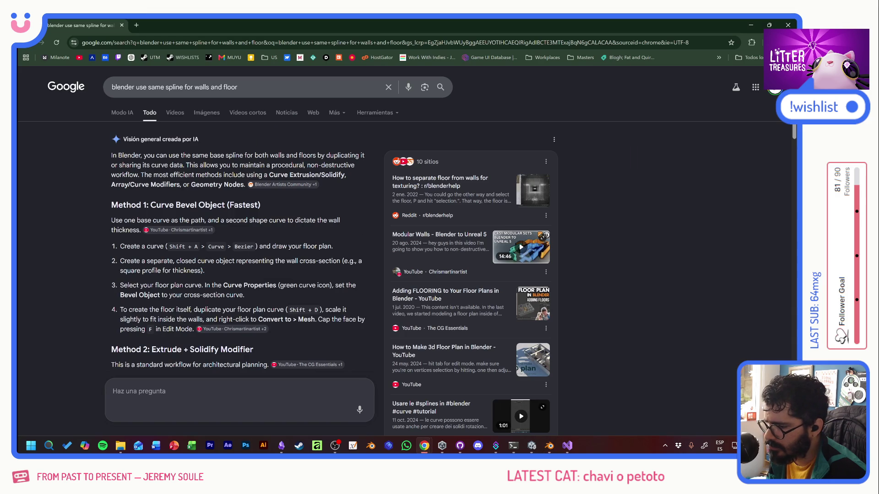
key("alt+Tab")
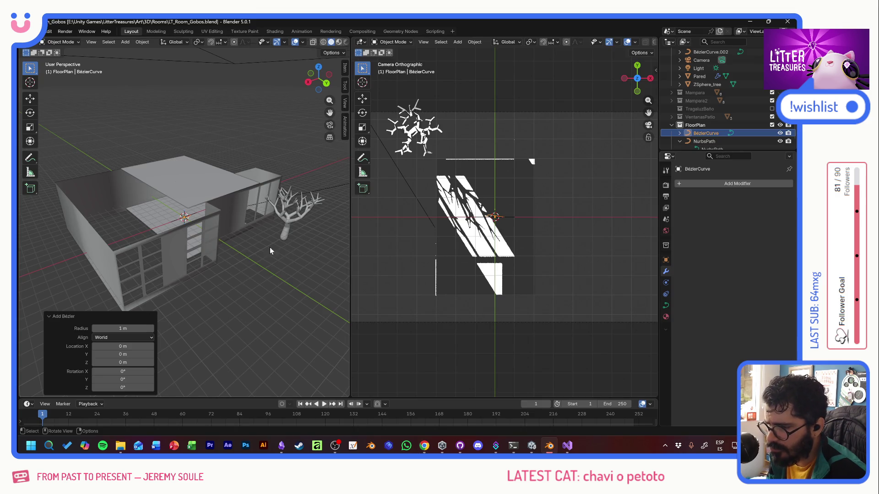
key("Delete")
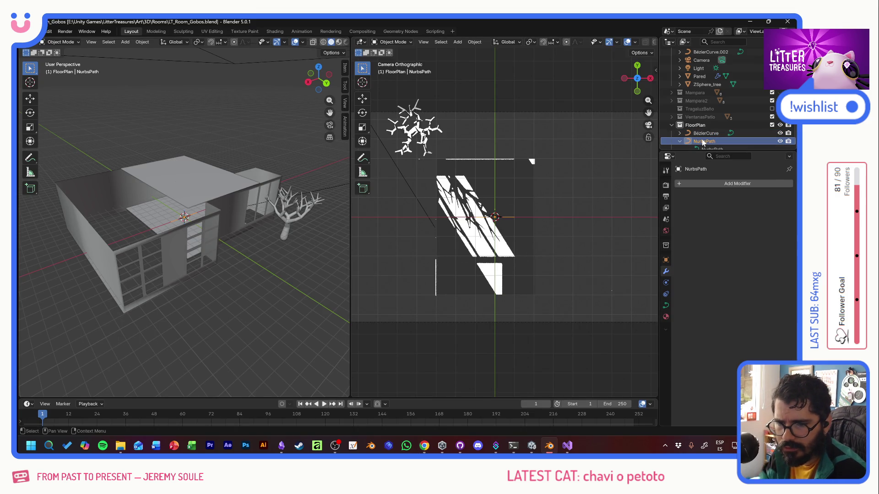
left_click(704, 140)
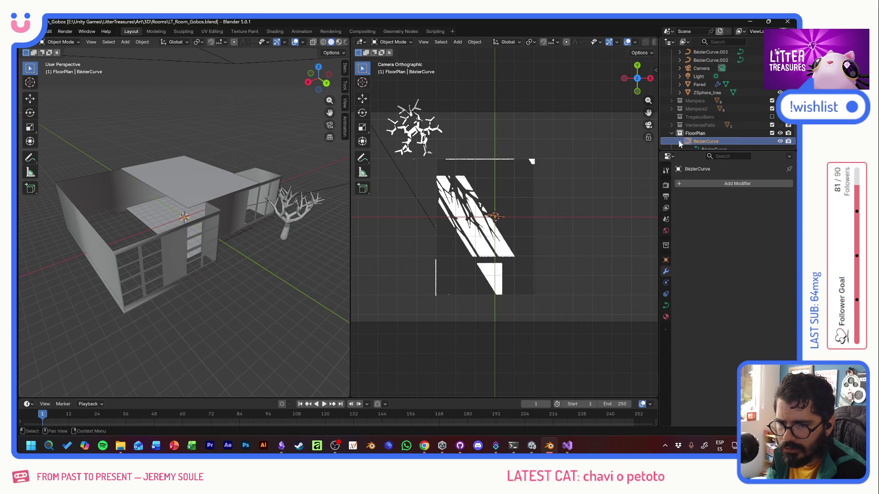
Step: Enter point editing and sketch the first angular segments of the floor outline with the Curve Pen
left_click(60, 41)
left_click(66, 60)
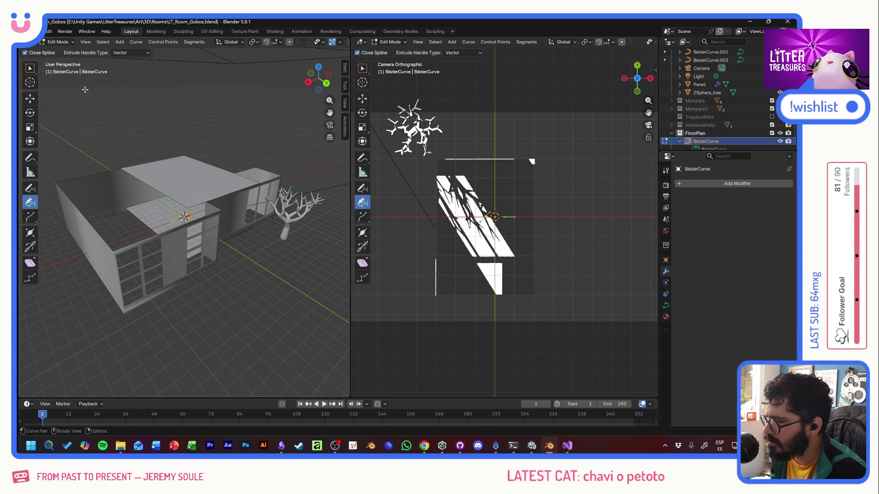
middle_click_drag(193, 178, 177, 223)
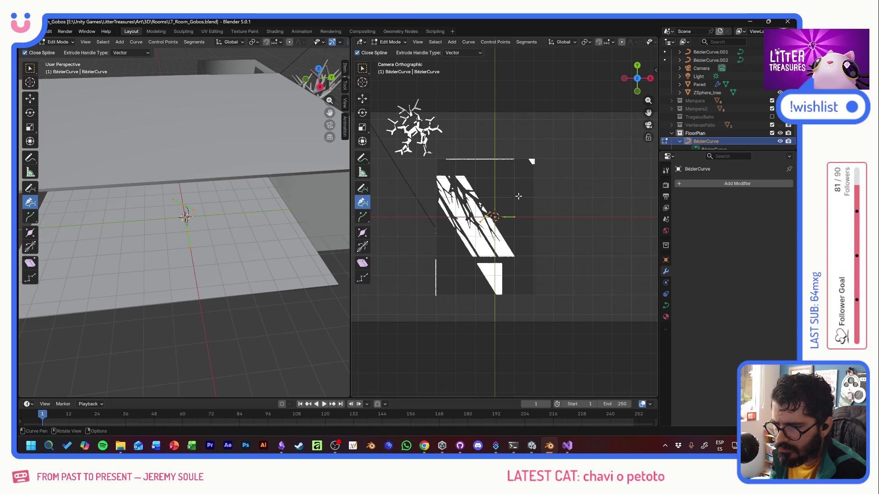
mouse_move(495, 216)
left_mouse_down()
mouse_move(563, 154)
mouse_move(555, 167)
left_mouse_up()
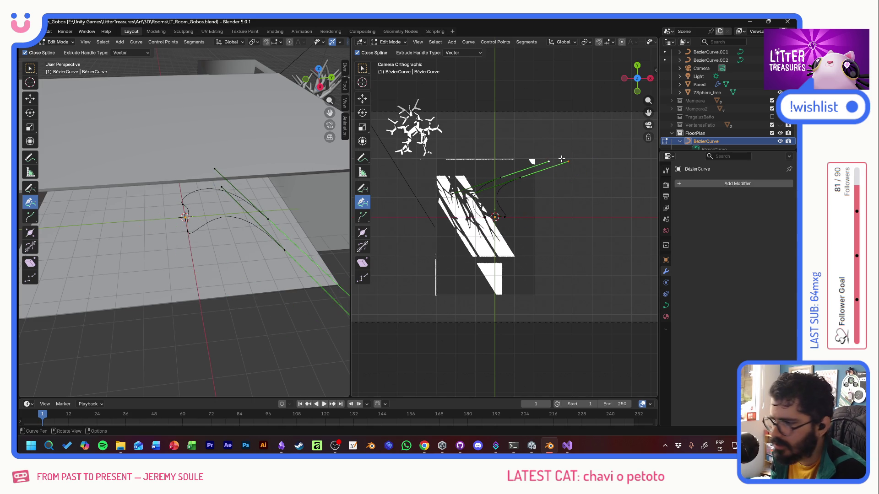
scroll(705, 116, "down", 1)
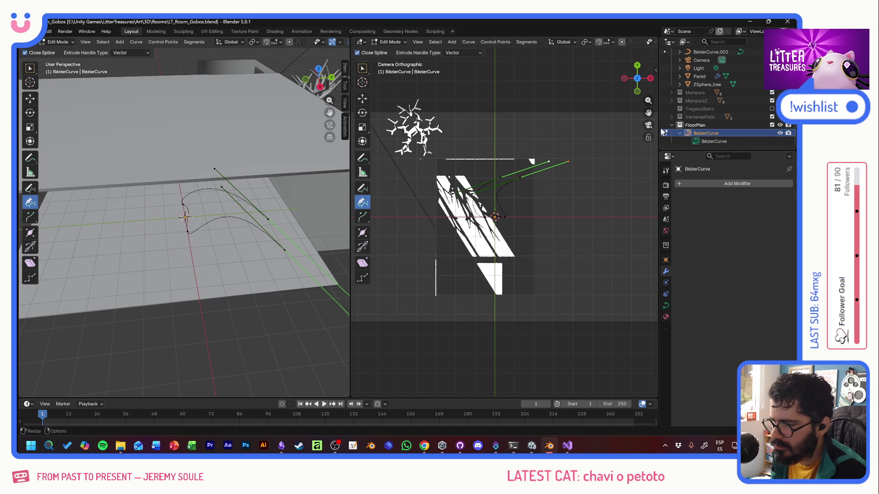
key("x")
left_click(513, 180)
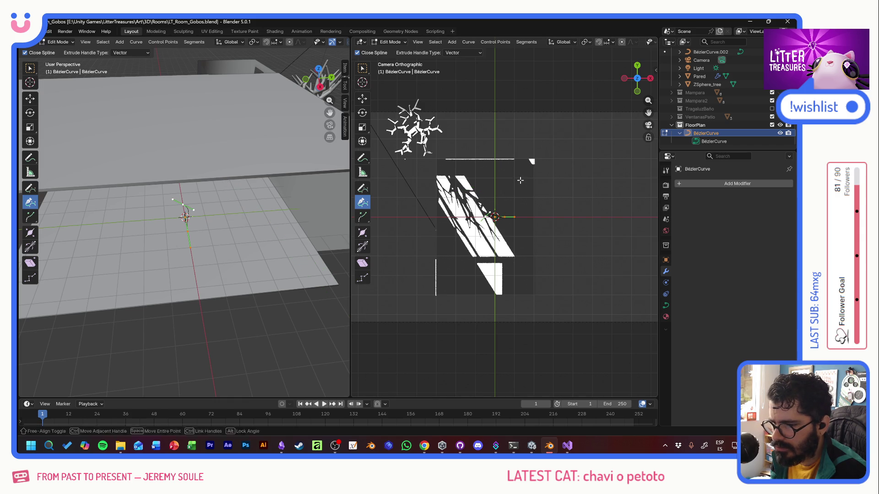
left_click_drag(519, 168, 533, 204)
key("ctrl+z")
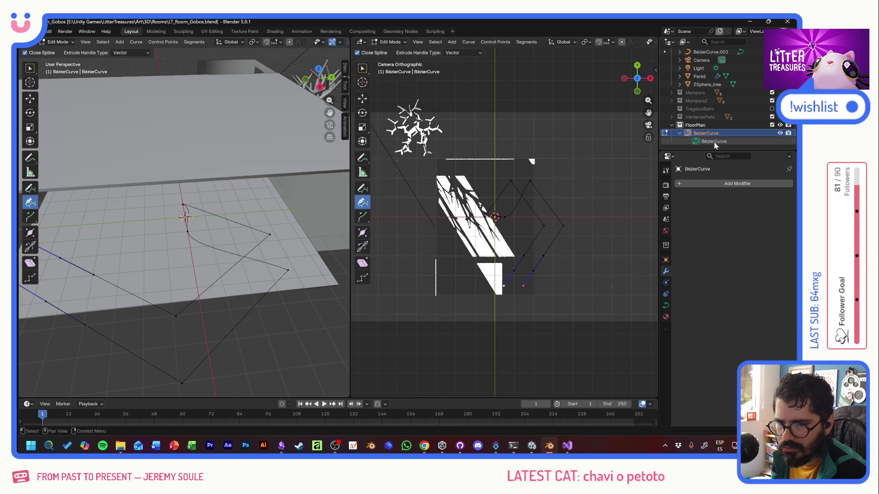
scroll(717, 134, "up", 3)
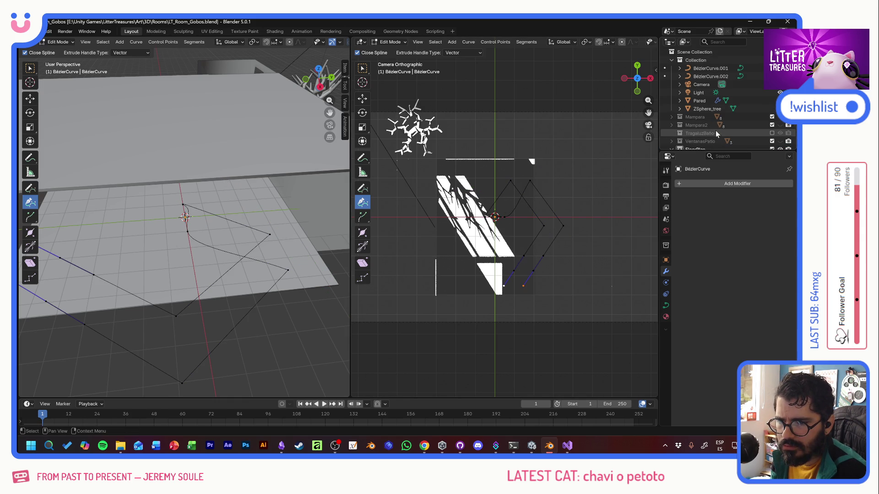
Step: Hide the BézierCurve.001 gobo plane and undo the lower curve segments
left_click(707, 68)
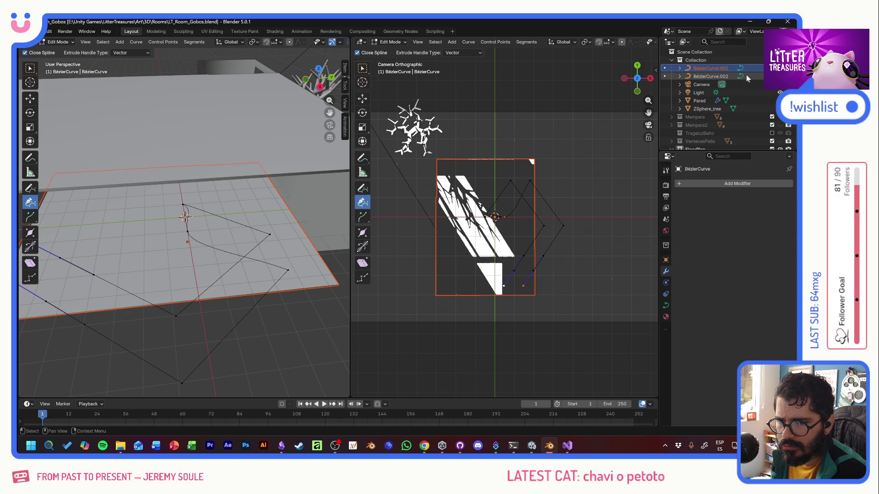
key("h")
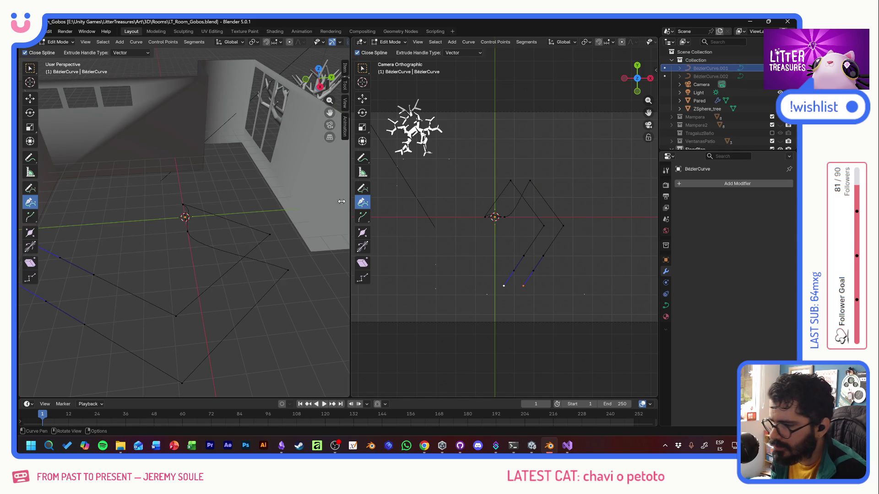
mouse_move(207, 188)
middle_mouse_down()
mouse_move(215, 206)
mouse_move(130, 206)
middle_mouse_up()
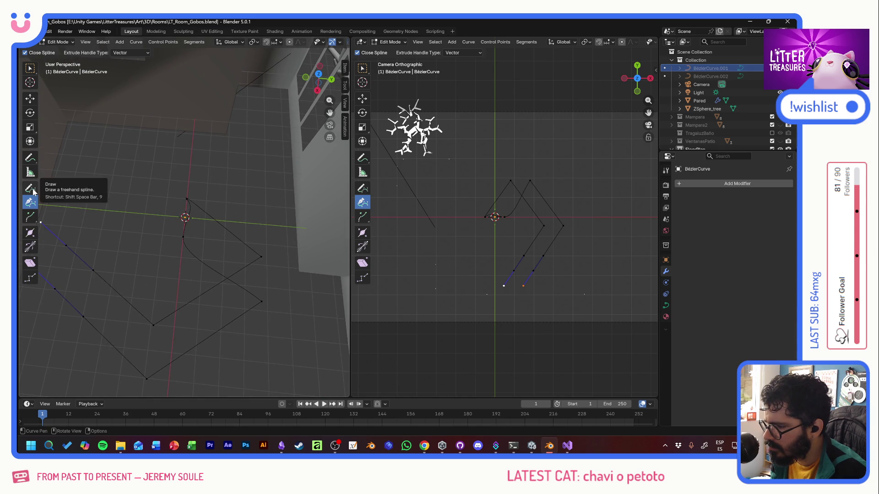
left_click(147, 218)
key("ctrl+z")
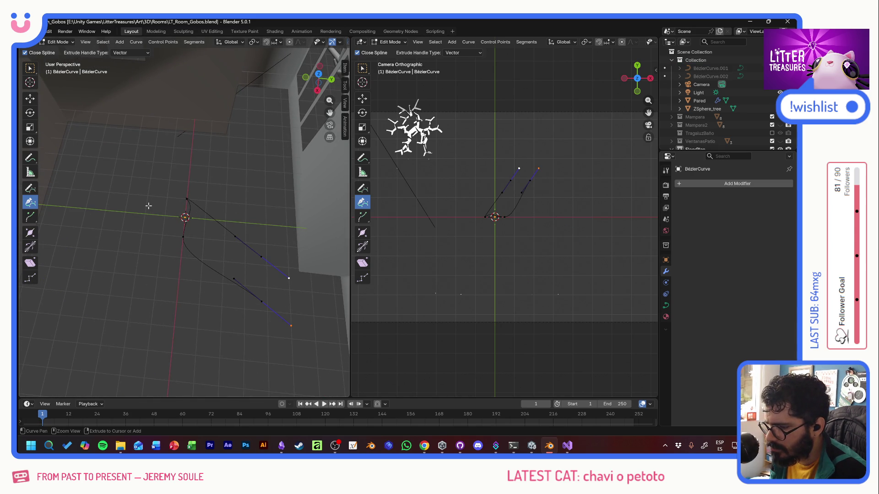
key("ctrl+z")
Step: Try repositioning a control point, cancel the move, and add one more point with the Curve Pen
left_click(29, 98)
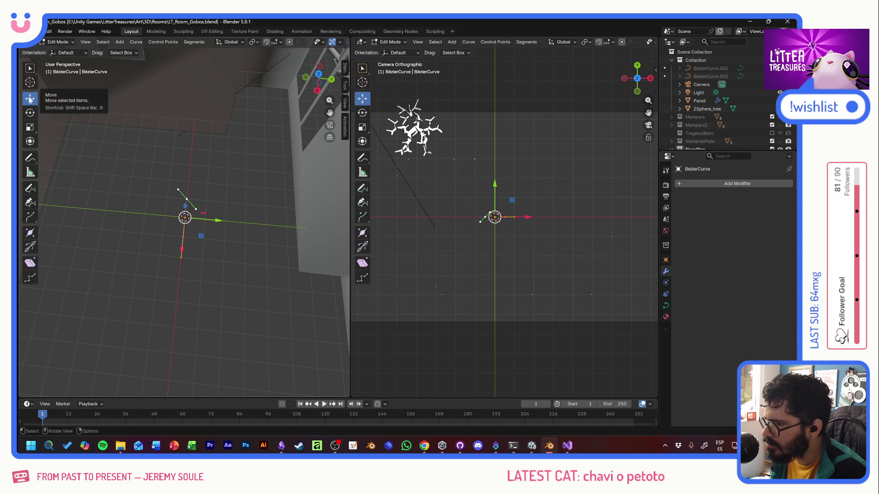
left_click(193, 176)
left_click(188, 200)
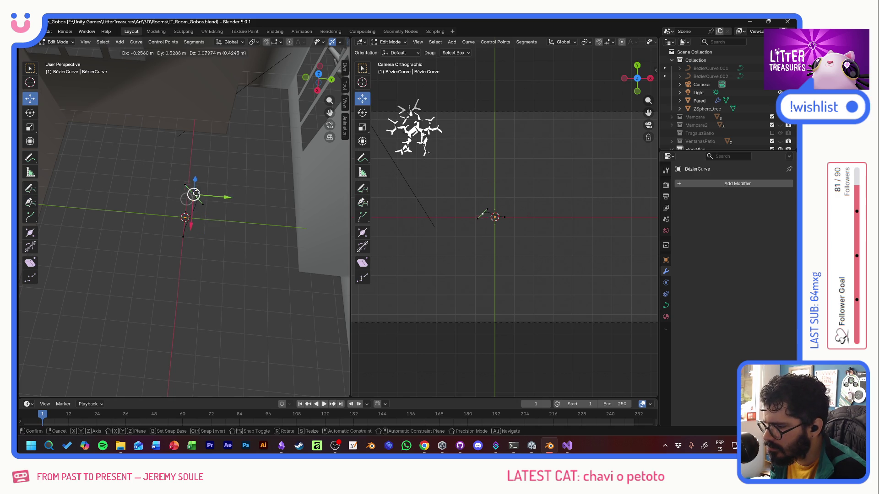
left_click_drag(187, 202, 222, 182)
key("Escape")
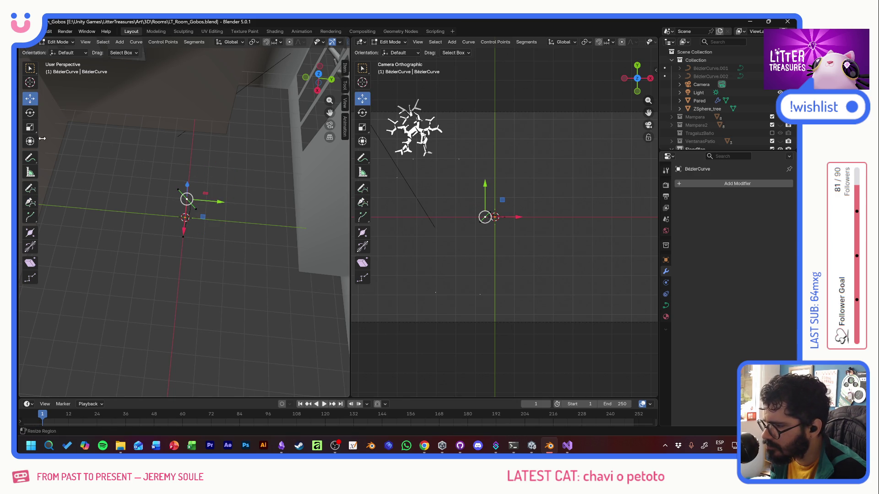
left_click(30, 202)
left_click(121, 189)
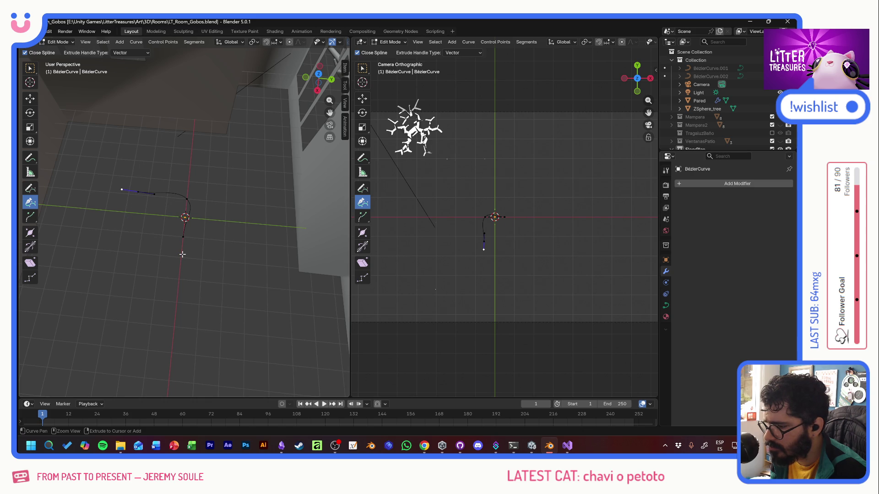
Step: Delete the extra curve points as Vertices, leaving a single point selected near the origin
key("x")
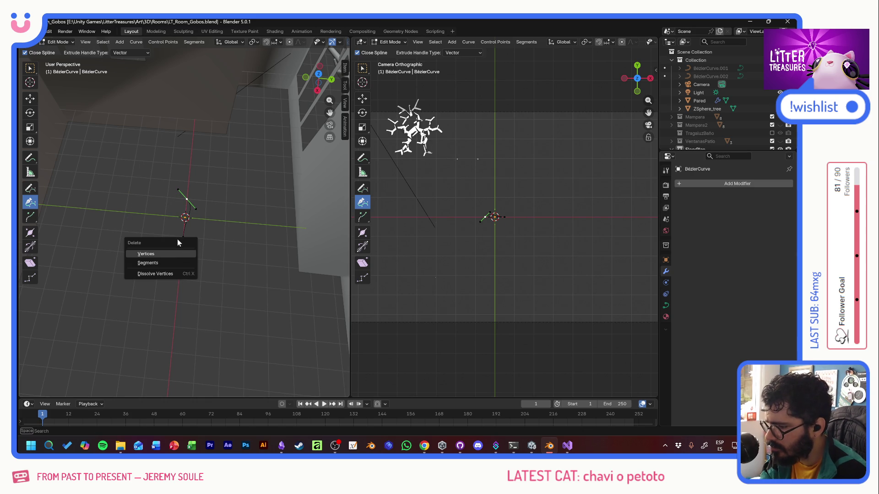
left_click(177, 242)
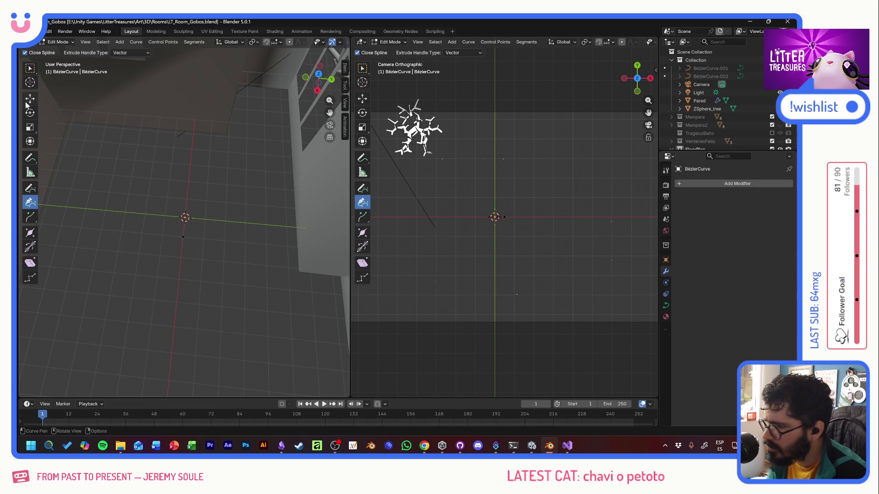
key("w")
left_click(184, 237)
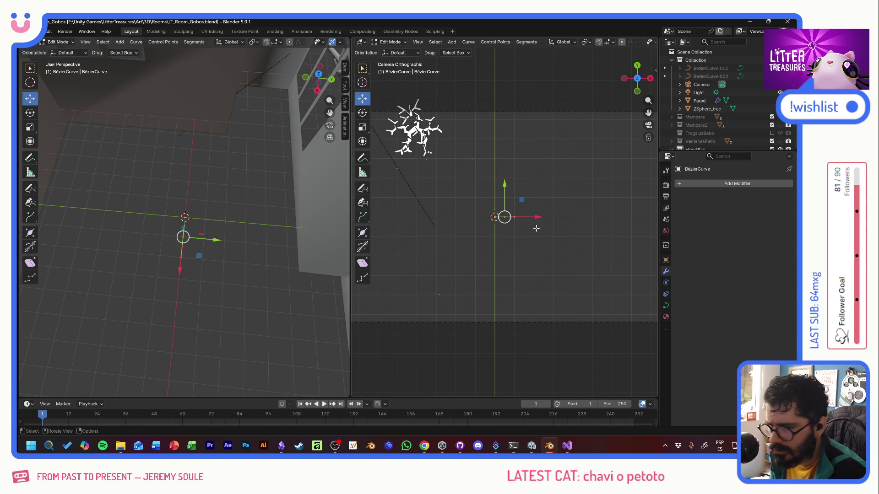
Step: Move the lone point to the room's top-left corner and start extending the curve from it
key("g")
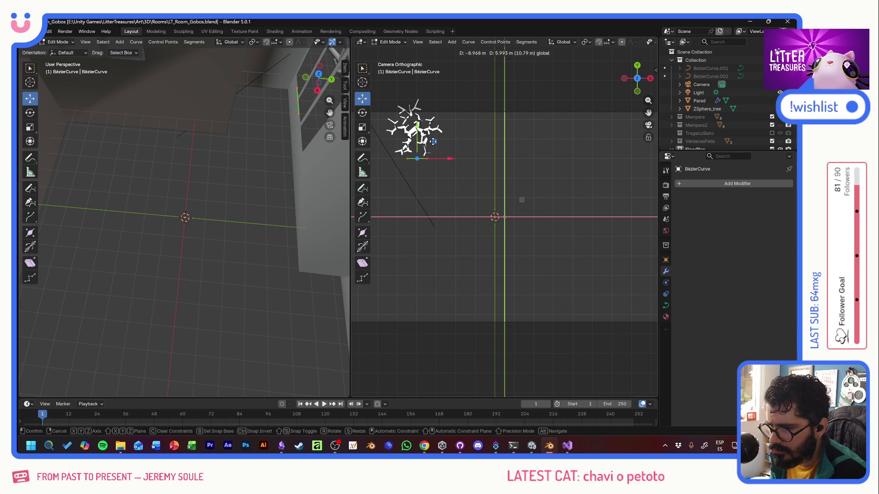
left_click(432, 143)
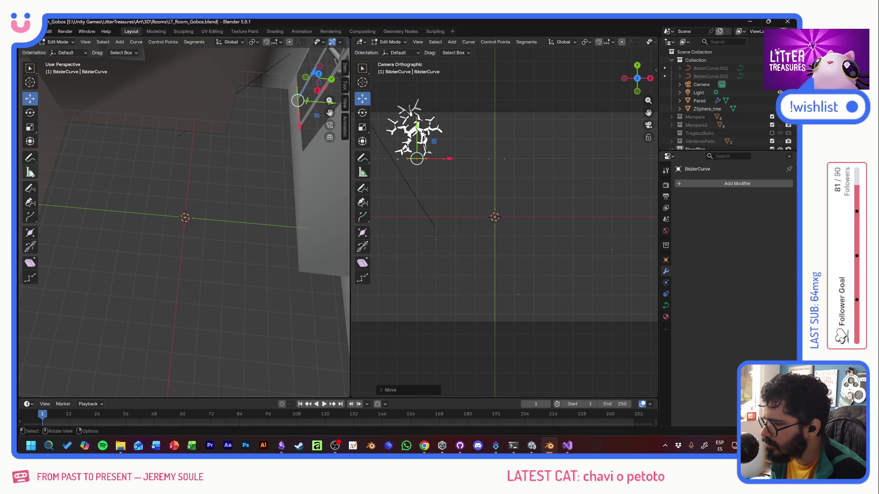
left_click(31, 203)
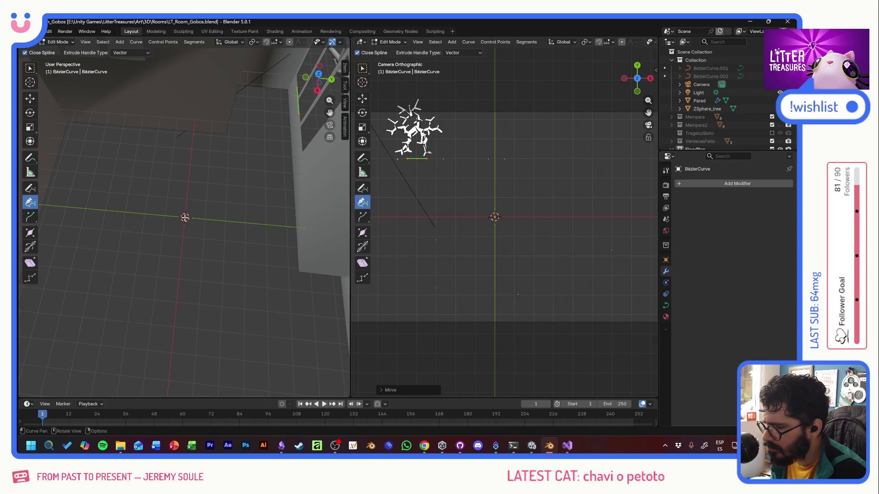
left_click(185, 217)
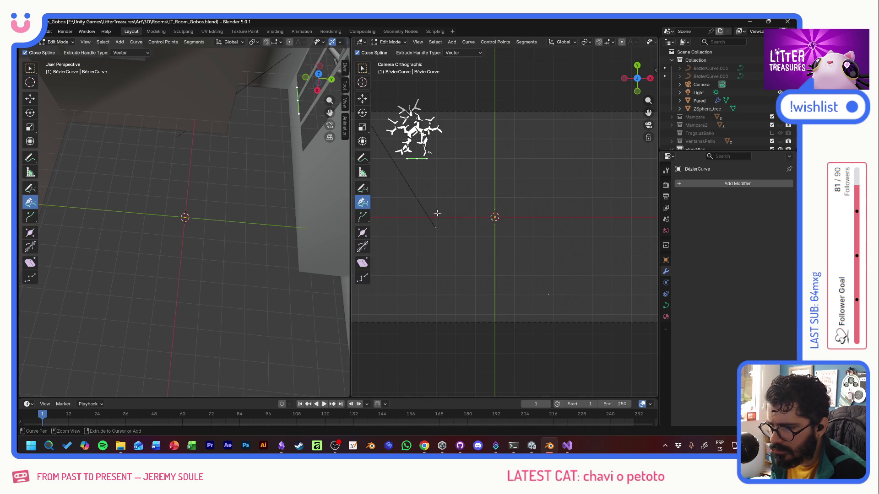
left_click_drag(509, 238, 505, 183)
key("ctrl+z")
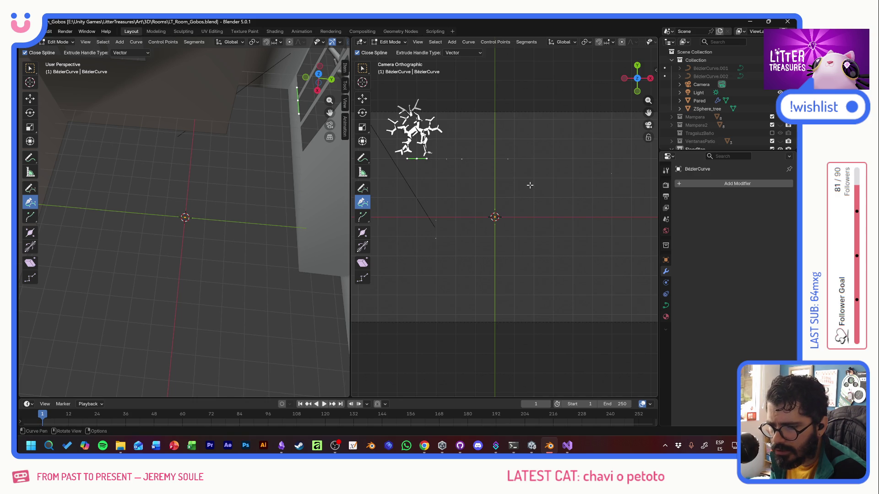
Step: Place the top-right, bottom-right and bottom-left corners and close the rectangular floor outline
left_click(553, 158)
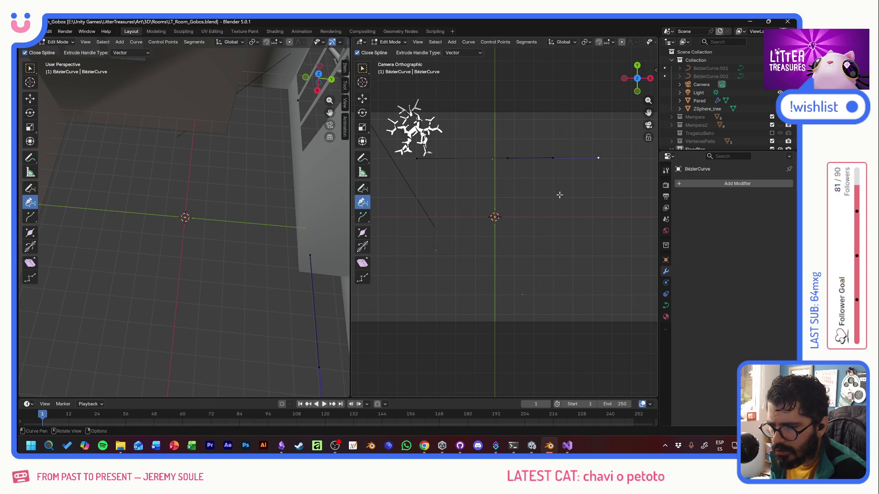
left_click(553, 276)
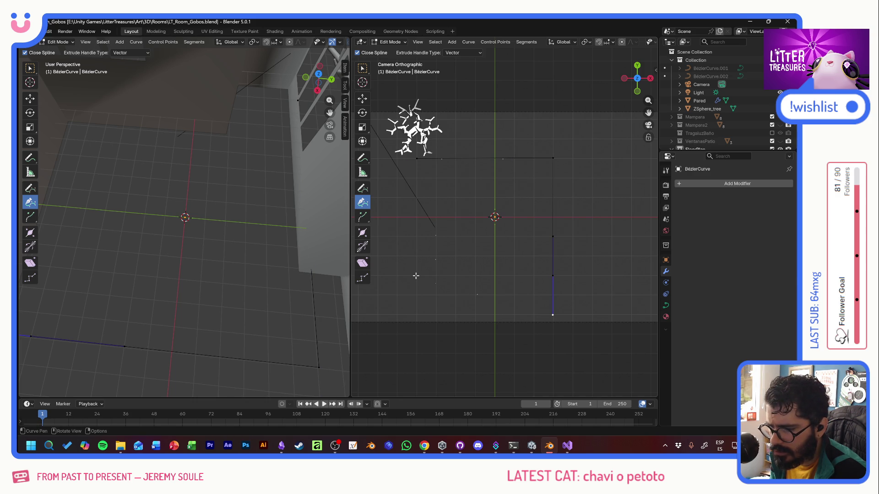
left_click(415, 276)
left_click(416, 159)
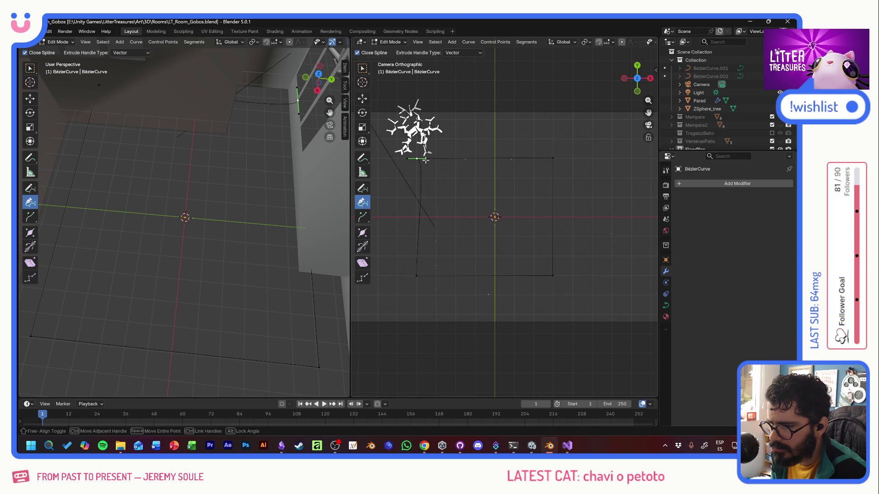
left_click_drag(427, 158, 416, 160)
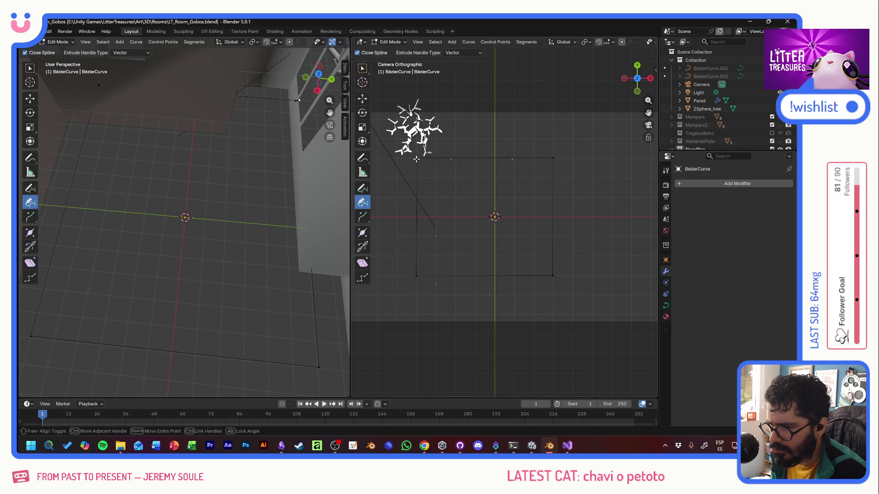
Step: Inspect the closed outline in the viewport, then switch over to the browser search results
left_click(30, 98)
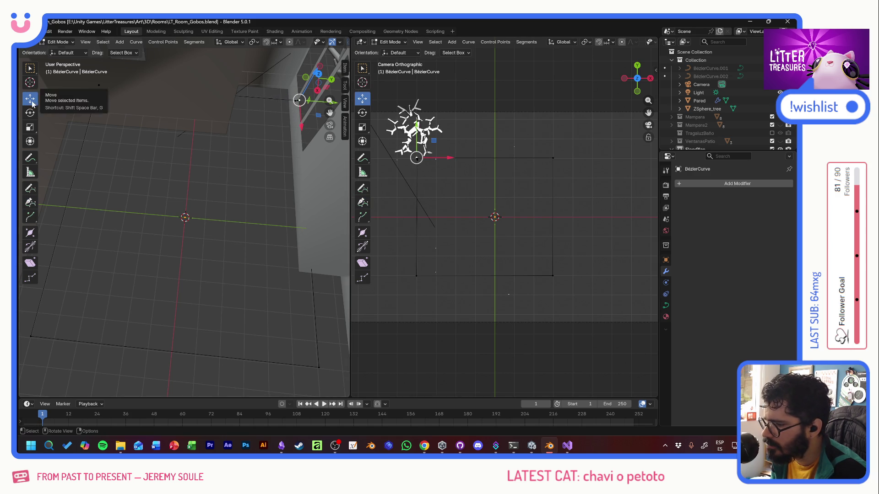
middle_click_drag(317, 168, 199, 158)
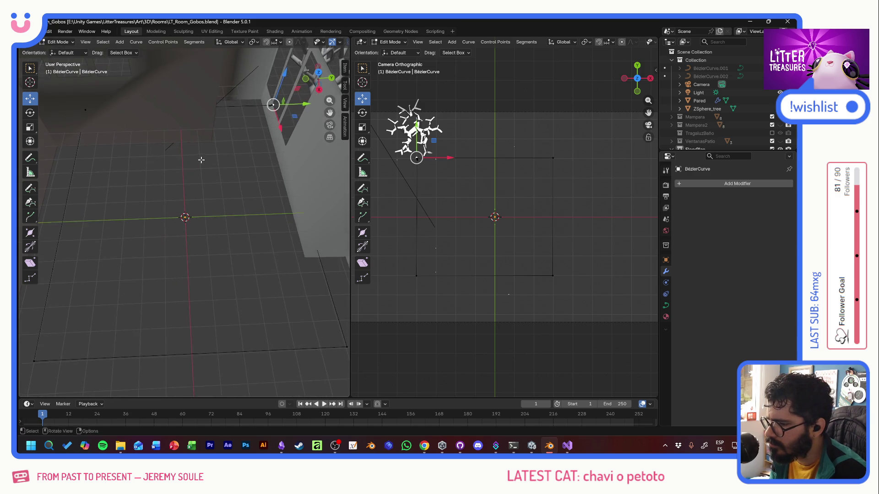
key("alt+Tab")
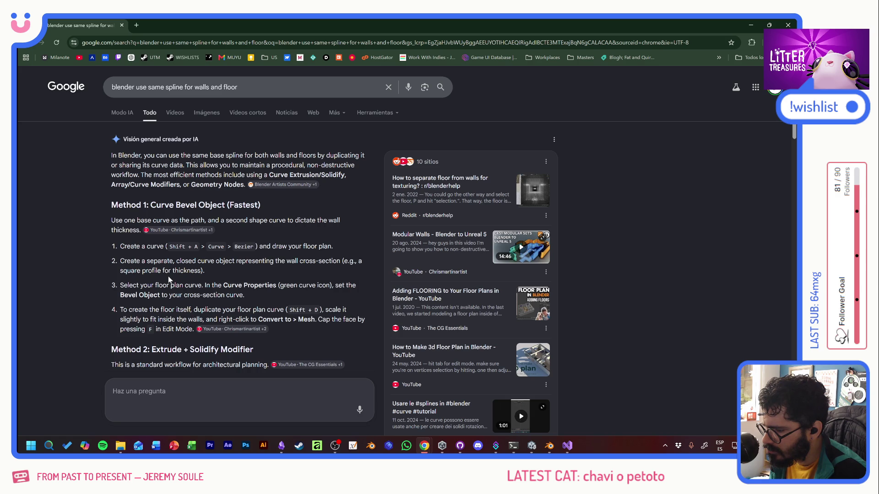
left_click_drag(163, 285, 268, 285)
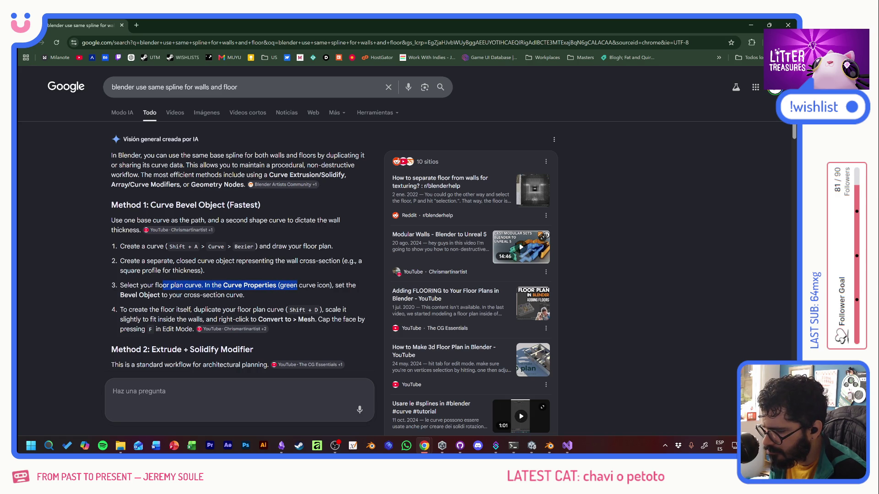
triple_click(276, 294)
left_click(247, 297)
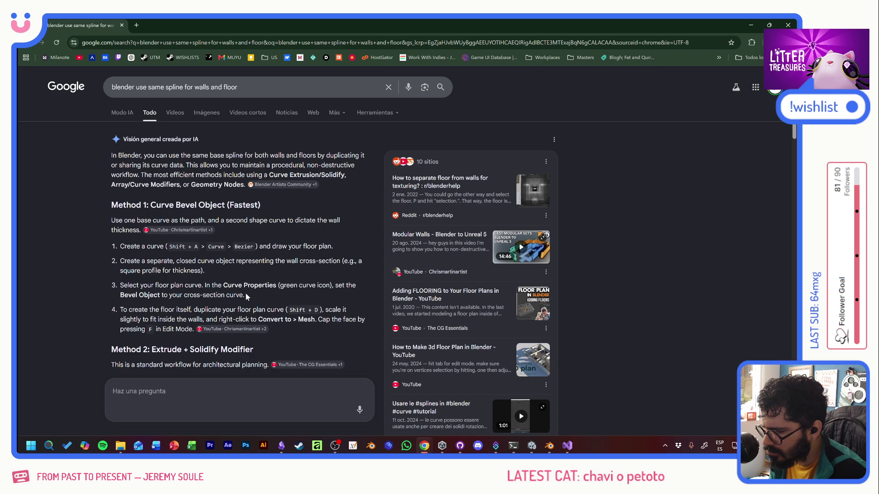
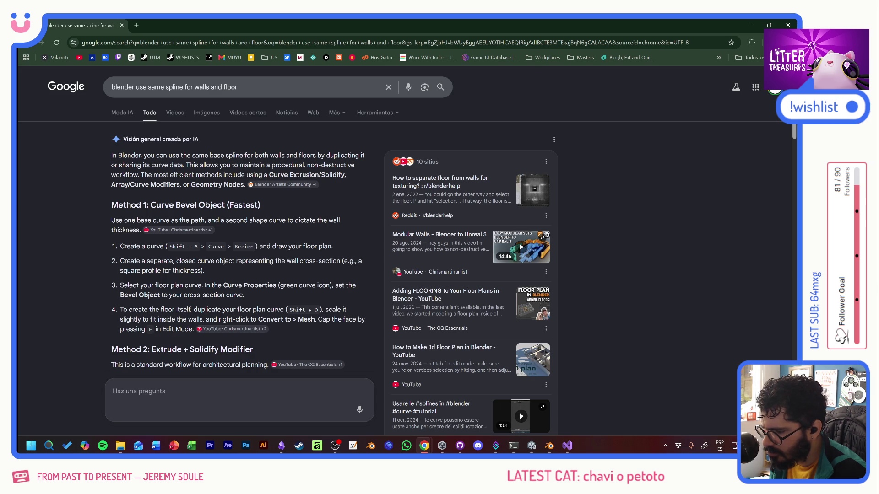
Step: Switch to Blender and orbit the room, glance at the search results, then return to Blender
key("alt+Tab")
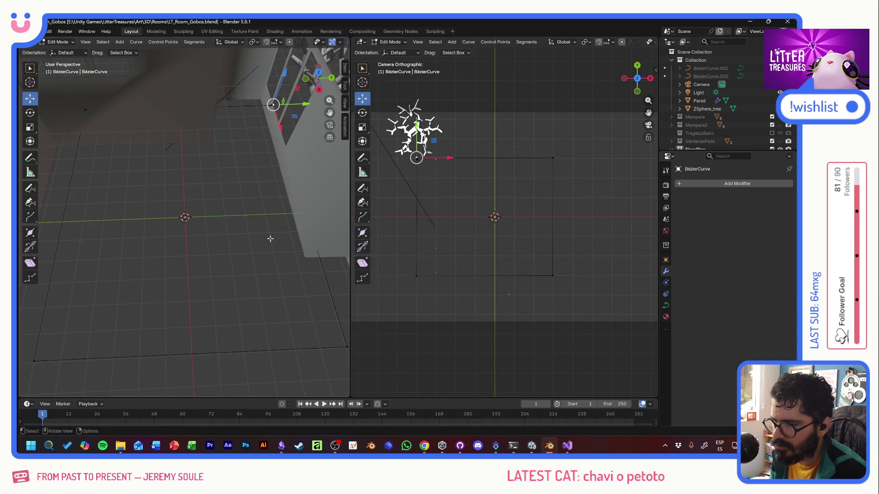
middle_click_drag(254, 224, 264, 212)
key("alt+Tab")
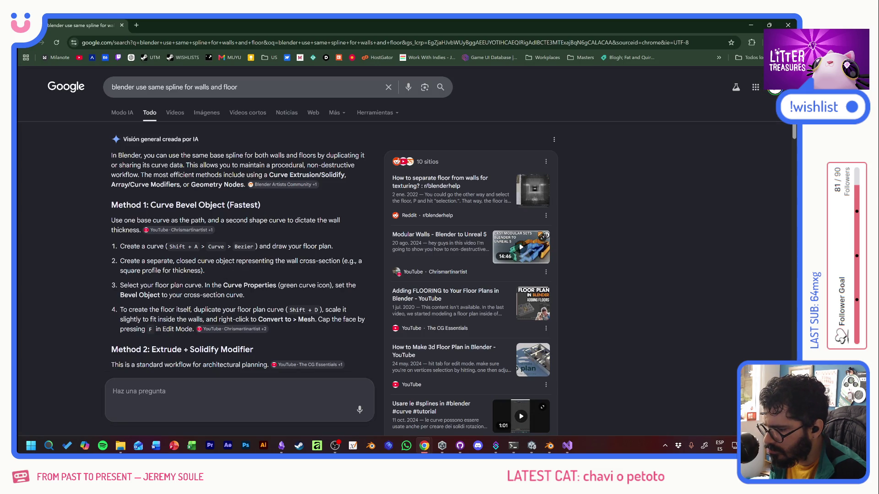
key("alt+Tab")
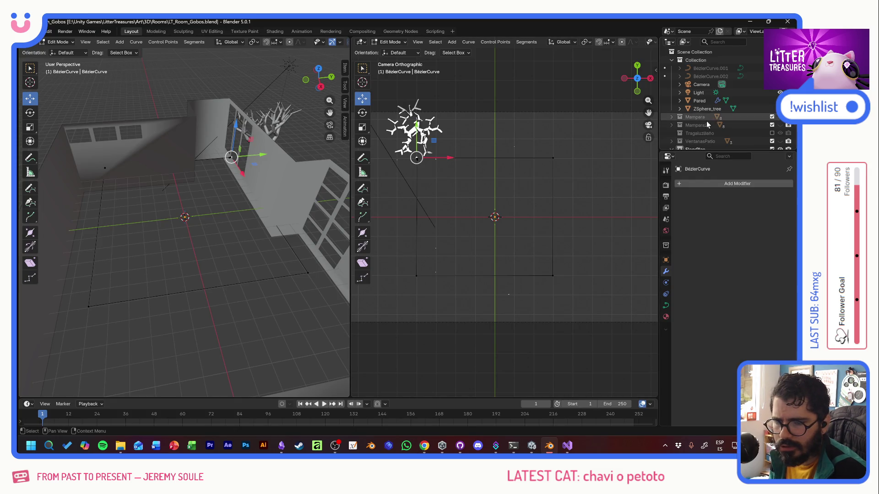
scroll(702, 130, "down", 3)
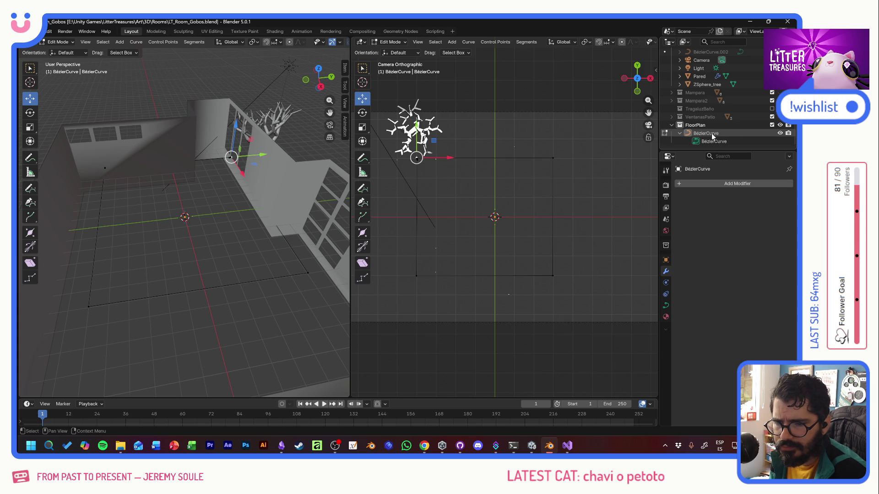
Step: Select the BezierCurve object, add a new Bézier curve at the 3D cursor and delete one of its control points
left_click(687, 133)
left_click(679, 135)
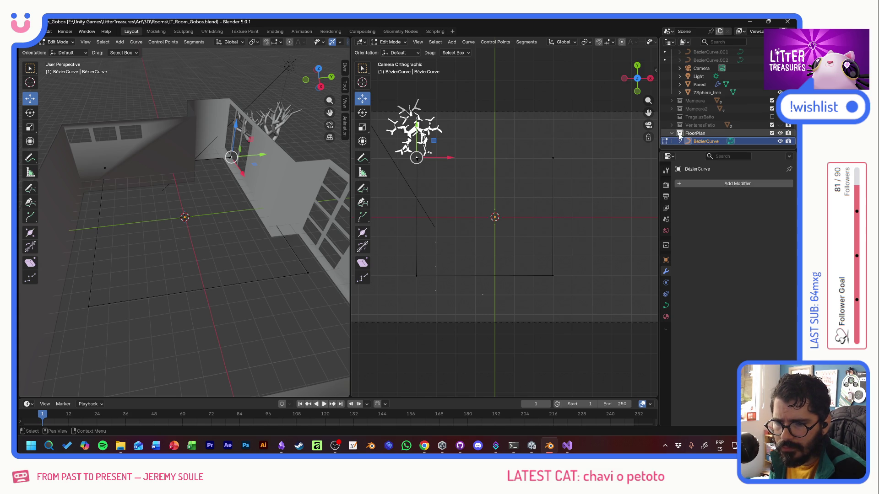
left_click(121, 43)
mouse_move(136, 42)
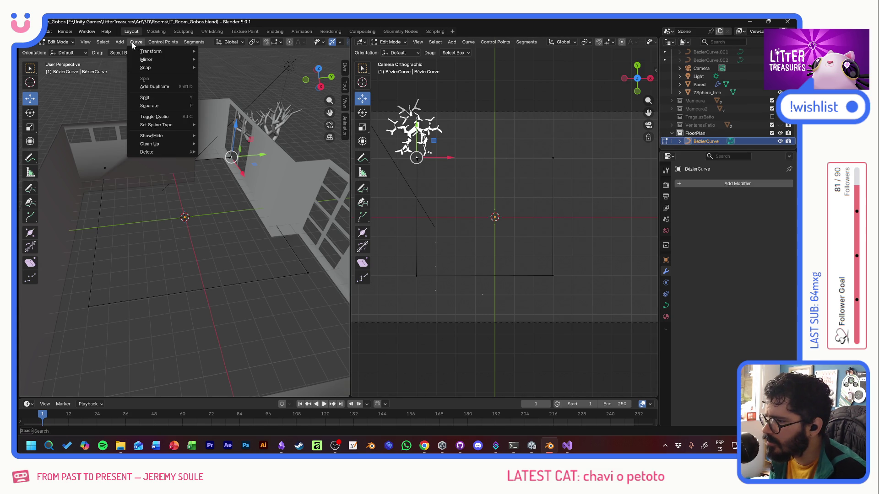
left_click(120, 43)
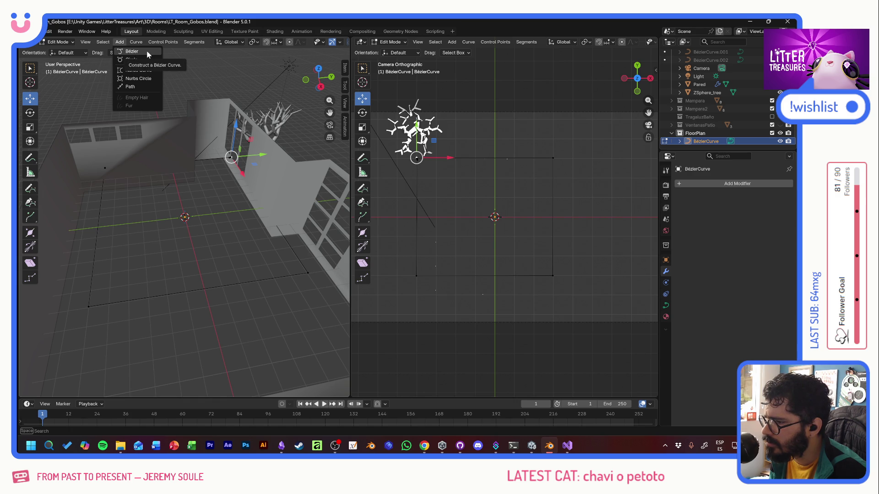
left_click(144, 51)
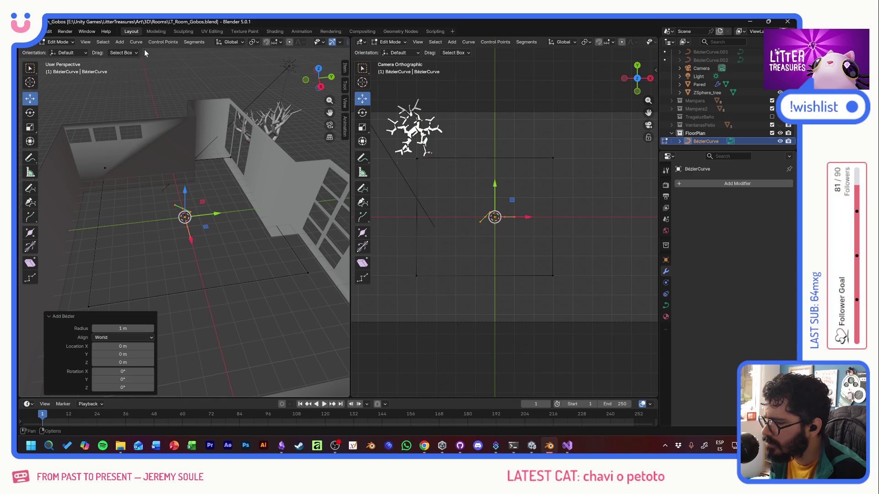
left_click(184, 208)
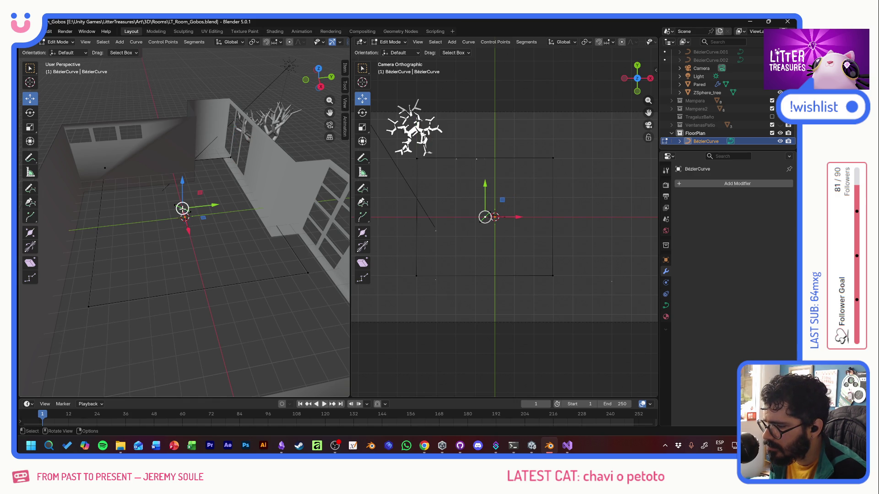
key("x")
left_click(180, 212)
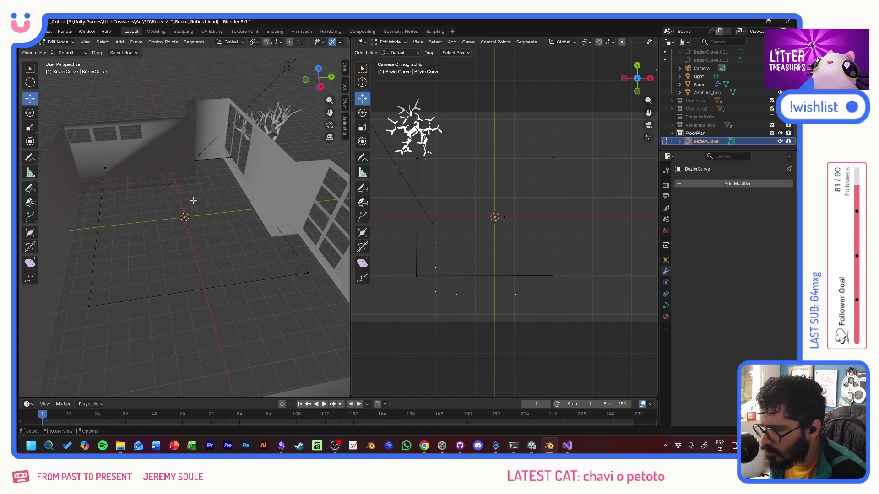
scroll(502, 210, "up", 2)
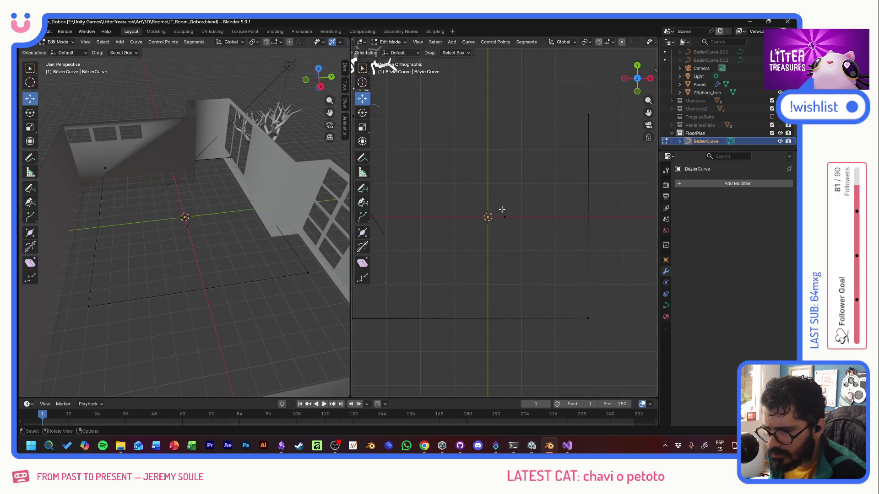
scroll(494, 145, "down", 1)
scroll(497, 133, "down", 1)
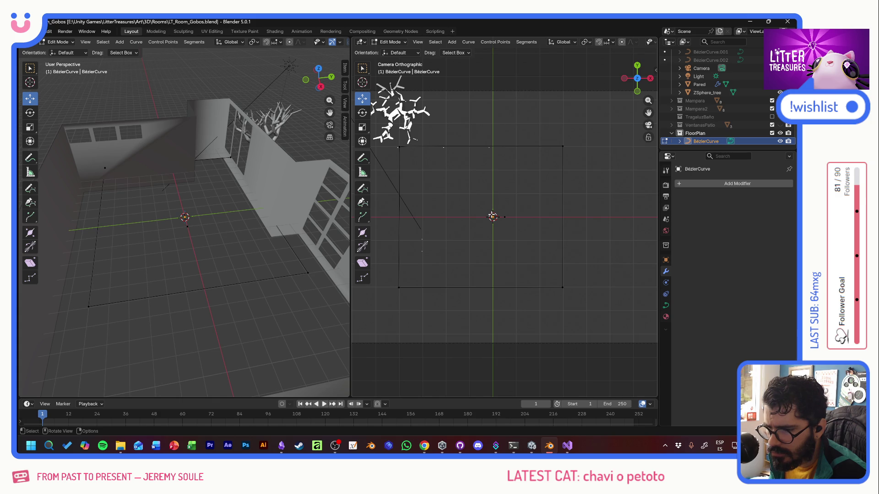
Step: Select the remaining control point, move it lower left, then delete that vertex
key("a")
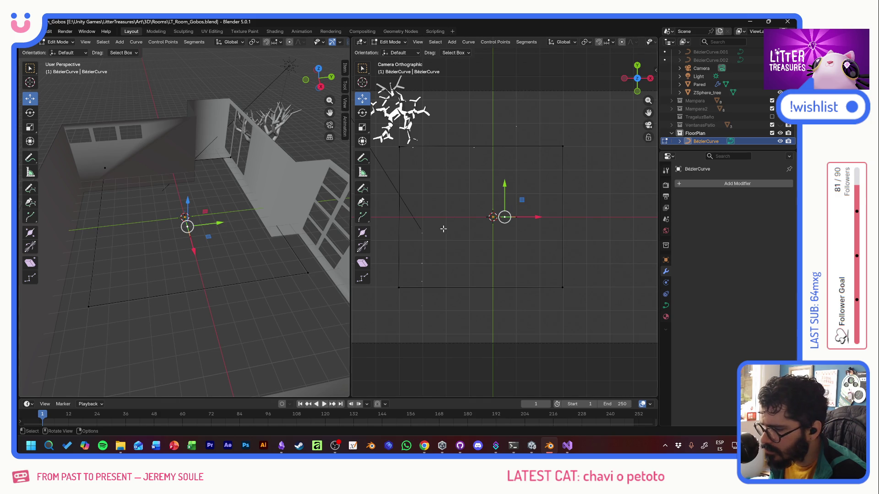
key("g")
left_click(499, 242)
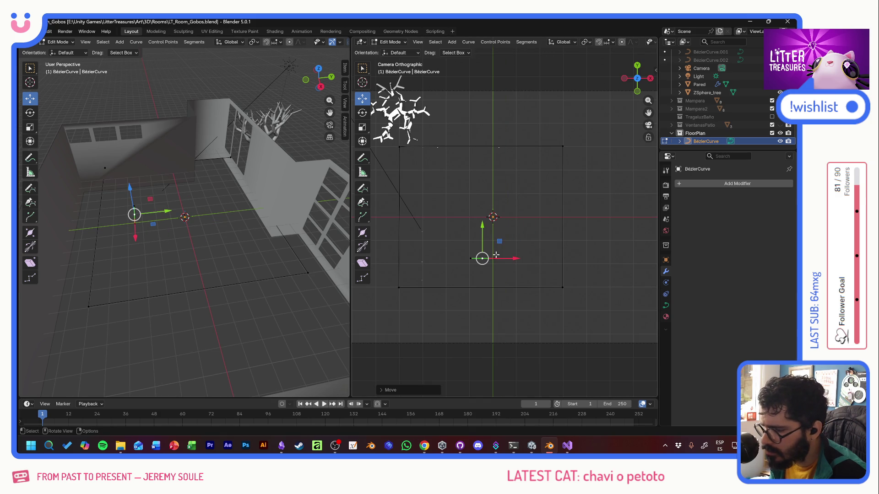
key("x")
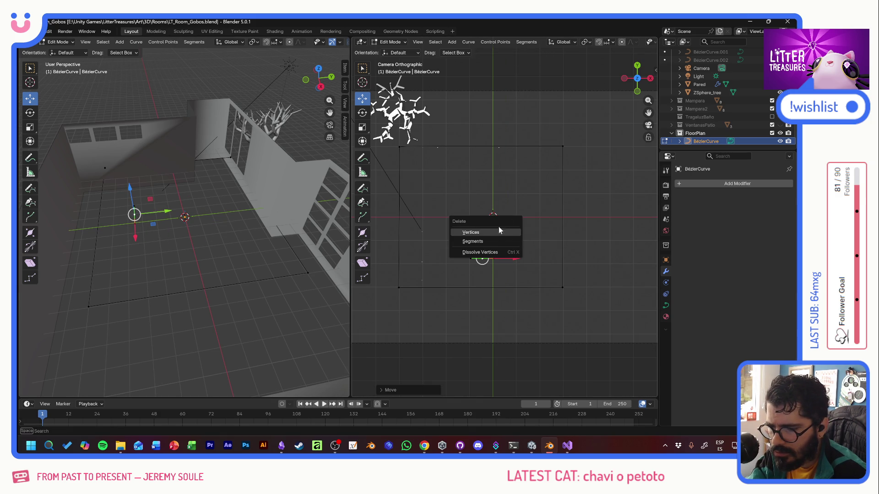
left_click(498, 231)
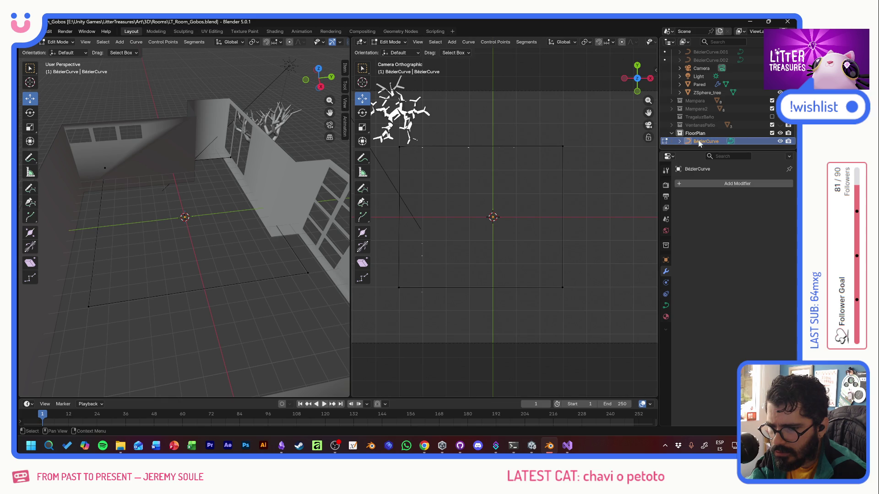
Step: Add another Bézier curve at the origin, select the BezierCurve object and toggle between Object and Edit Mode
left_click(119, 42)
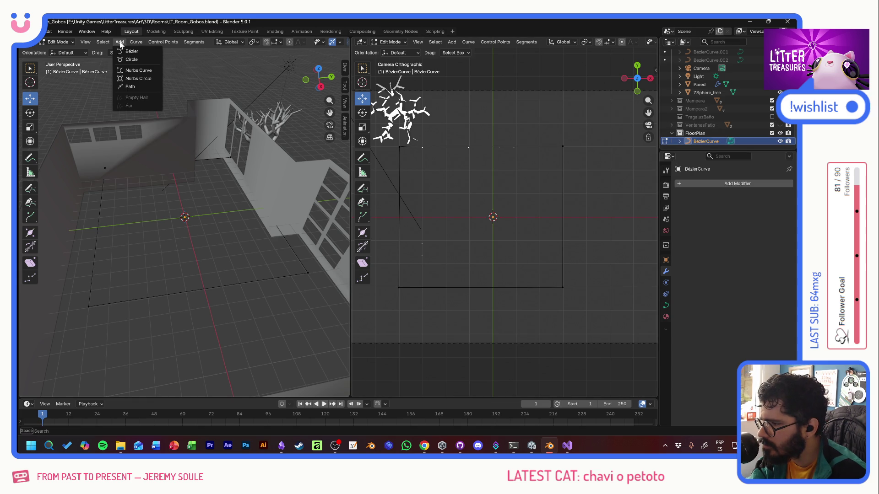
left_click(134, 55)
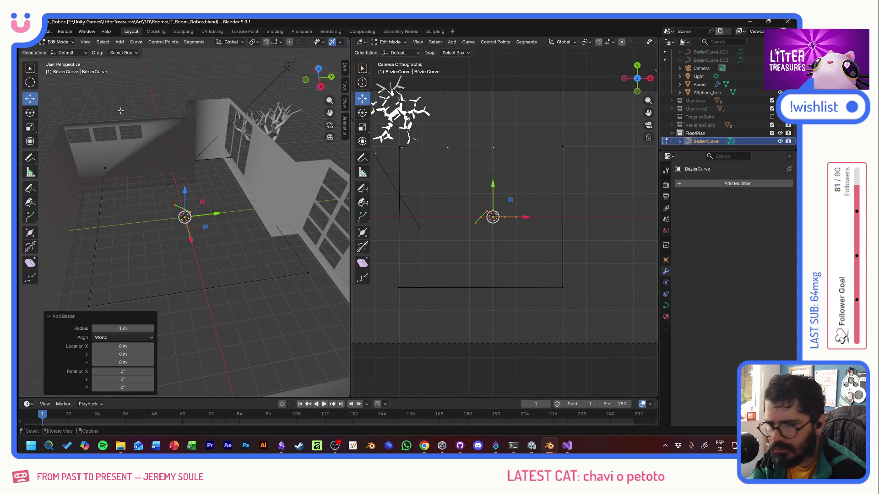
left_click(696, 133)
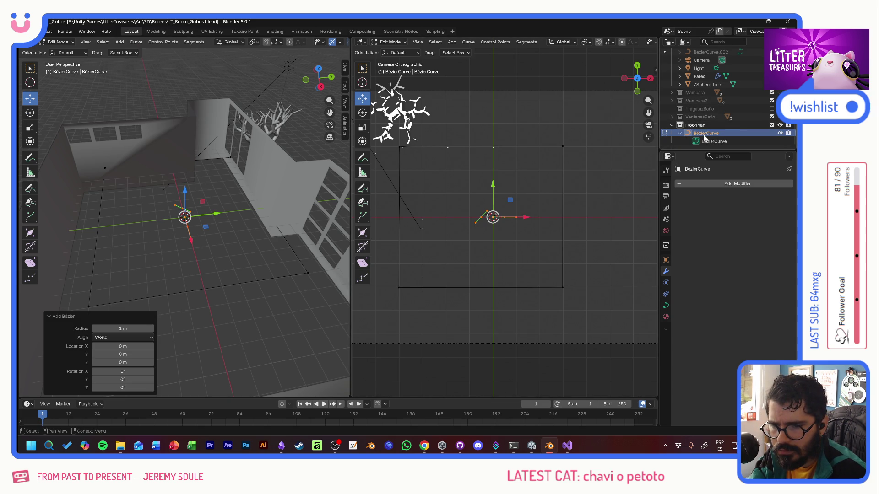
left_click(712, 140)
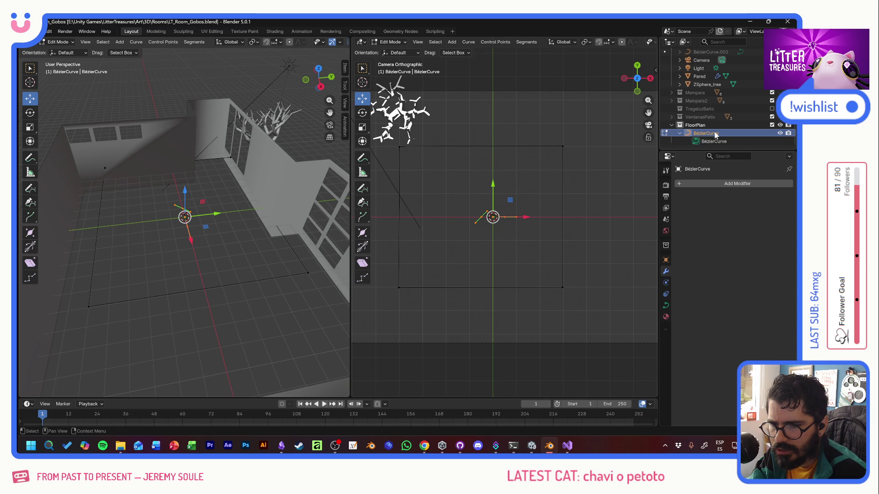
left_click(712, 134)
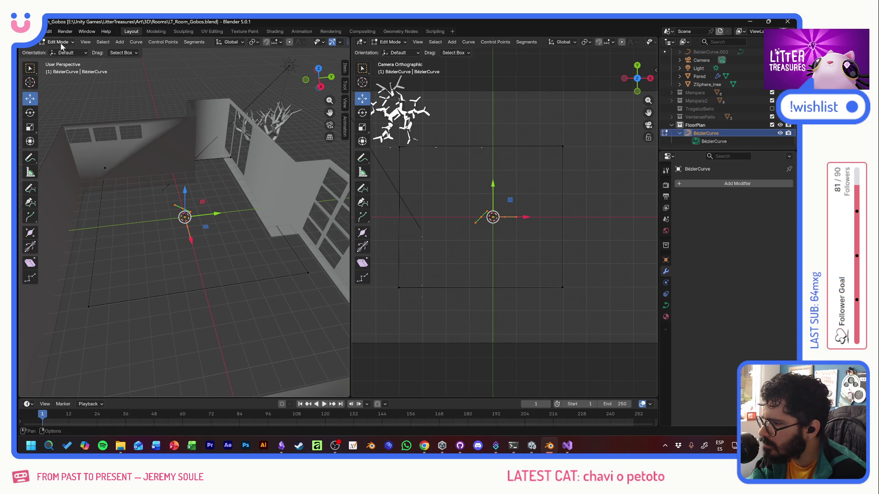
left_click(58, 42)
left_click(711, 141)
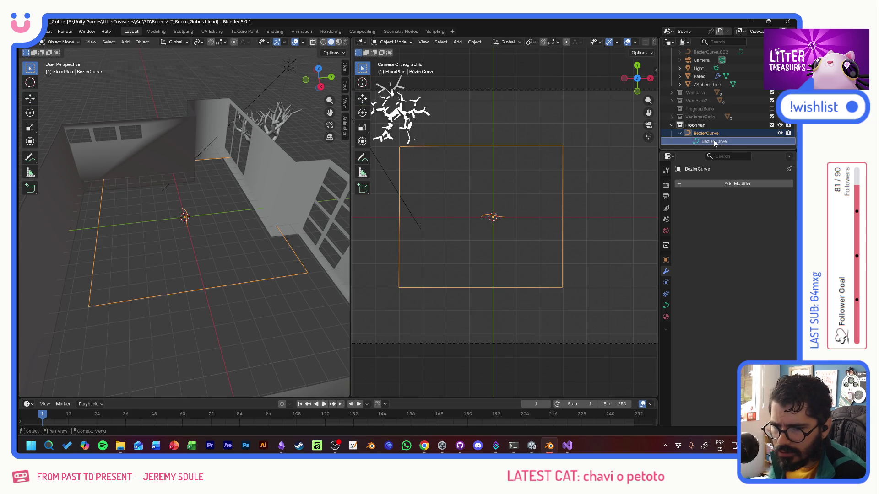
left_click(714, 142)
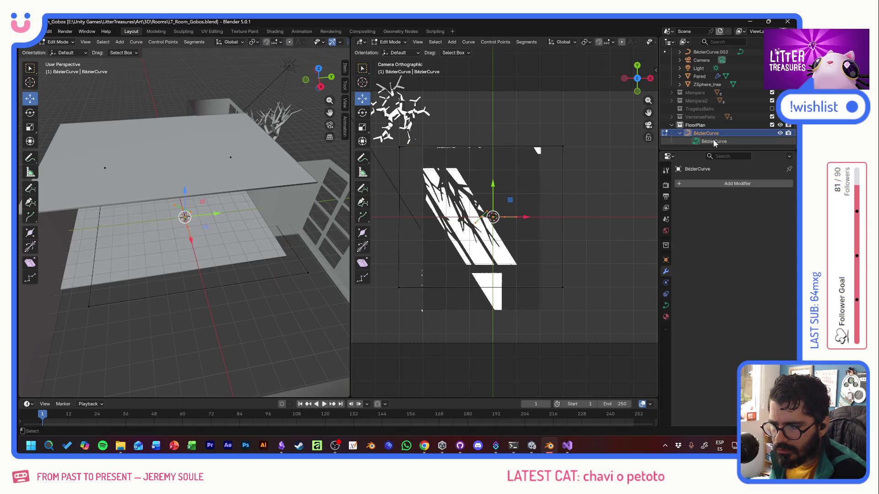
Step: Deselect all curve points and collapse the FloorPlan collection in the Outliner
key("alt+a")
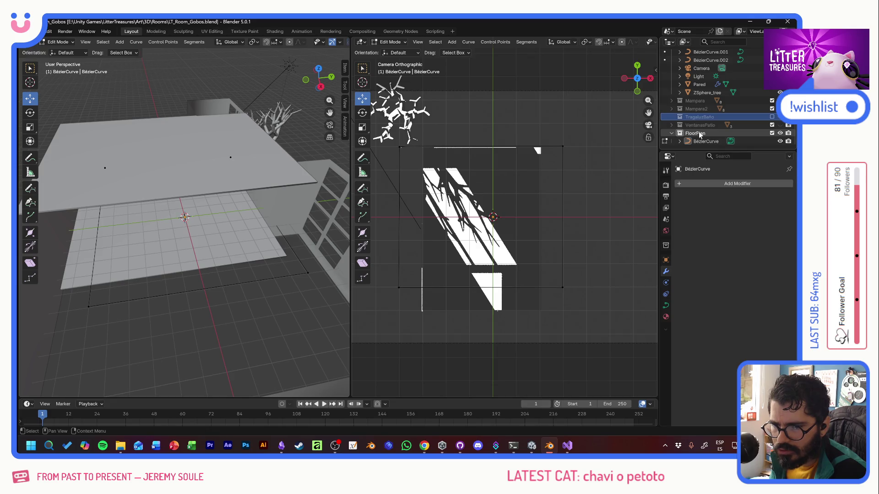
left_click(672, 141)
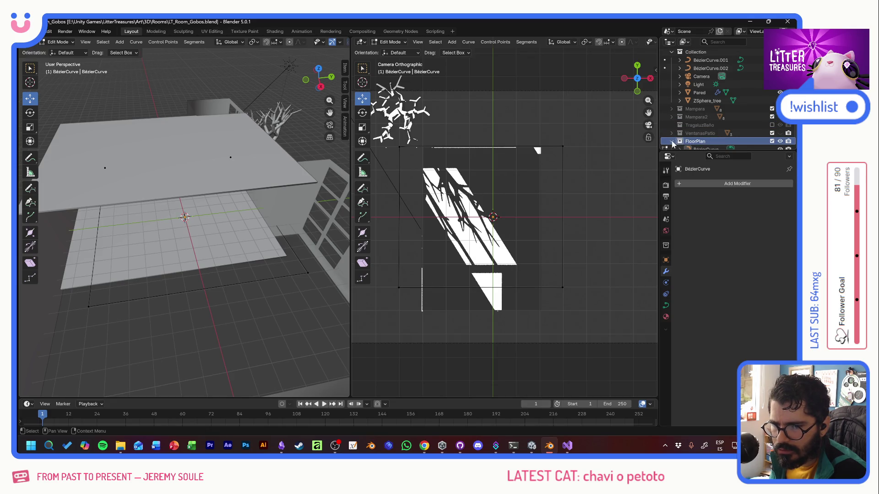
left_click(88, 32)
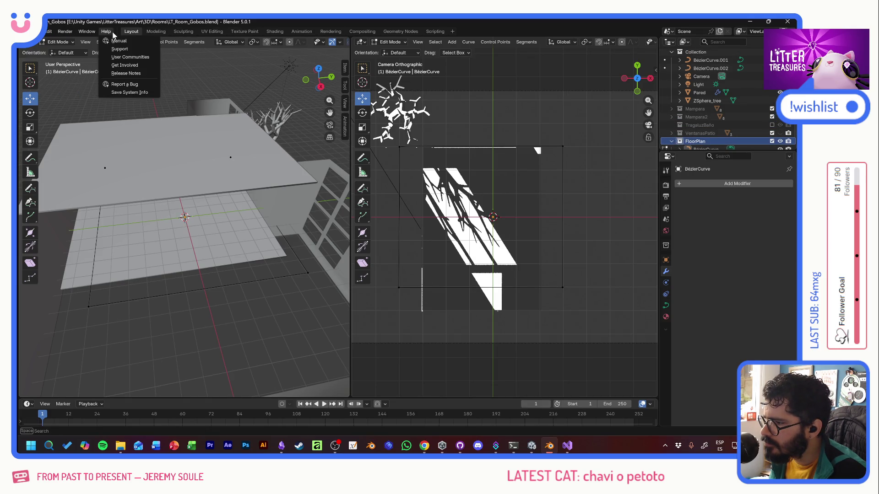
left_click(145, 23)
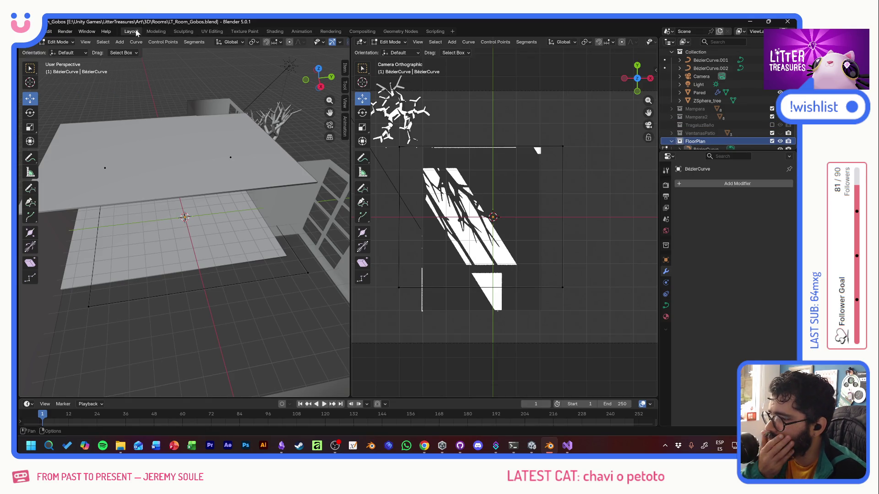
Step: In Object Mode add a new Bézier curve at the origin and switch to the Move tool
left_click(120, 42)
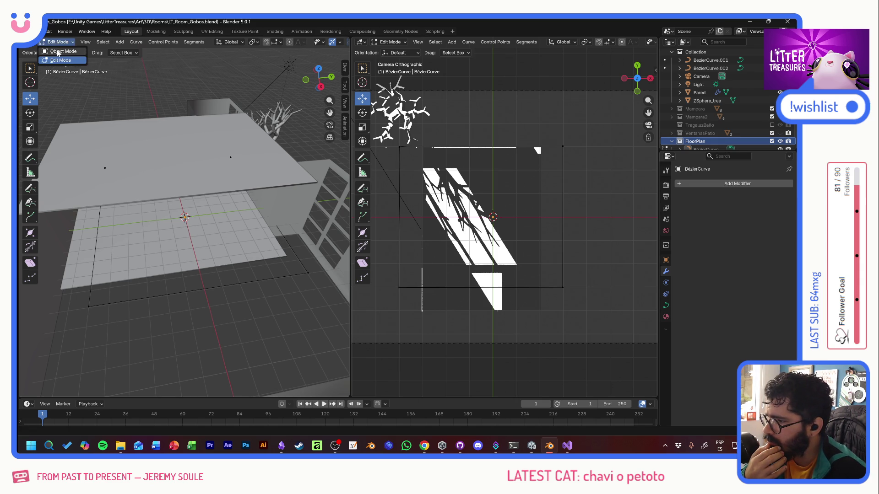
key("Tab")
left_click(124, 41)
mouse_move(138, 59)
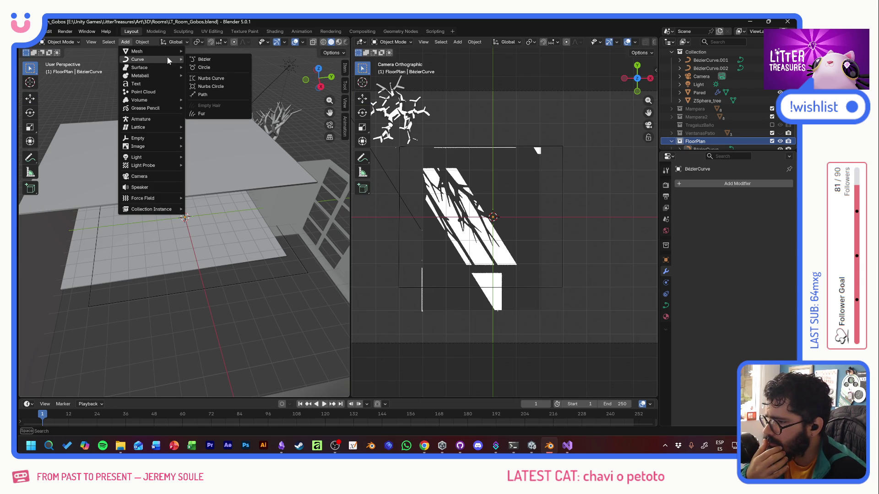
left_click(204, 60)
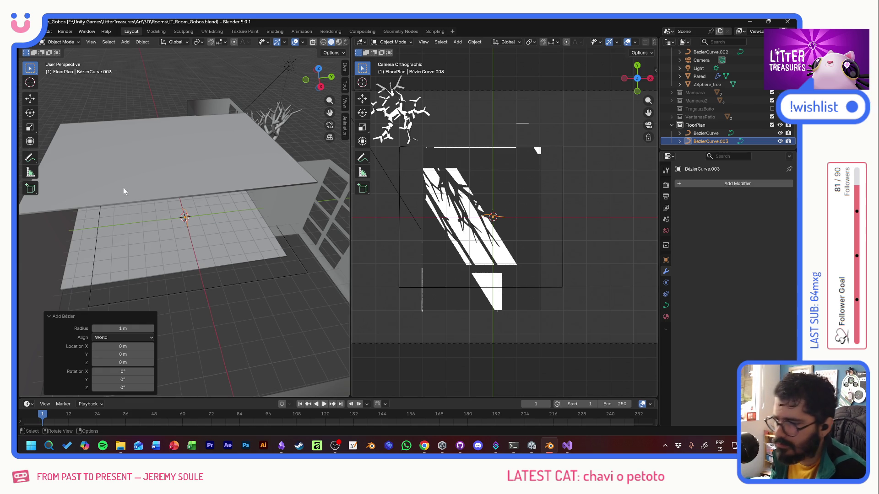
left_click(29, 98)
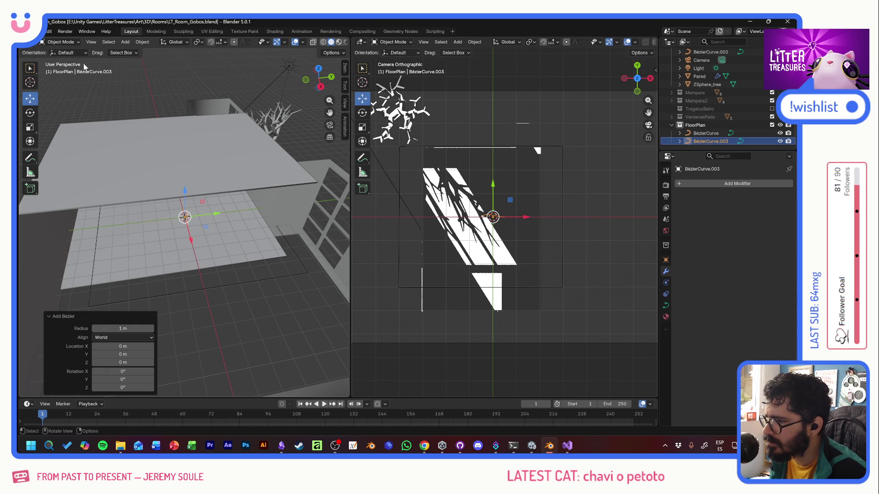
Step: Put the new curve in Edit Mode and delete one control point with its segment
left_click(61, 41)
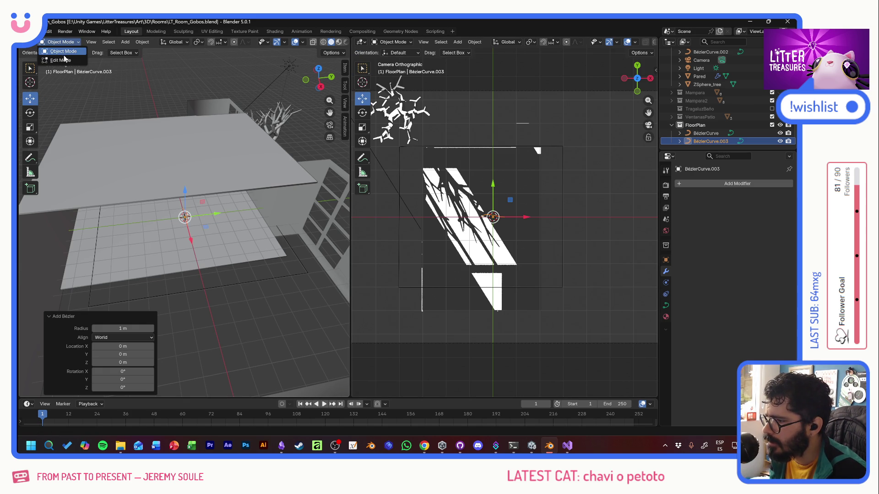
left_click(64, 60)
scroll(488, 187, "up", 4)
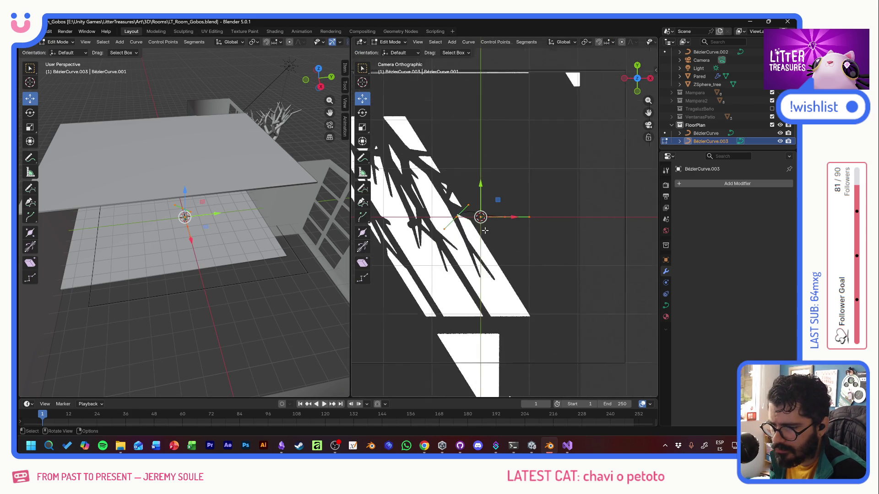
left_click(448, 218)
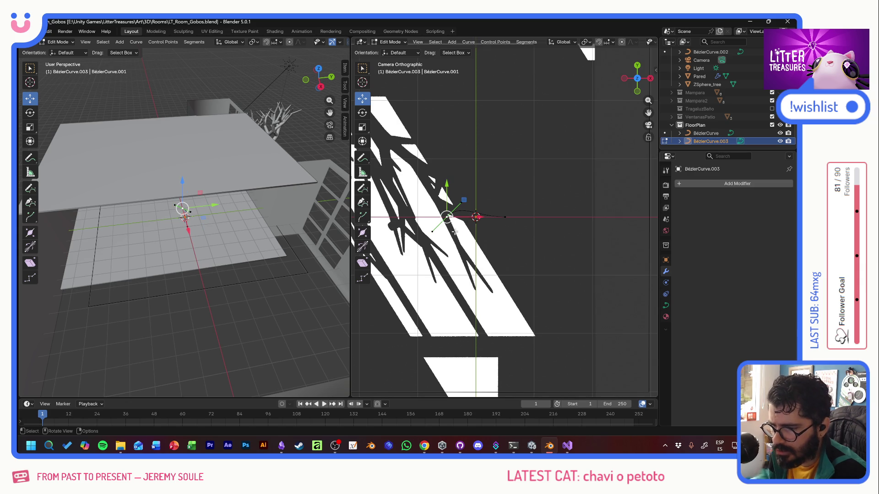
key("x")
left_click(425, 226)
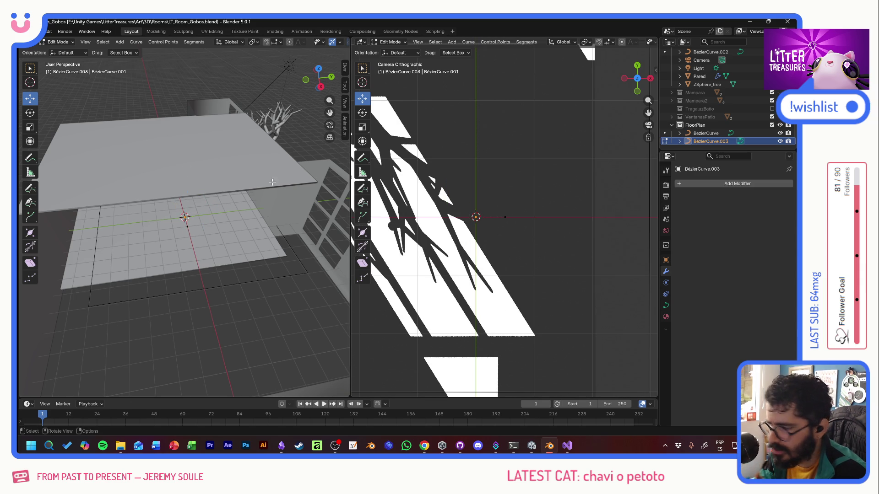
Step: With the Curve Pen place new control points, undoing one, to form a short open path from the origin
left_click(30, 203)
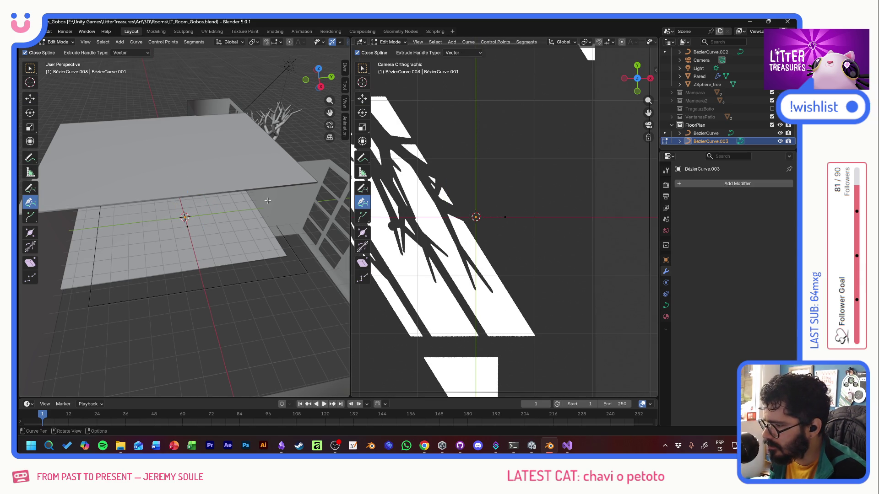
left_click(482, 158)
key("ctrl+z")
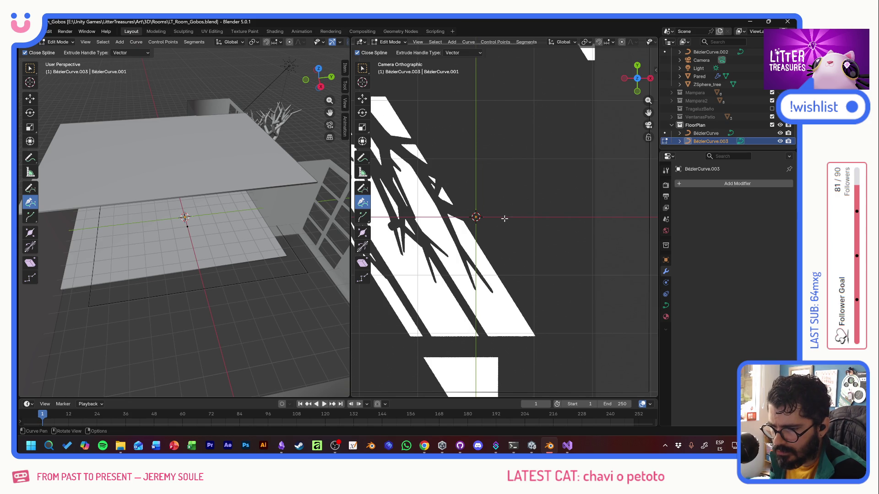
left_click(680, 143)
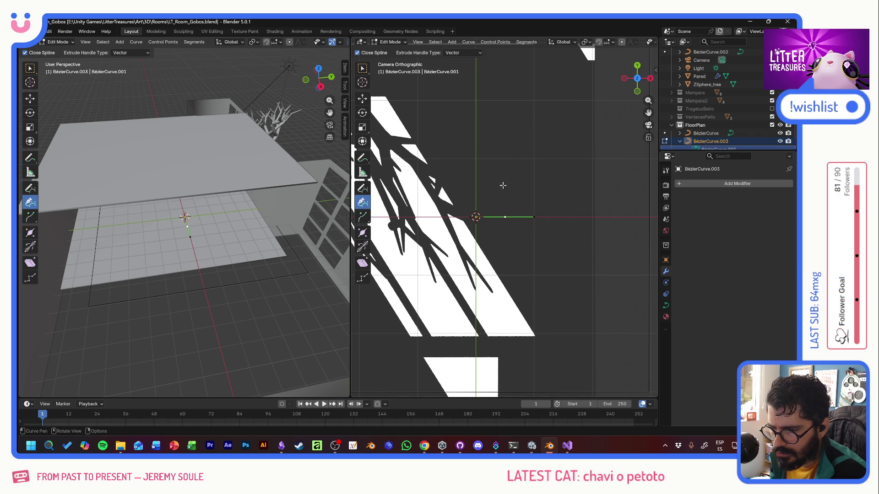
scroll(606, 218, "down", 3)
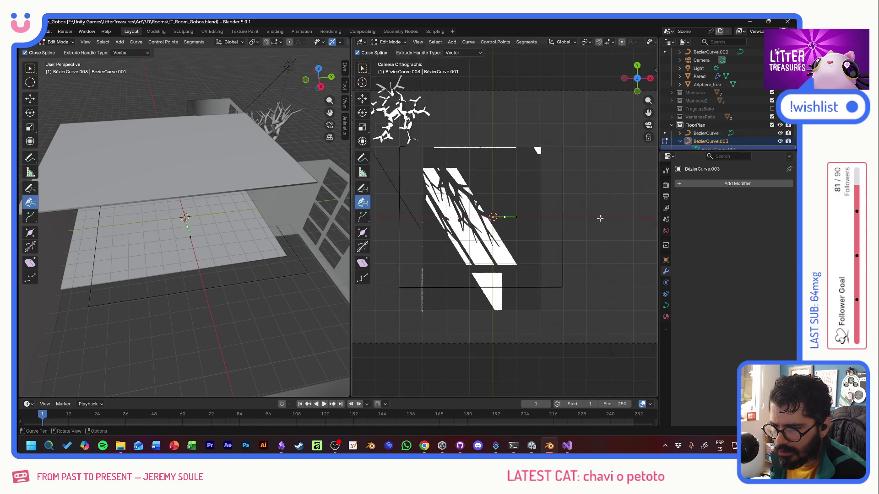
middle_click_drag(607, 218, 591, 219)
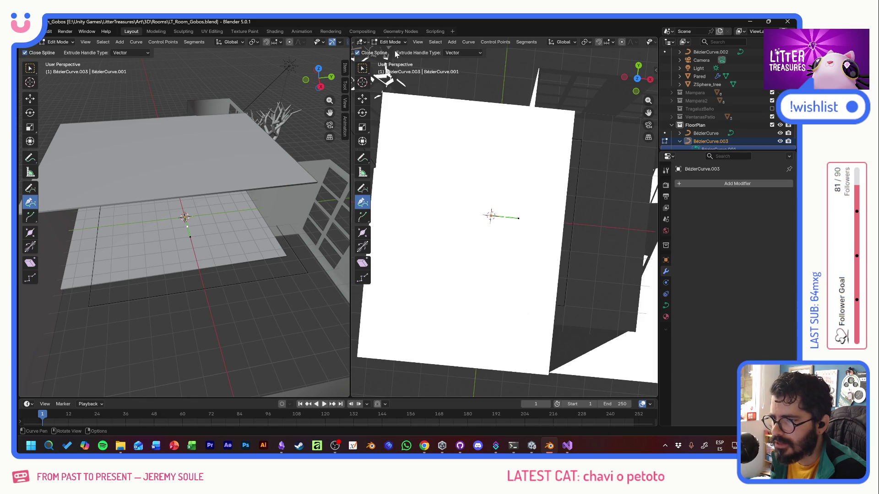
left_click(417, 42)
left_click(555, 148)
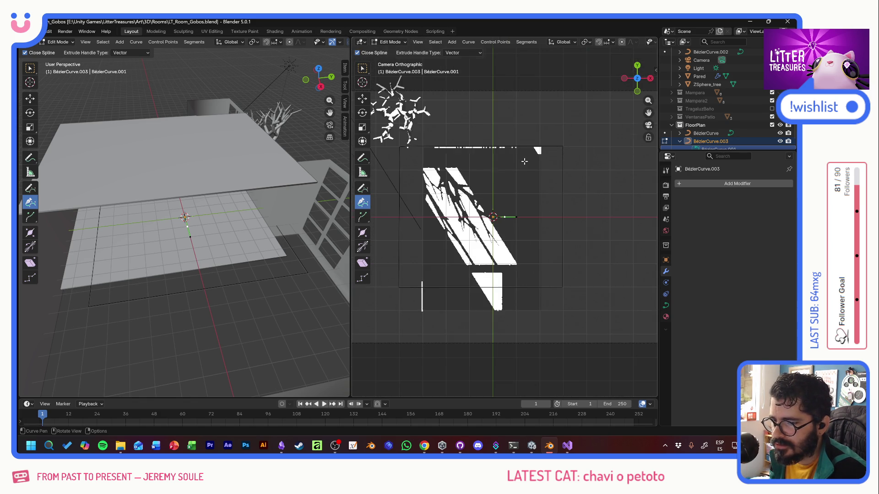
left_click(585, 219)
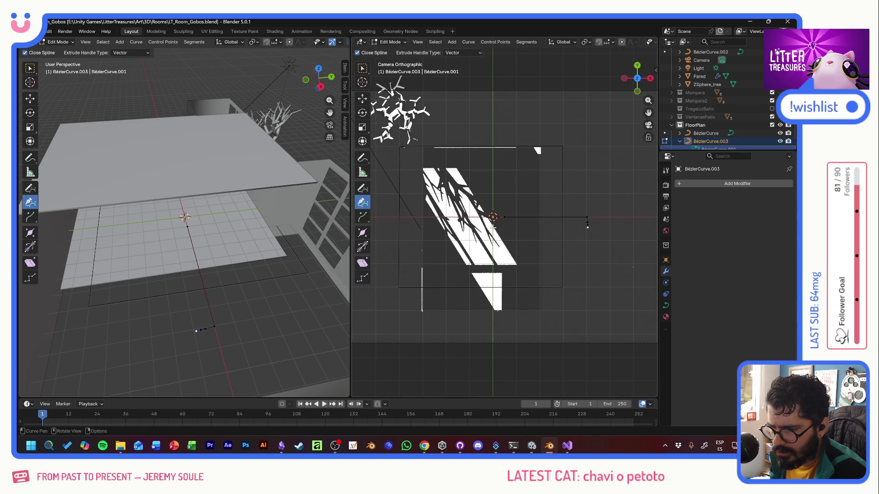
left_click(493, 223)
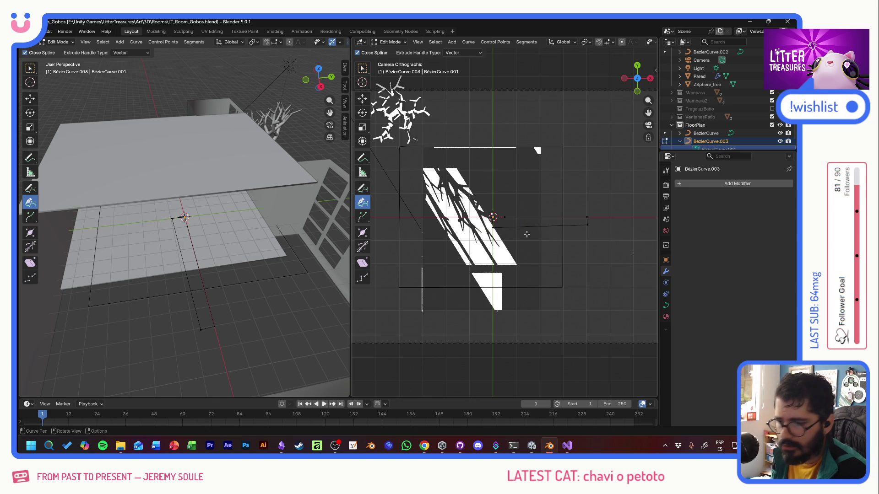
Step: Move two of the path's points along the Y axis, leaving one about 0.475 m along Y
key("w")
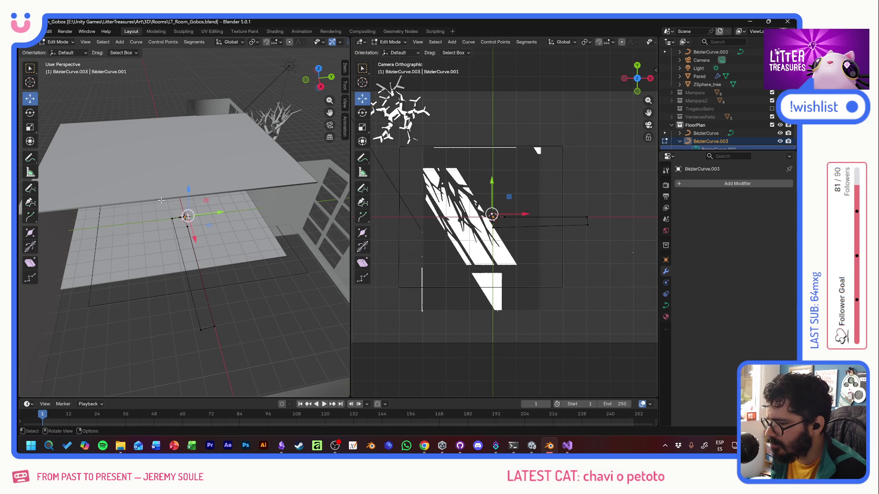
left_click_drag(186, 217, 173, 218)
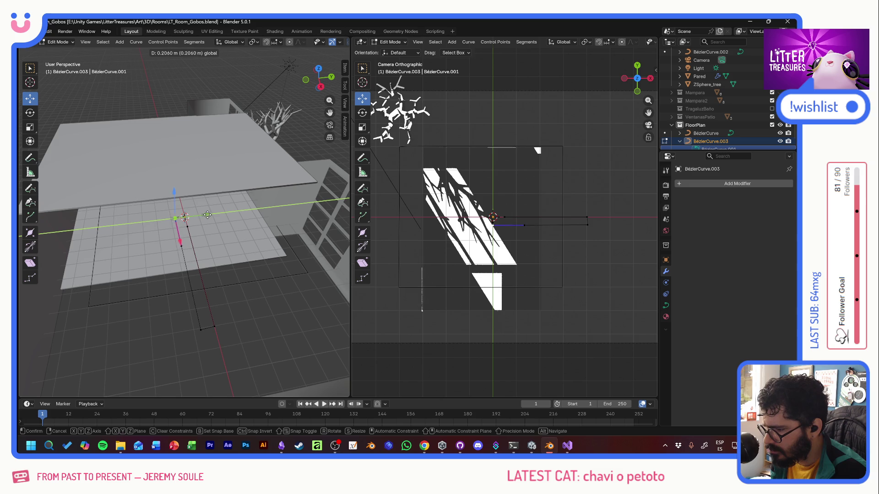
key("g")
key("y")
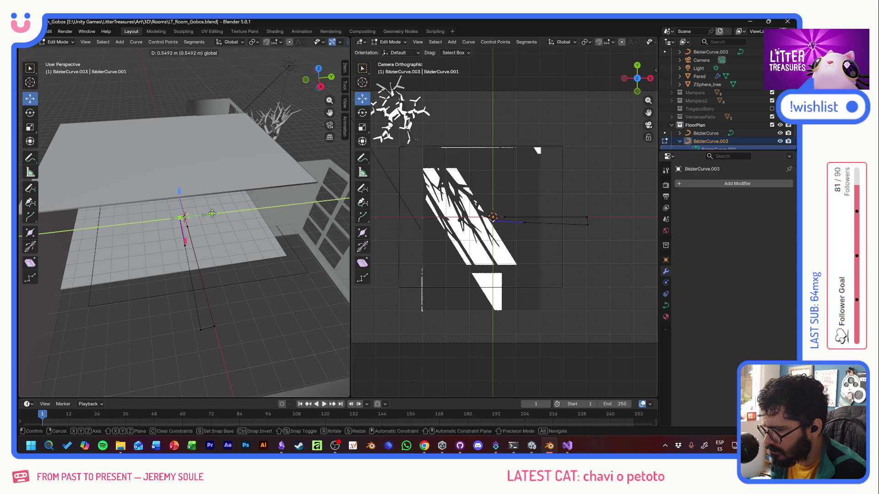
left_click(214, 213)
left_click(201, 332)
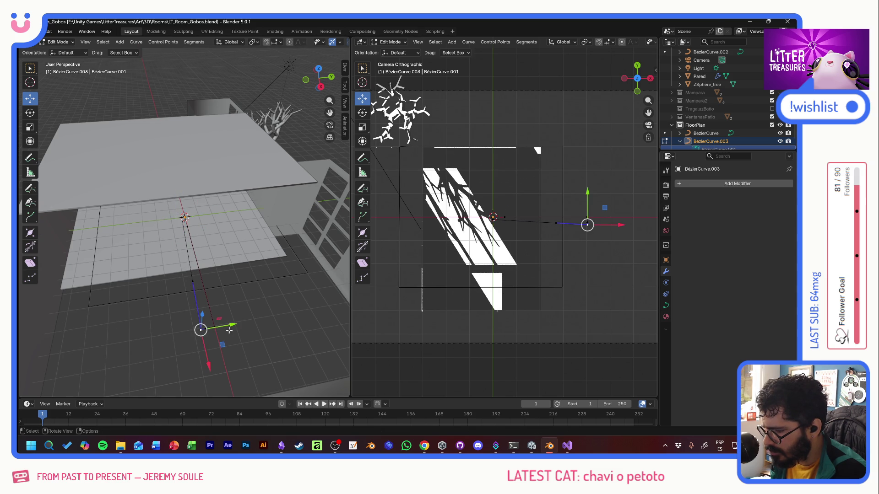
key("g")
key("y")
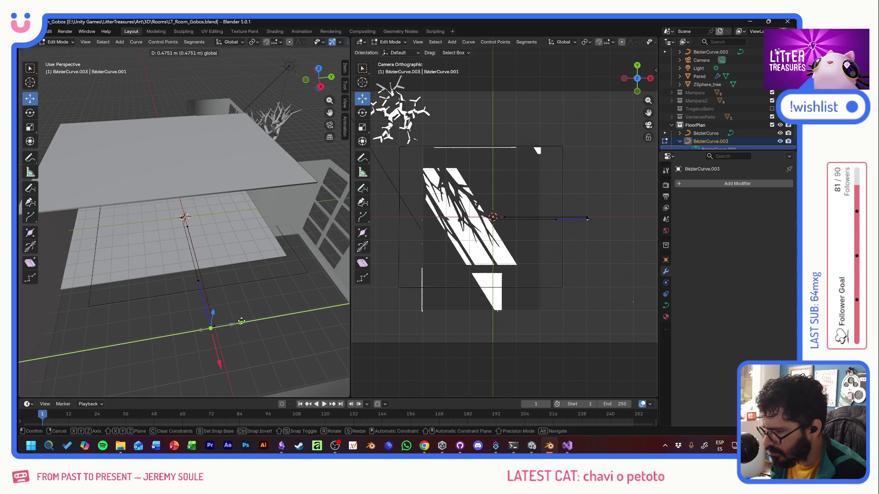
left_click(242, 321)
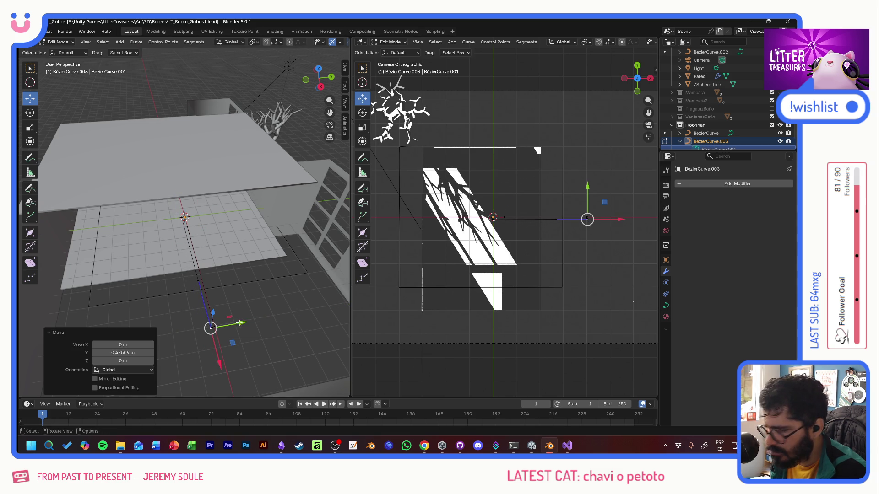
Step: Rename BezierCurve.003 to Perfil and BezierCurve to Plano, then reselect Perfil
double_click(710, 142)
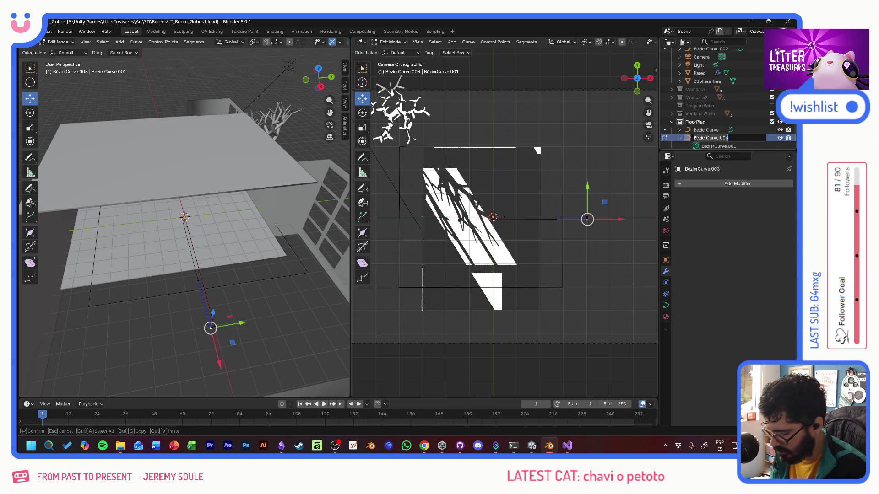
type("Perfil")
key("Return")
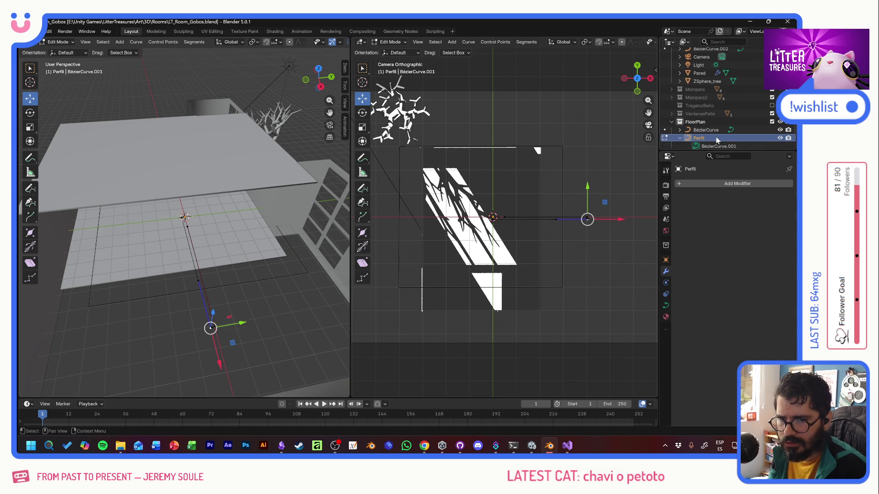
double_click(714, 130)
type("Plano")
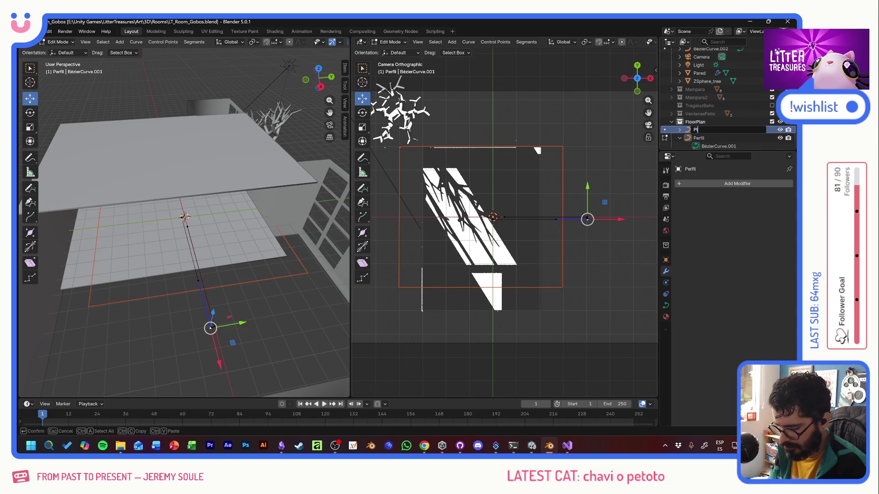
key("Return")
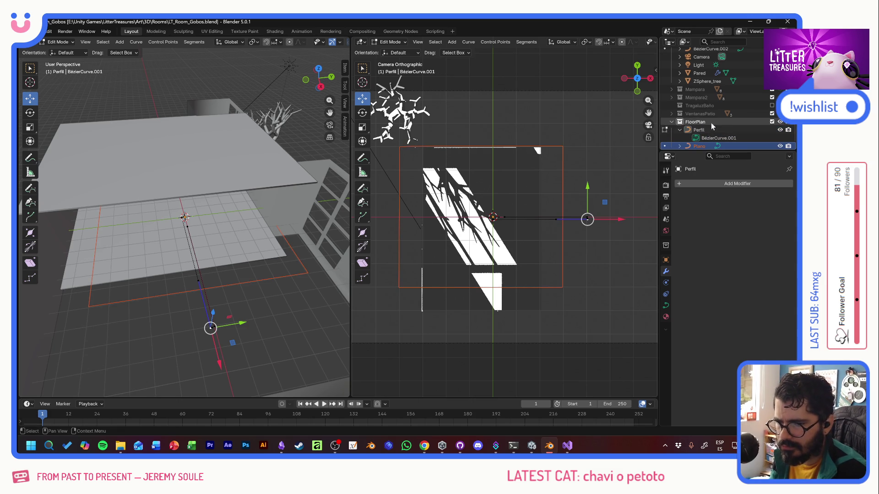
left_click(710, 126)
key("alt+Tab")
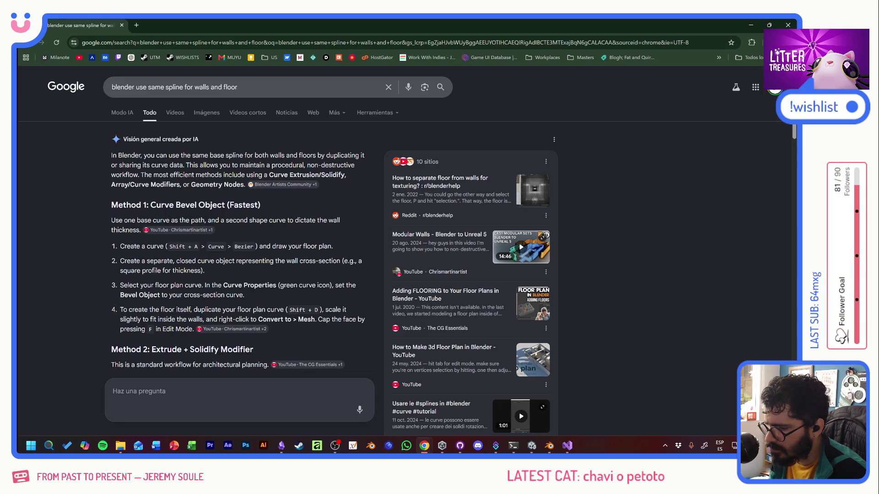
key("alt+Tab")
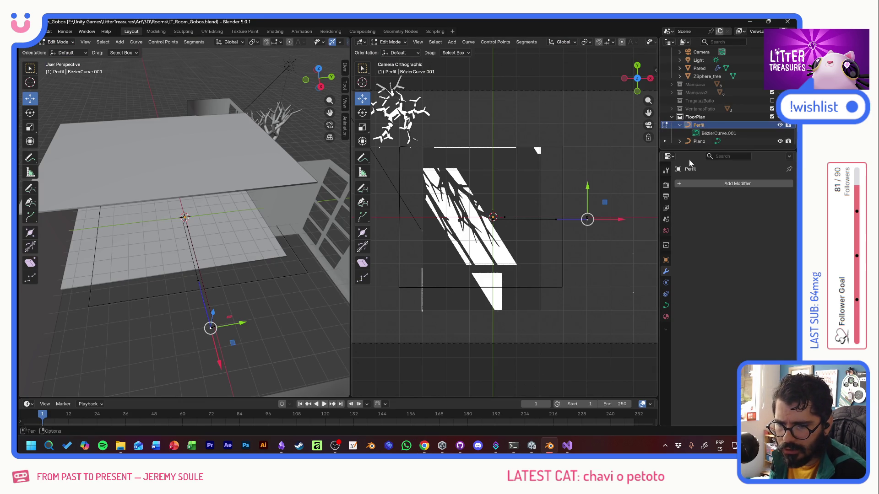
Step: Show Perfil's curve data properties and expand its Geometry settings after checking the browser
left_click(666, 306)
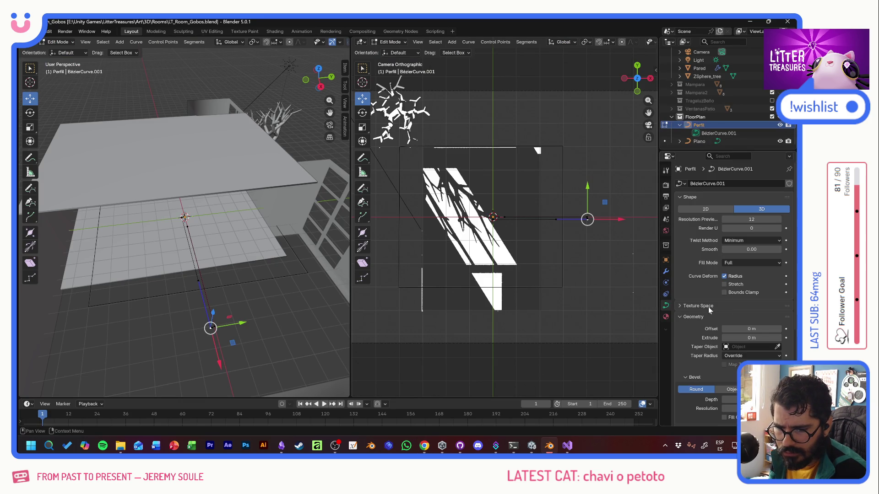
left_click(697, 316)
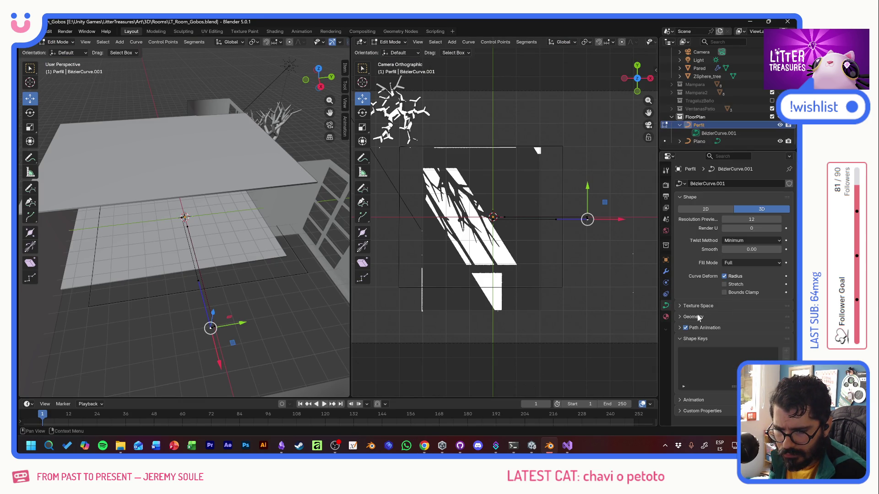
key("alt+Tab")
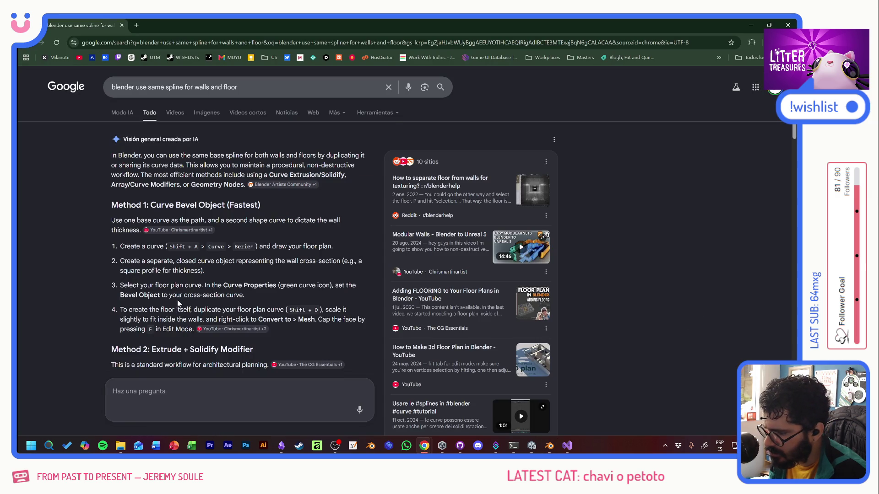
key("alt+Tab")
left_click(697, 316)
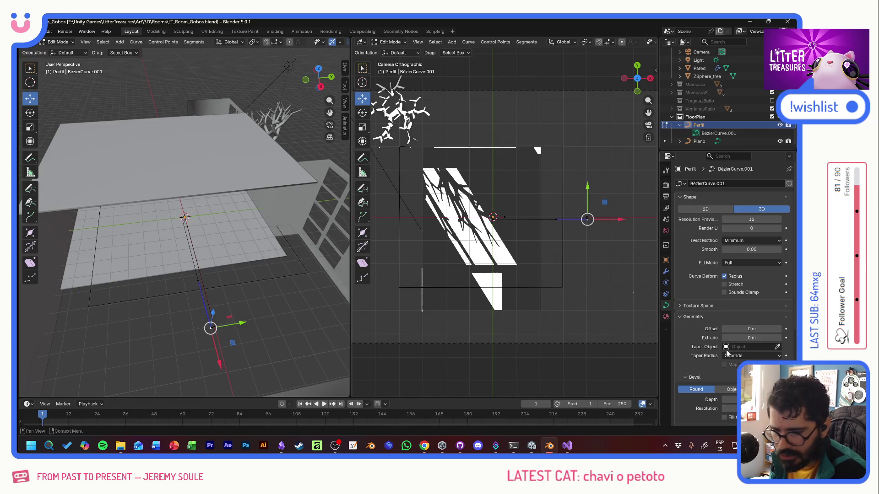
Step: Set Plano as Perfil's taper object, extrude 0.54 m and offset -1 m
left_click(779, 343)
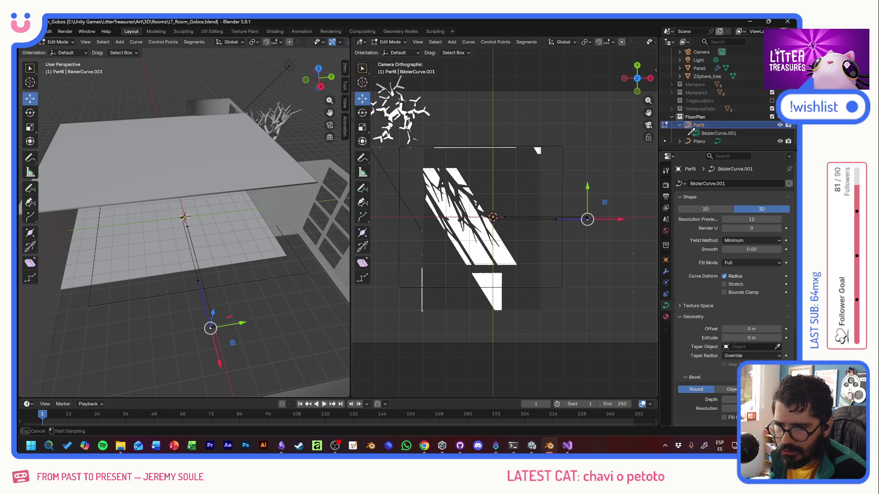
left_click(697, 141)
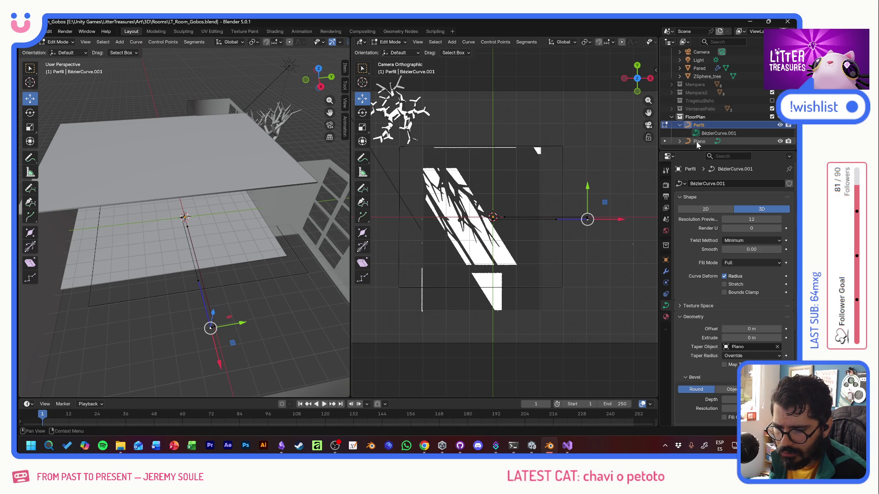
mouse_move(741, 329)
left_mouse_down()
mouse_move(762, 328)
mouse_move(742, 329)
mouse_move(763, 338)
left_mouse_up()
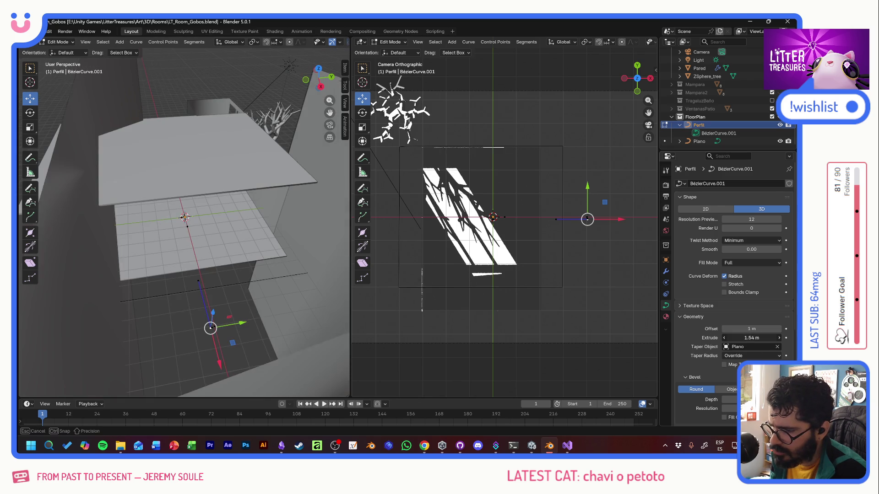
scroll(229, 280, "down", 3)
scroll(229, 279, "down", 2)
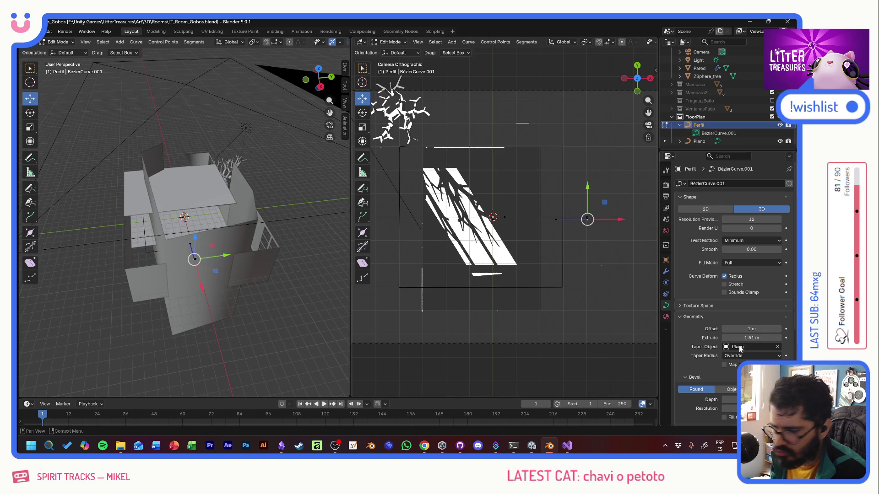
mouse_move(752, 339)
left_mouse_down()
mouse_move(776, 338)
mouse_move(732, 338)
left_mouse_up()
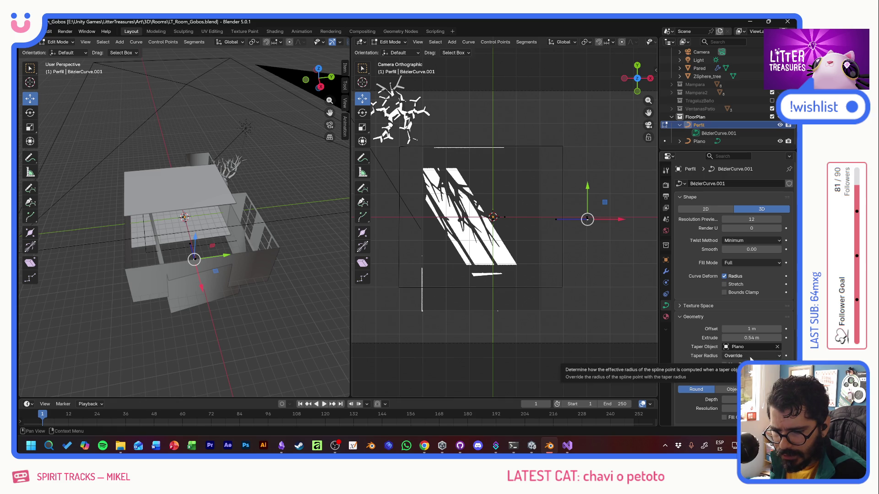
scroll(687, 359, "down", 2)
scroll(687, 360, "down", 3)
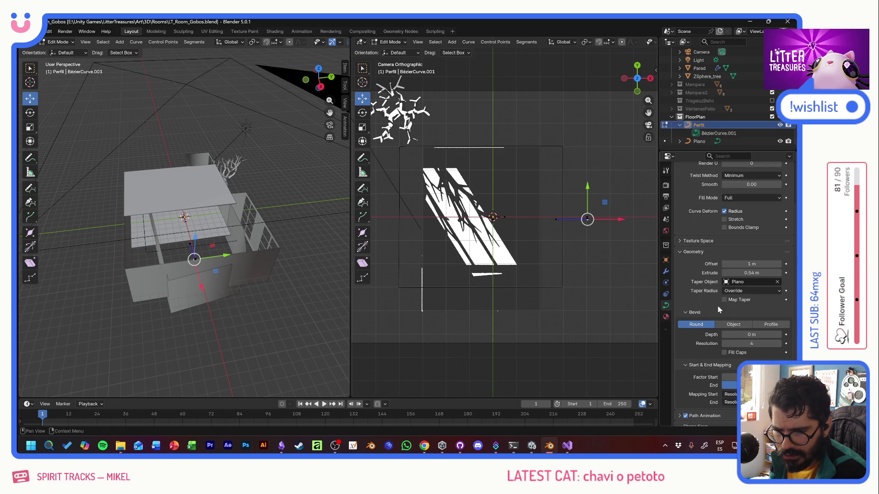
left_click_drag(752, 263, 755, 264)
type("-")
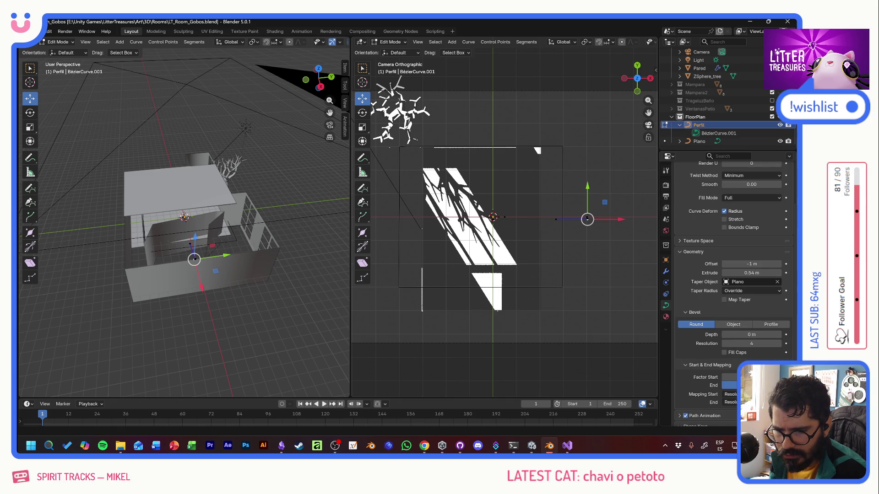
Step: Zero the curve's offset and extrude and clear Plano as the taper object
double_click(756, 263)
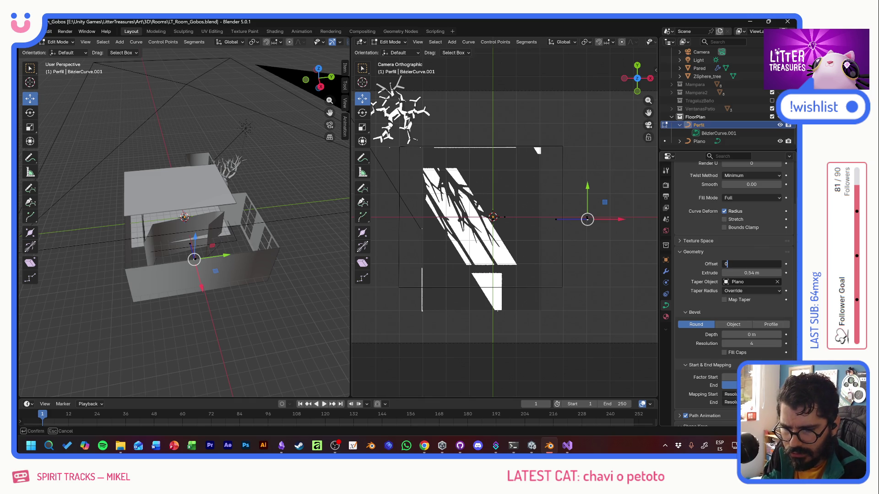
type("0")
key("Tab")
type("0")
key("Return")
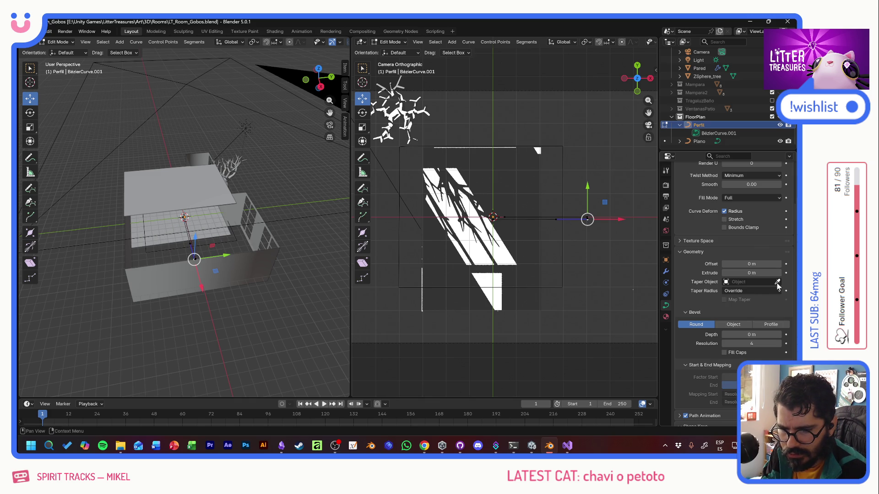
left_click(778, 281)
Step: Try an Object bevel picked from the scene, check the browser, then set the bevel to Profile mode
left_click(733, 324)
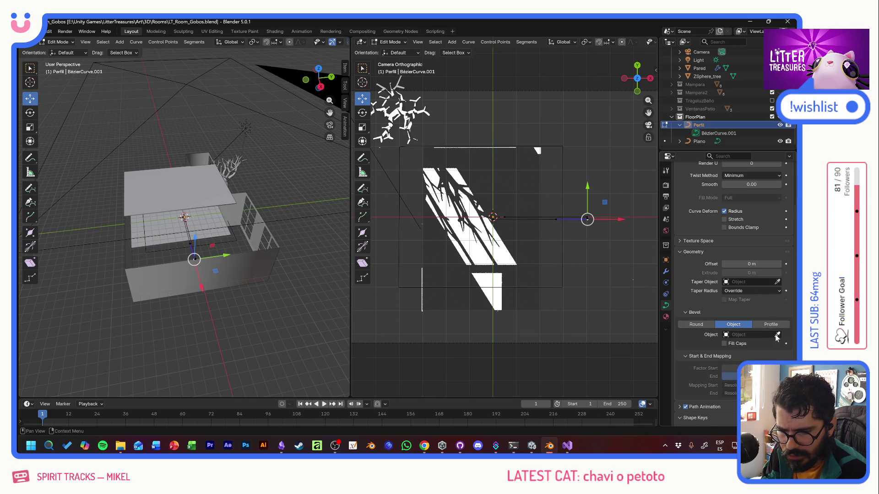
left_click(699, 141)
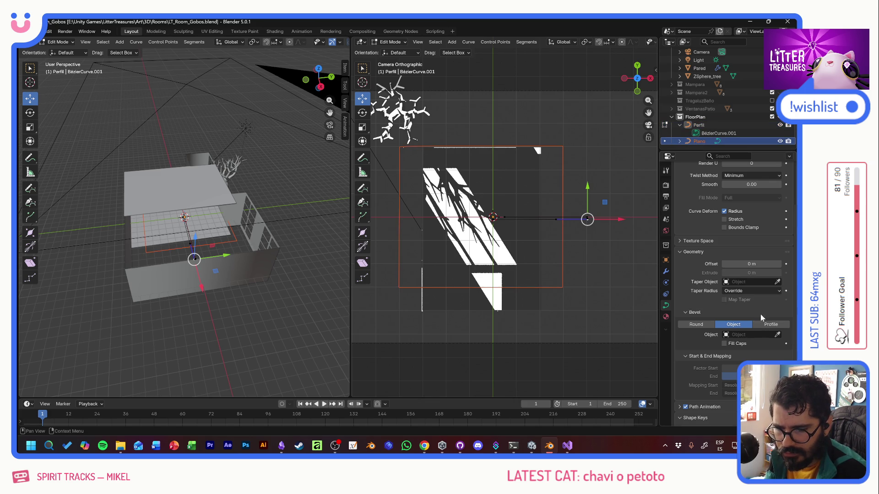
left_click(777, 335)
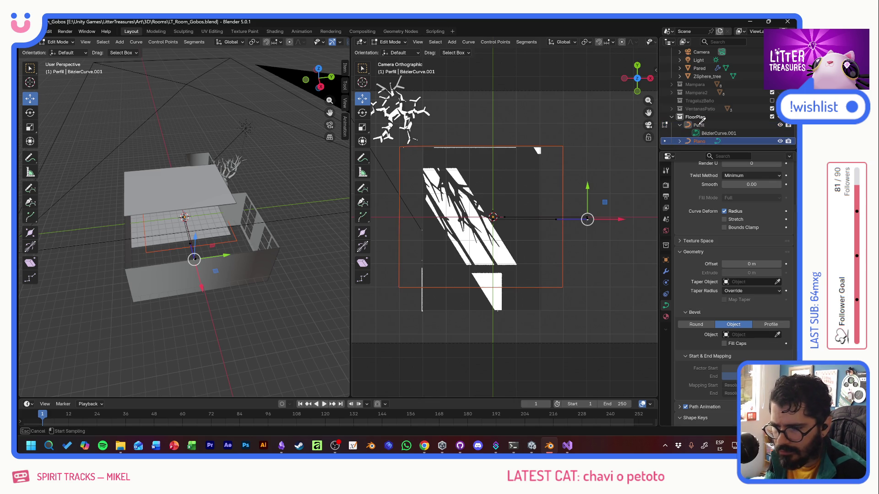
left_click(697, 126)
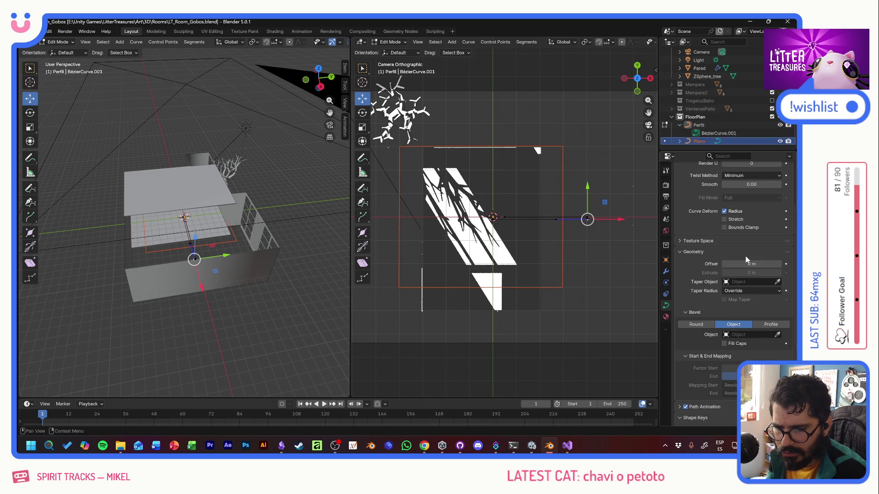
key("alt+Tab")
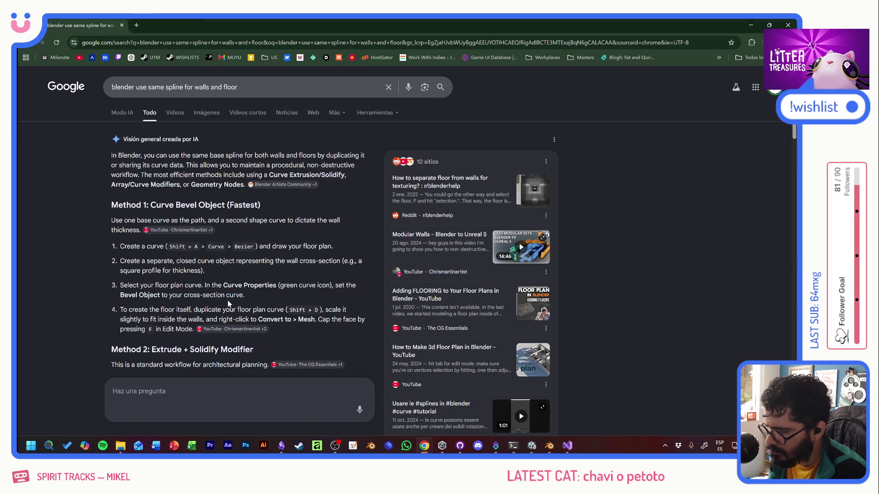
key("alt+Tab")
left_click(770, 325)
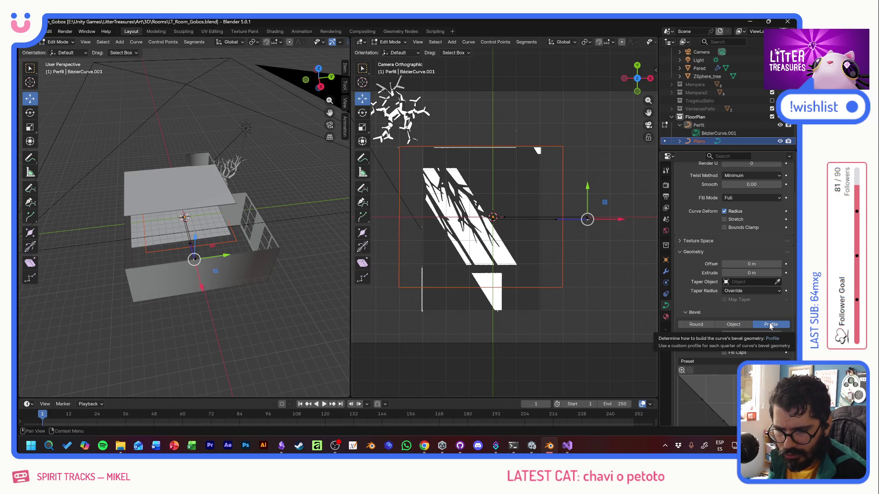
scroll(715, 371, "down", 3)
scroll(674, 343, "down", 3)
scroll(674, 347, "up", 3)
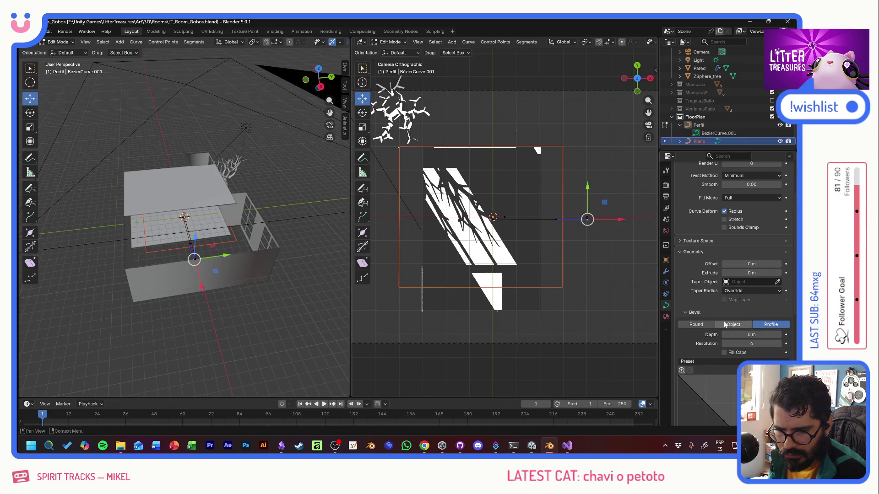
Step: Set the bevel back to Object mode and reset the curve offset to its default after dragging it to -1 m
left_click(732, 325)
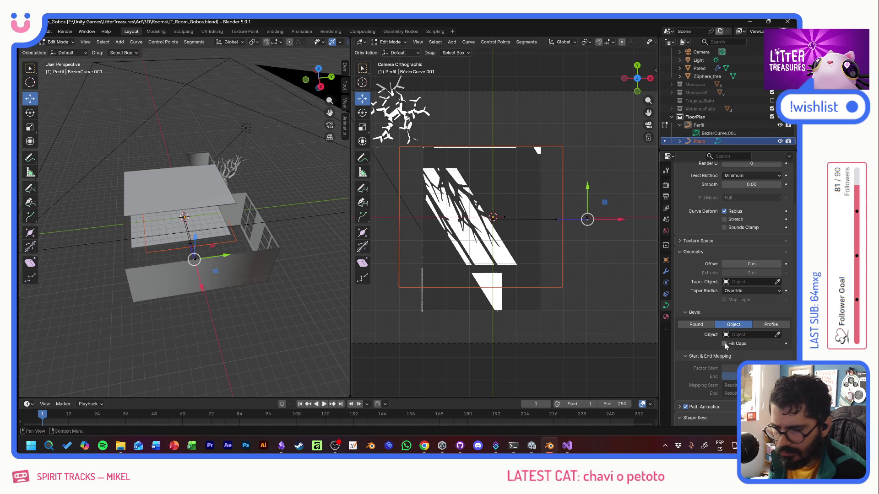
left_click_drag(752, 263, 728, 265)
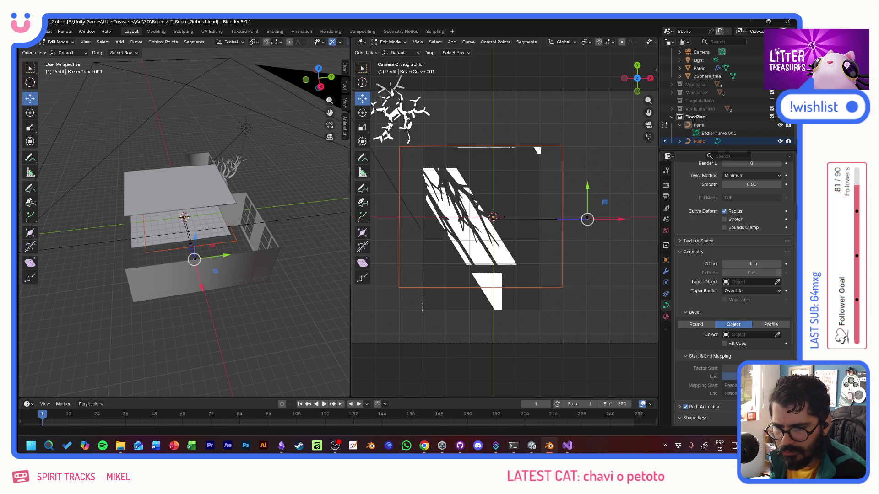
right_click(752, 263)
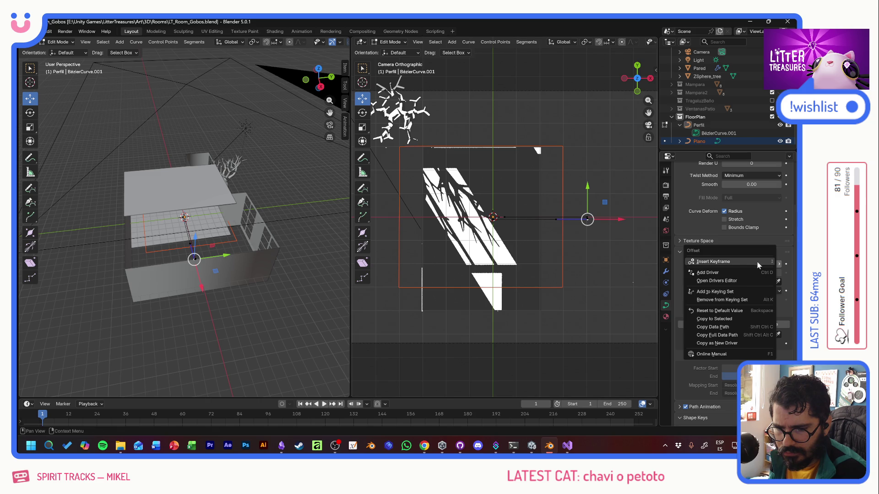
left_click(717, 310)
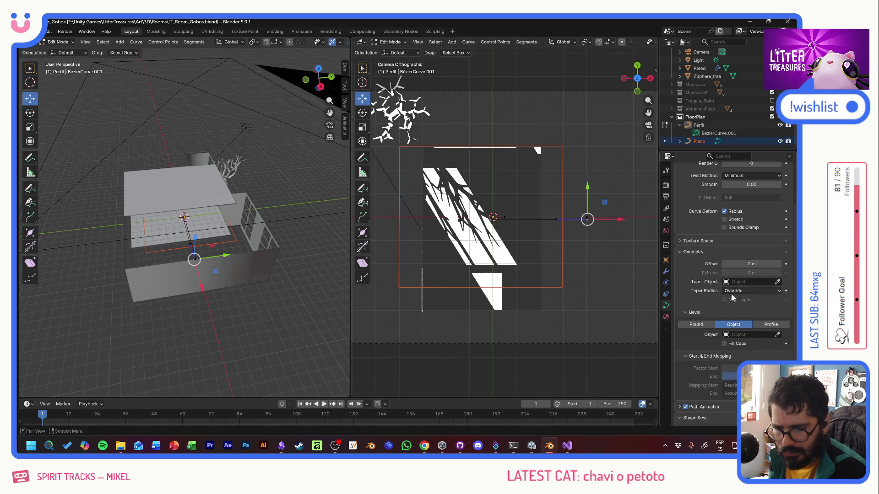
scroll(700, 302, "down", 3)
scroll(699, 302, "up", 3)
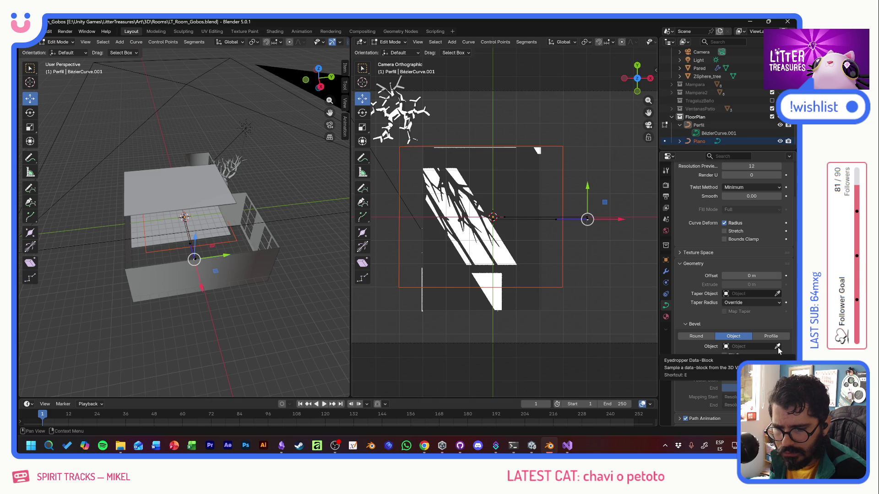
Step: Try assigning Plano as the bevel object via the eyedropper and the object list
left_click(777, 347)
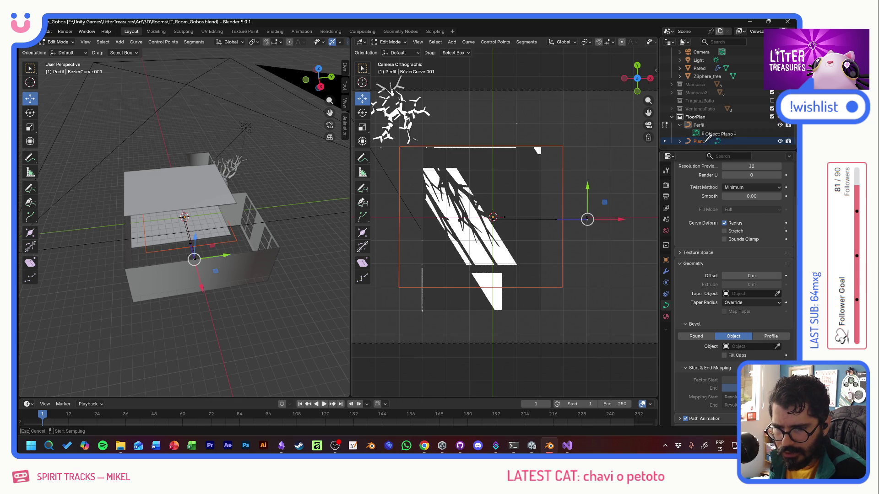
left_click(708, 140)
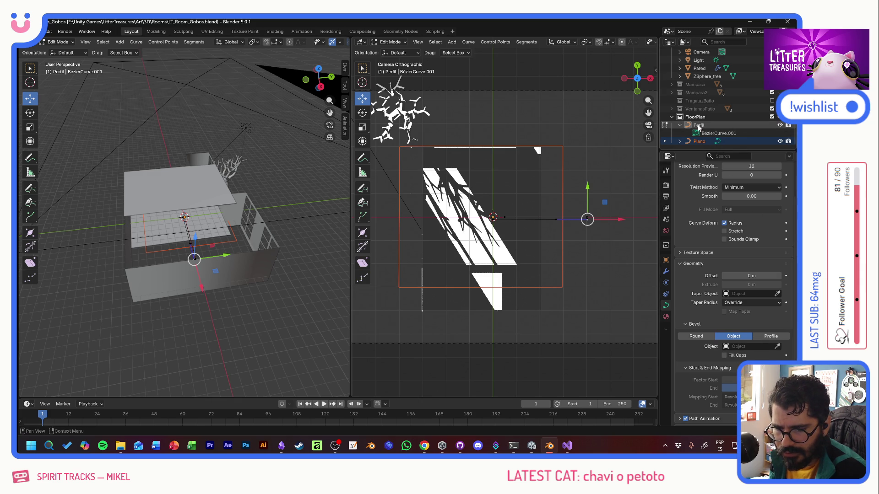
left_click(737, 346)
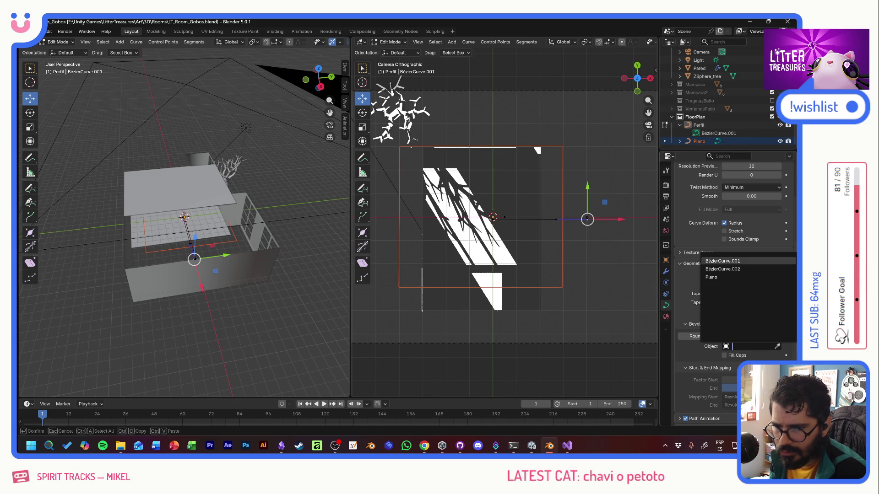
key("Down")
key("Down")
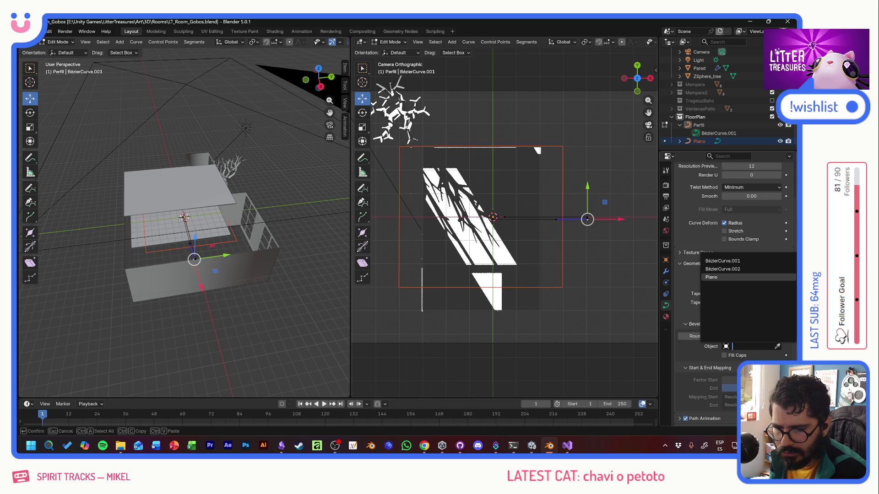
key("Return")
Step: Cycle the bevel through Profile, Round and Object modes, start the object eyedropper, then switch to the browser
left_click(770, 335)
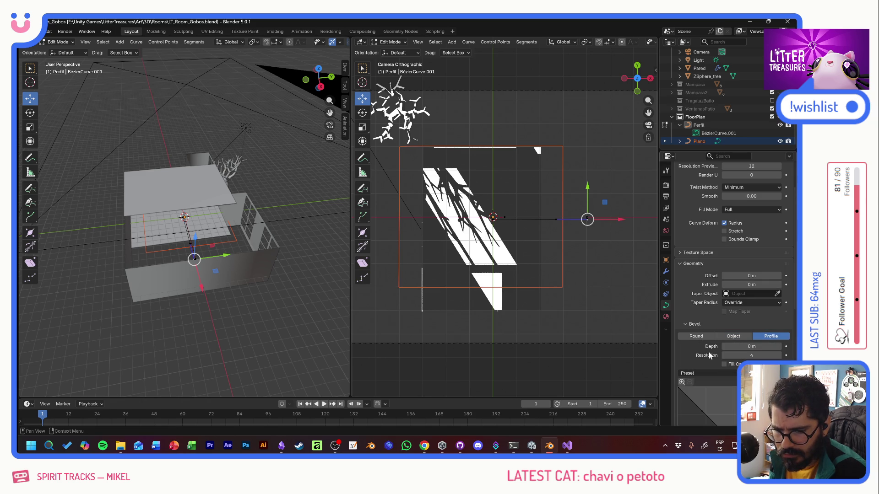
scroll(703, 354, "down", 5)
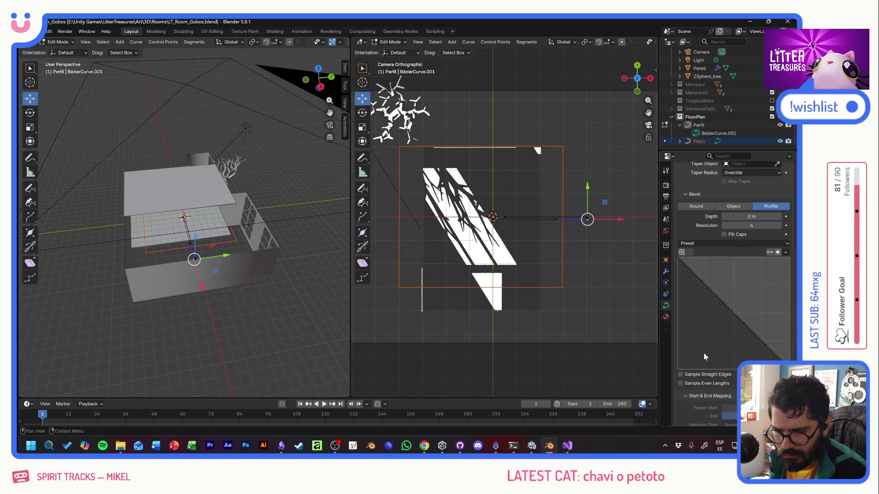
scroll(704, 353, "down", 4)
scroll(704, 352, "up", 5)
left_click(698, 336)
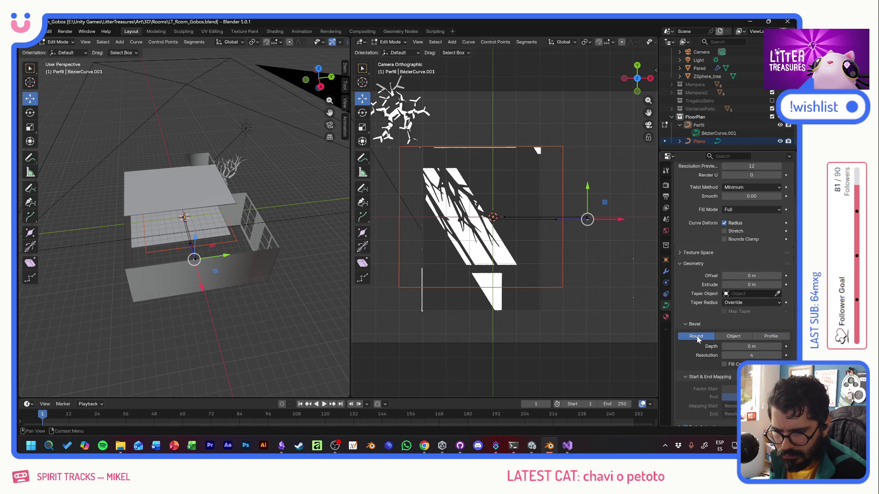
left_click(734, 335)
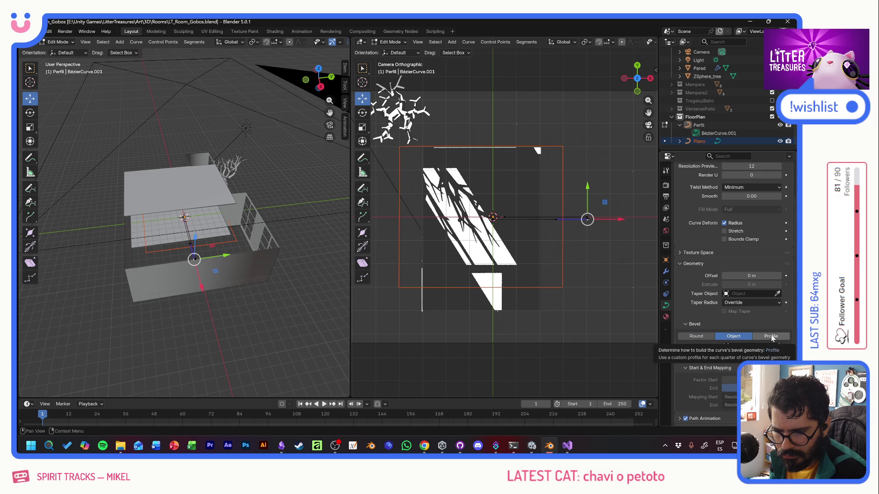
left_click(778, 294)
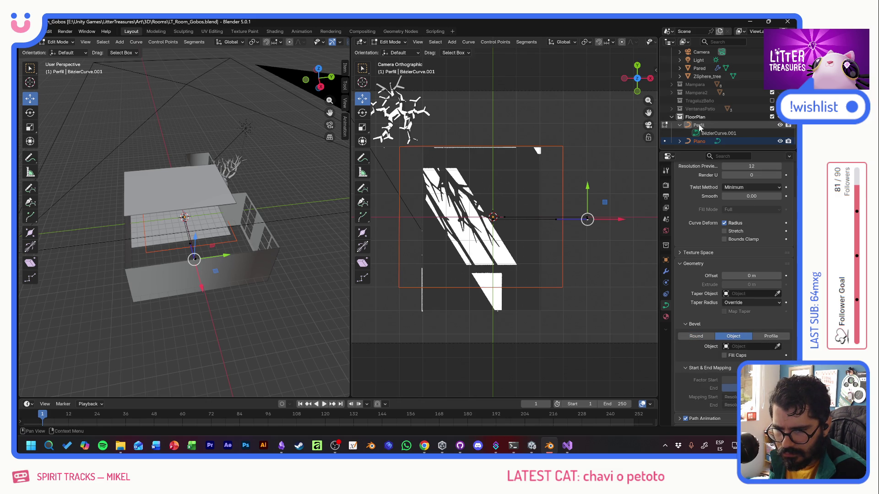
key("alt+Tab")
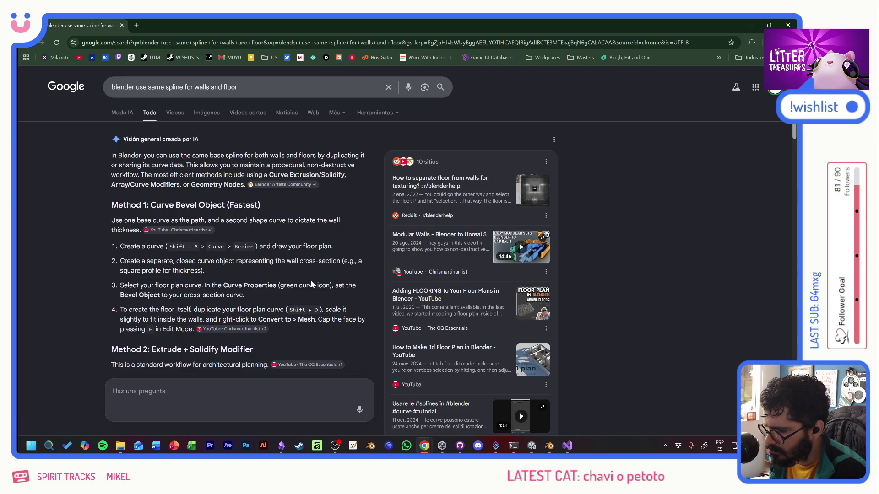
scroll(312, 284, "down", 2)
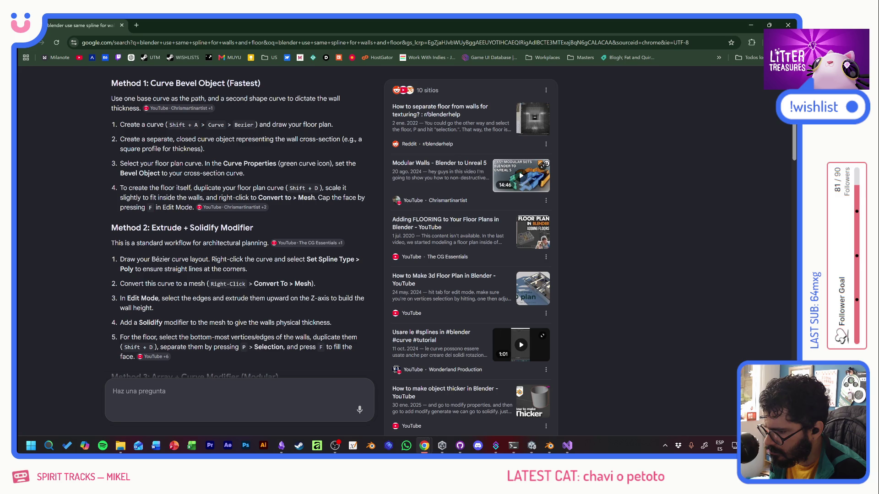
Step: Delete the Perfil curve, select Plano, then switch back to the search results
key("alt+Tab")
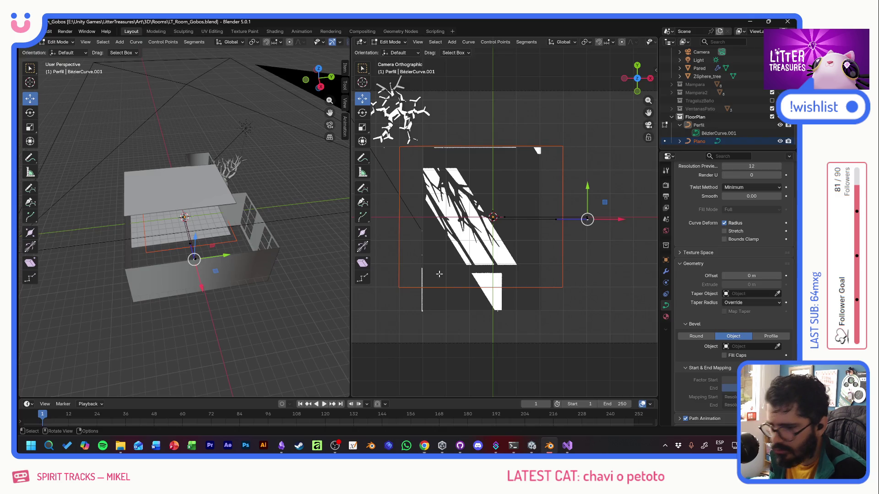
left_click(712, 133)
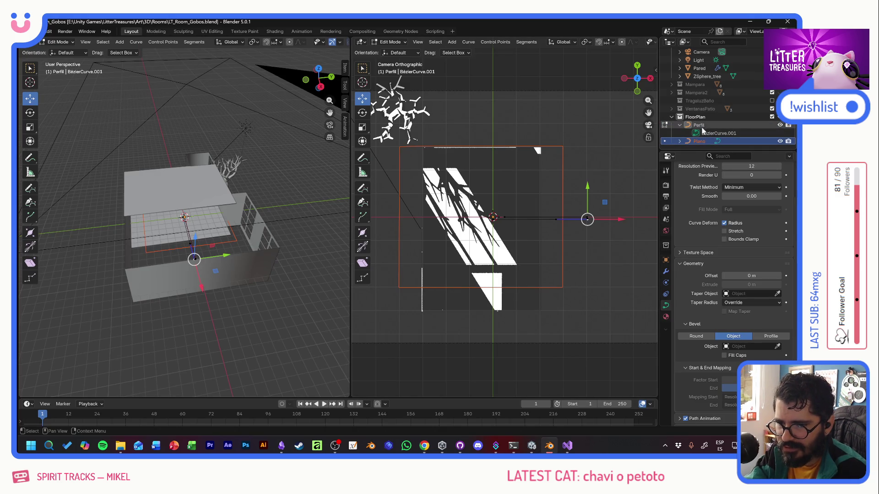
key("Delete")
left_click(700, 142)
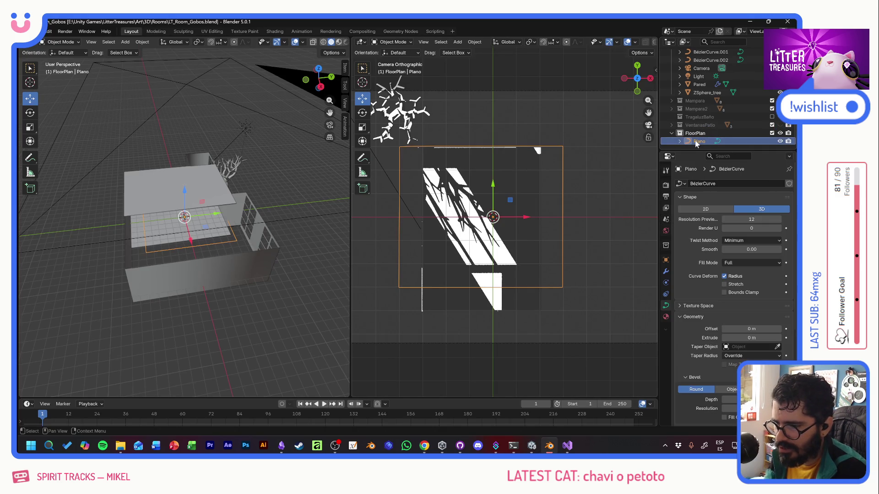
key("alt+Tab")
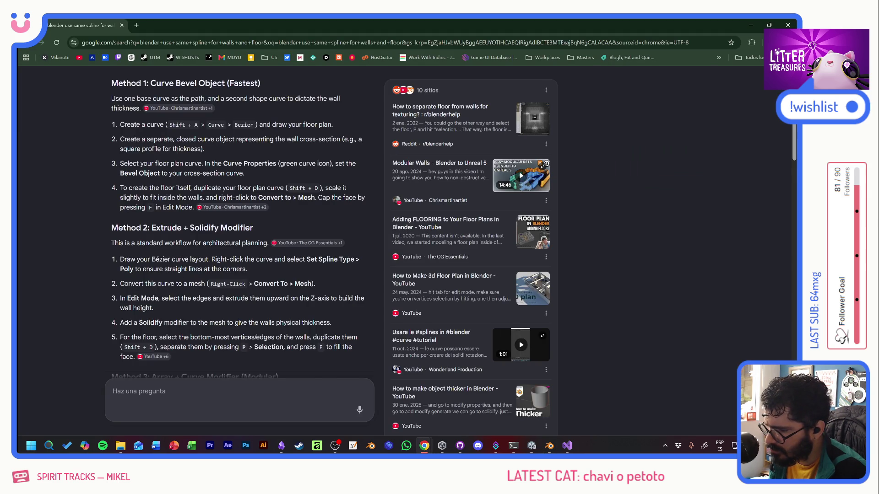
Step: Switch the Plano curve into Edit Mode after browsing its object context menus
key("alt+Tab")
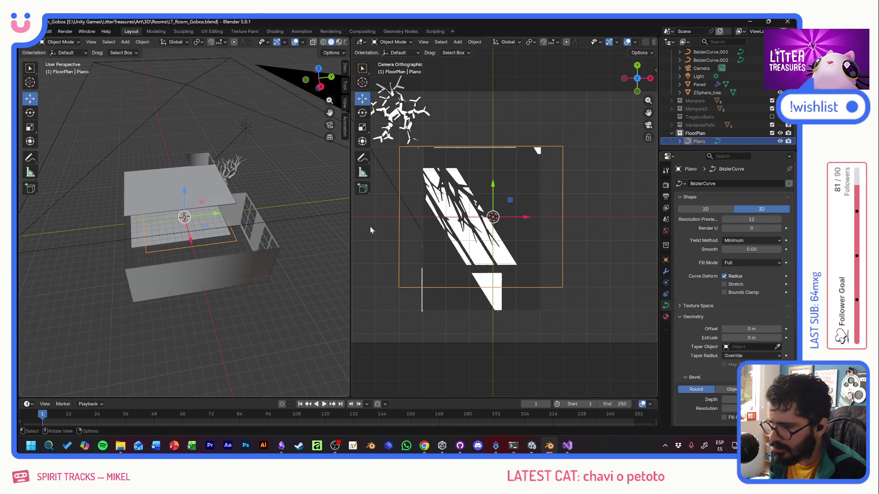
right_click(237, 240)
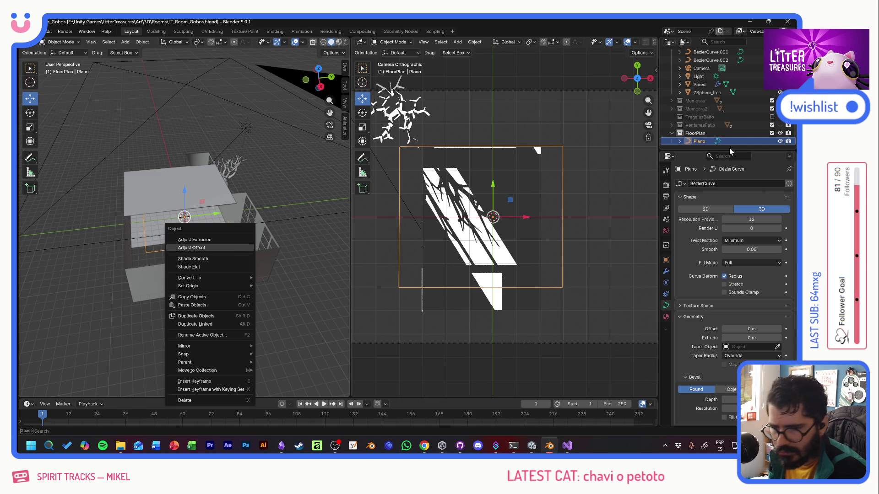
right_click(698, 141)
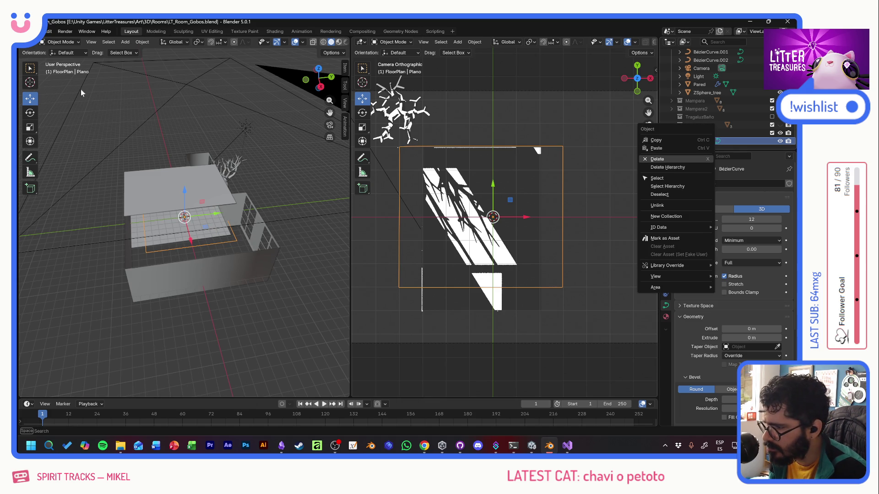
right_click(150, 256)
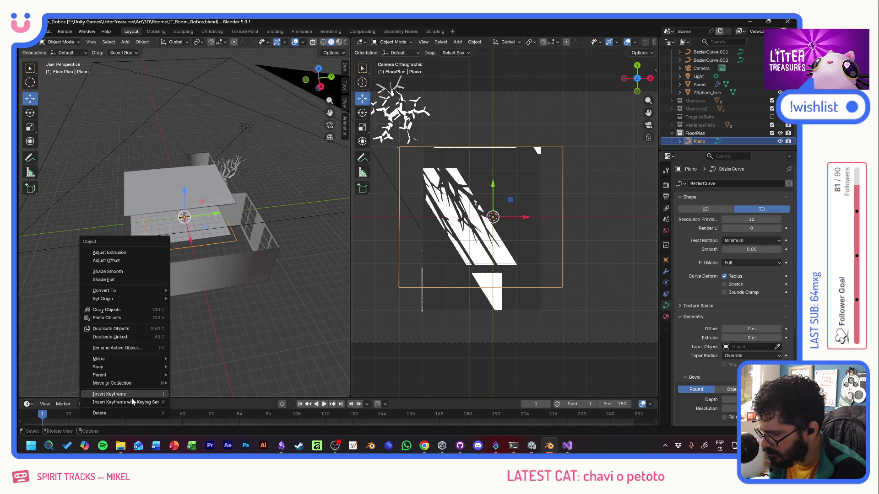
left_click(74, 44)
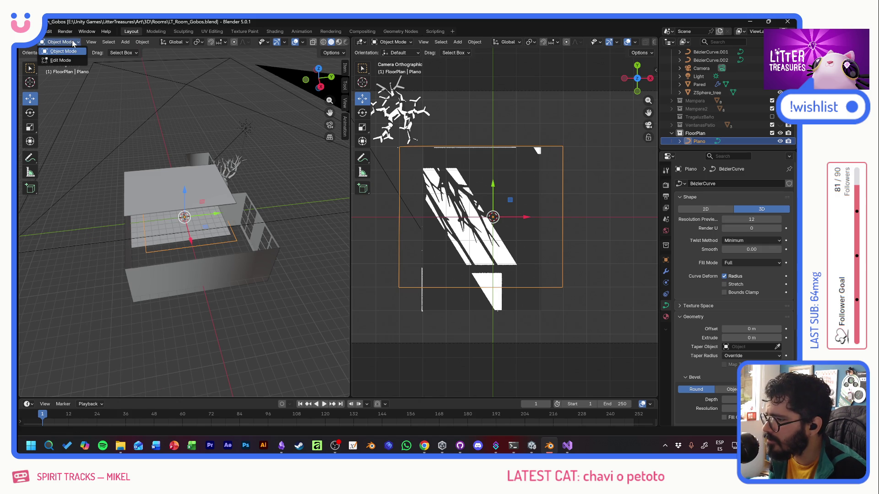
left_click(65, 62)
Step: Set every spline of the Plano curve to Poly type, then return to the browser
left_click(147, 255)
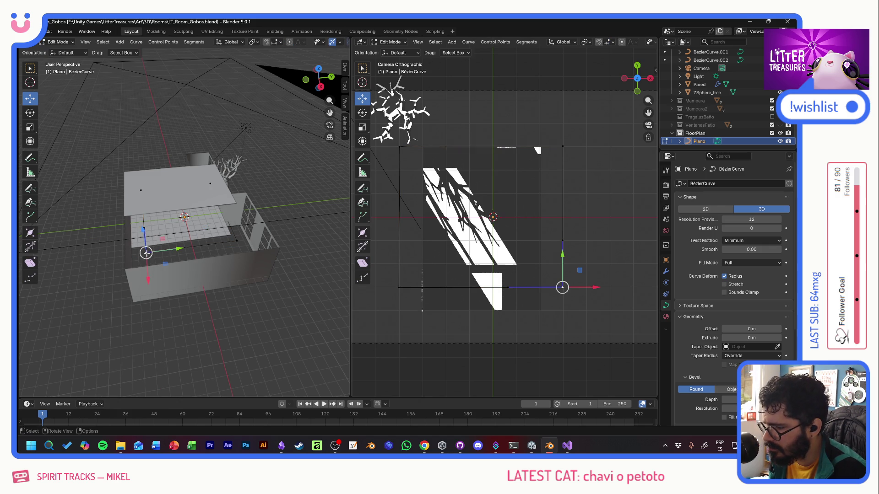
right_click(145, 251)
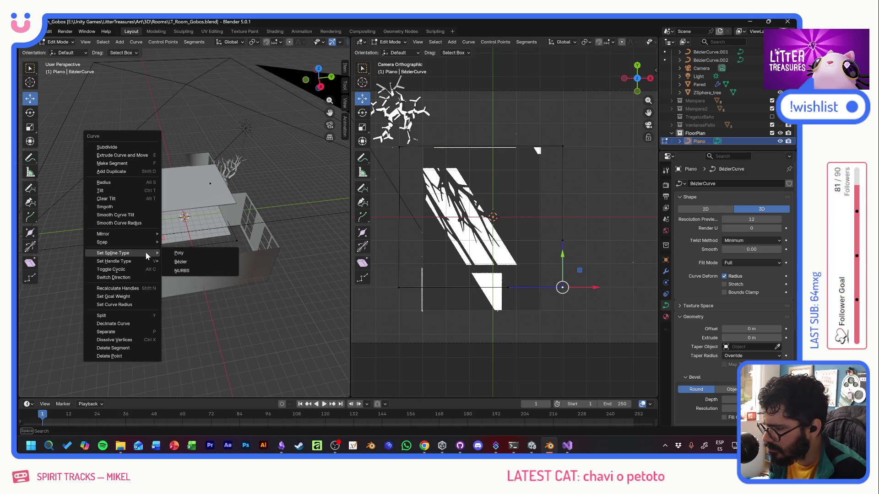
left_click(178, 253)
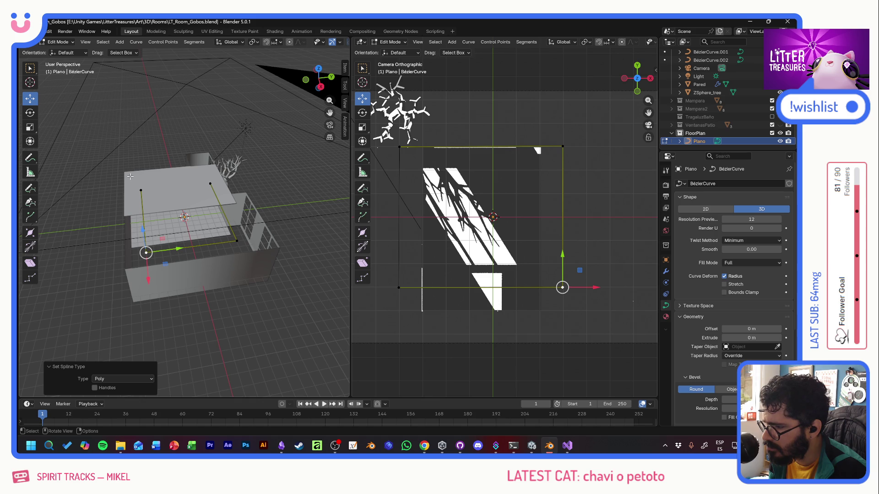
key("w")
key("a")
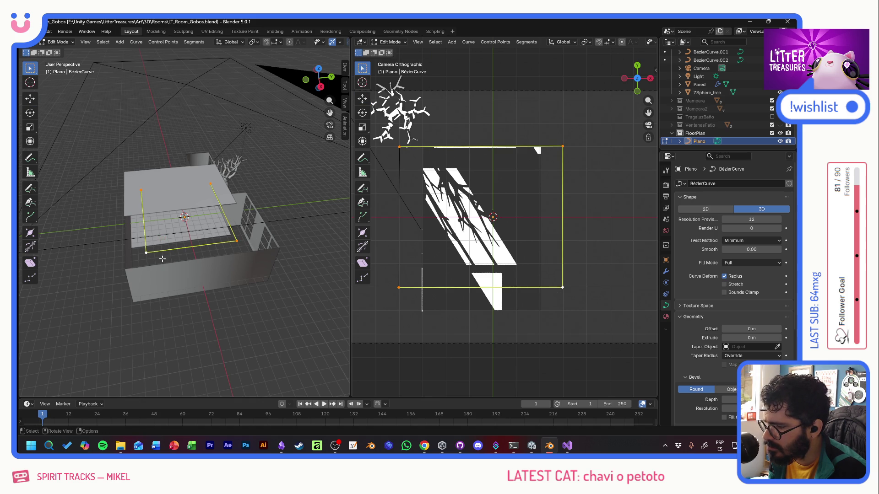
right_click(145, 252)
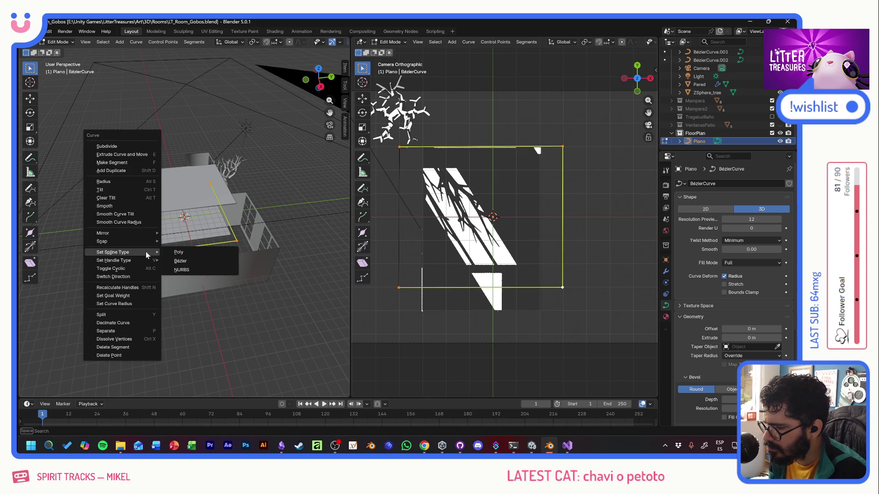
left_click(196, 255)
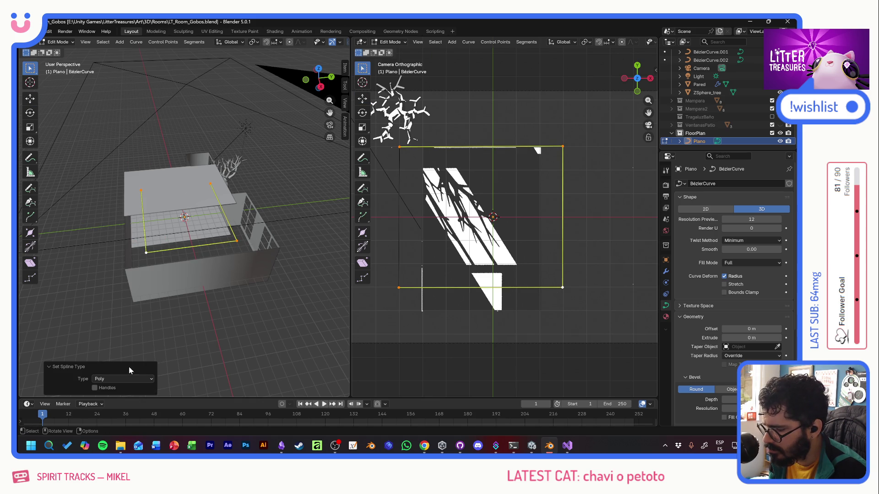
key("alt+Tab")
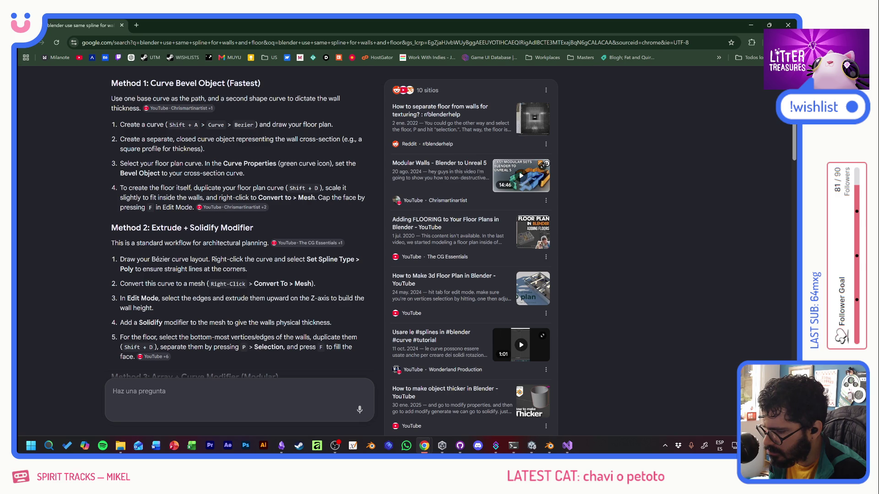
scroll(240, 240, "down", 2)
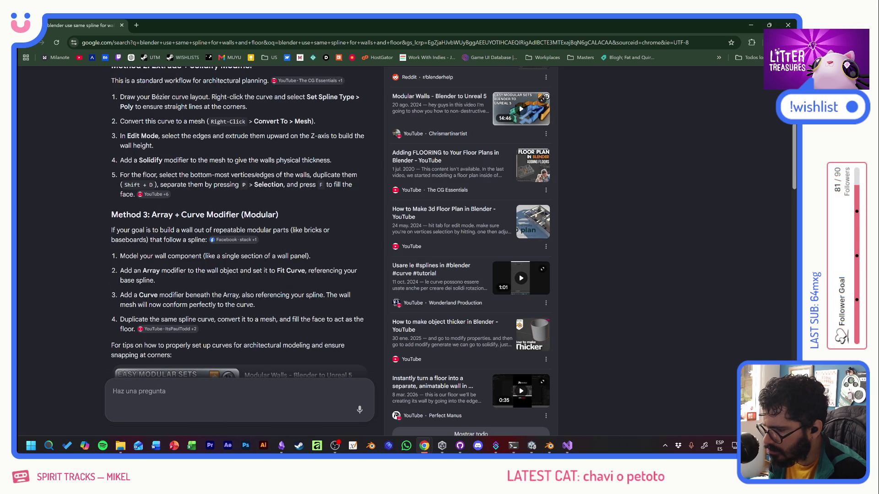
scroll(240, 240, "down", 2)
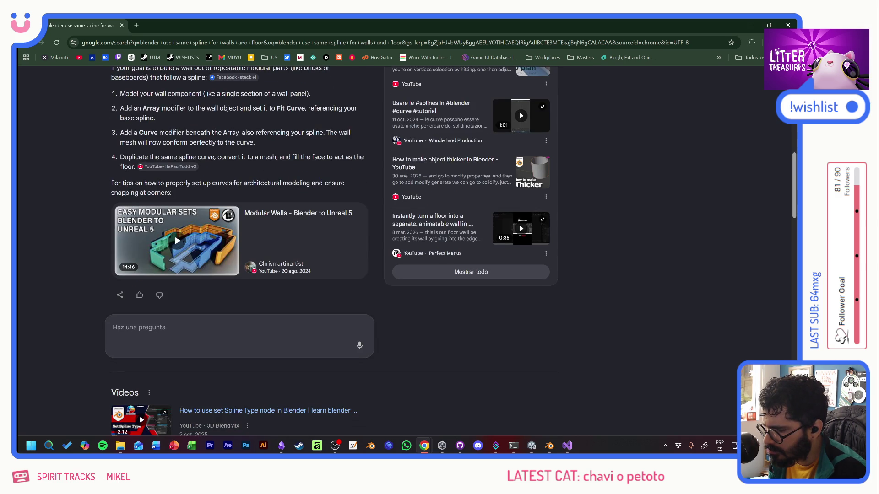
Step: Send a follow-up question to Google AI Mode, read the Geometry Nodes answer, and return to Blender
left_click(192, 336)
type("pero ni")
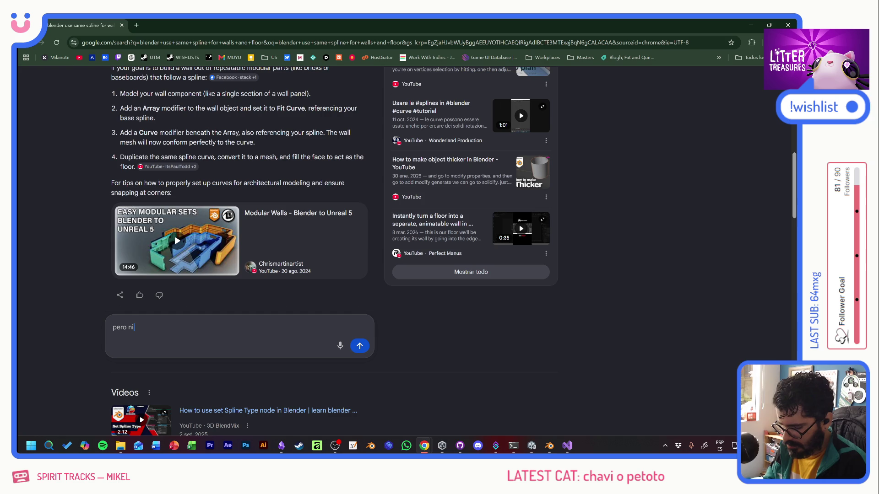
type("nguno de estos e")
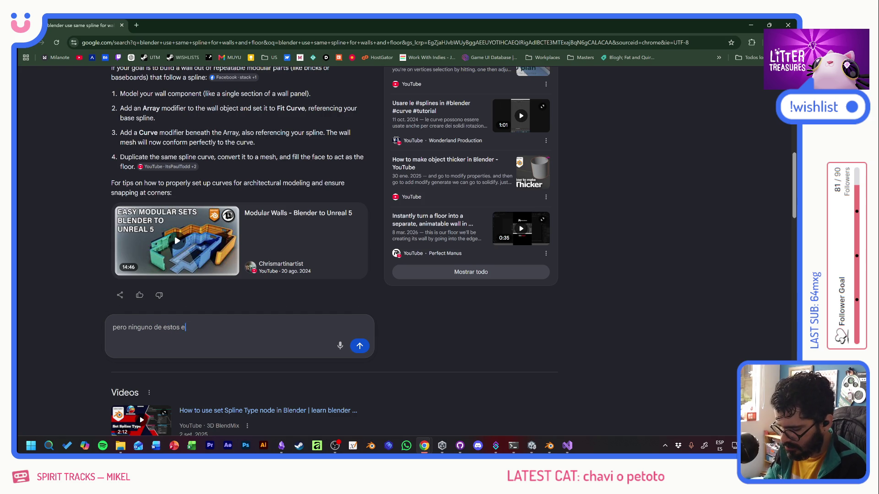
type("s dinamico, cuando ")
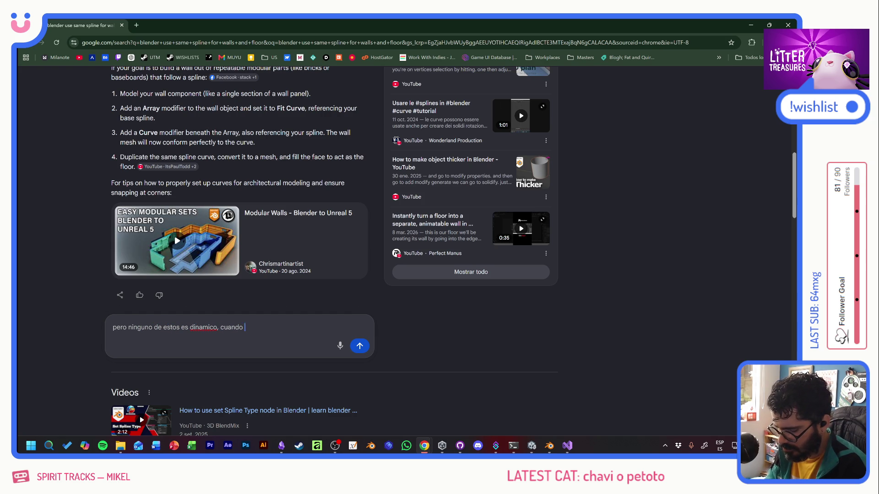
type("quiera cambiar la f")
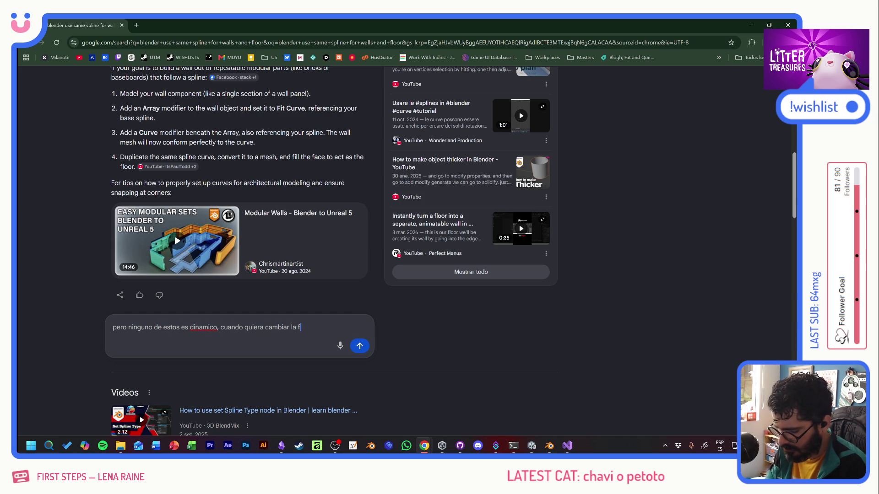
type("orma del piso tengo q")
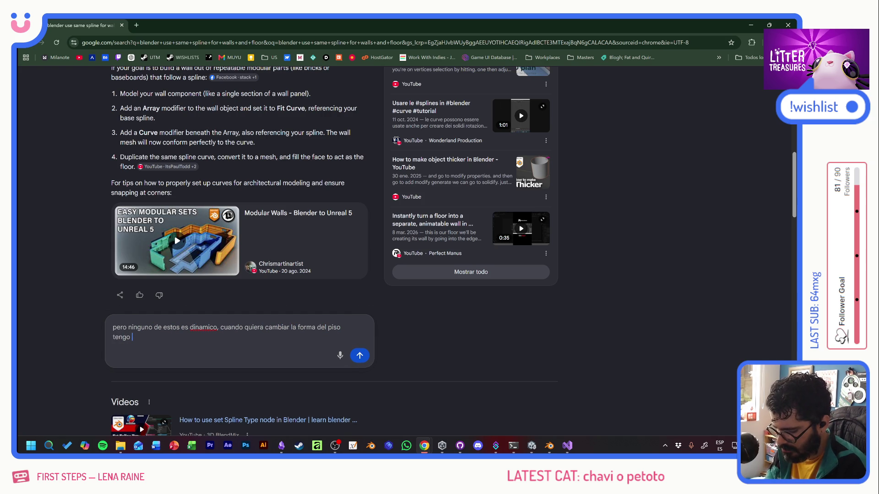
type("ue ca")
type(" el spline")
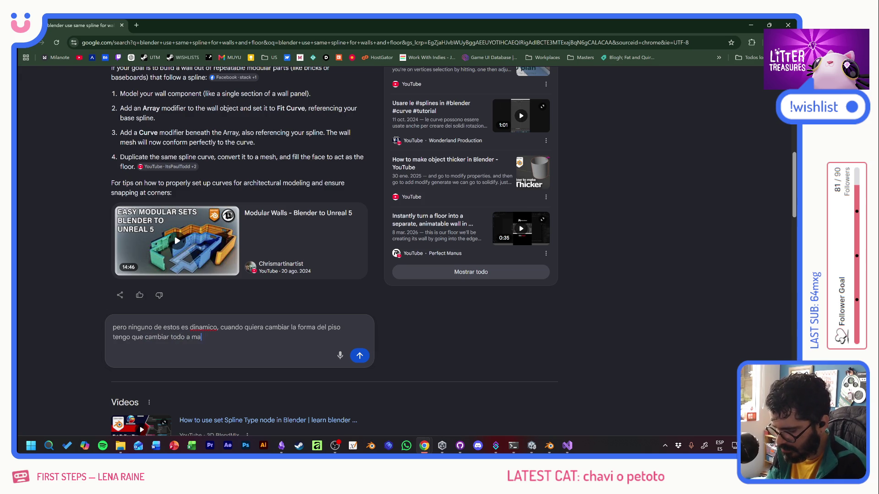
key("Return")
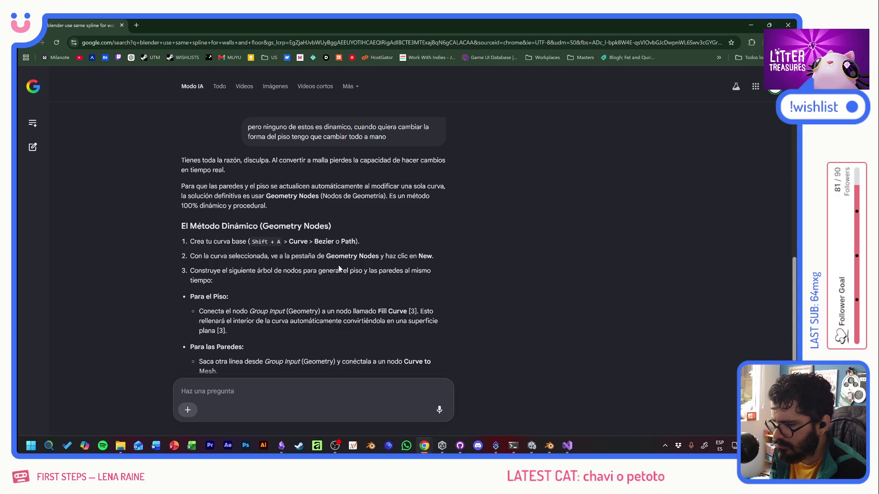
scroll(347, 294, "down", 3)
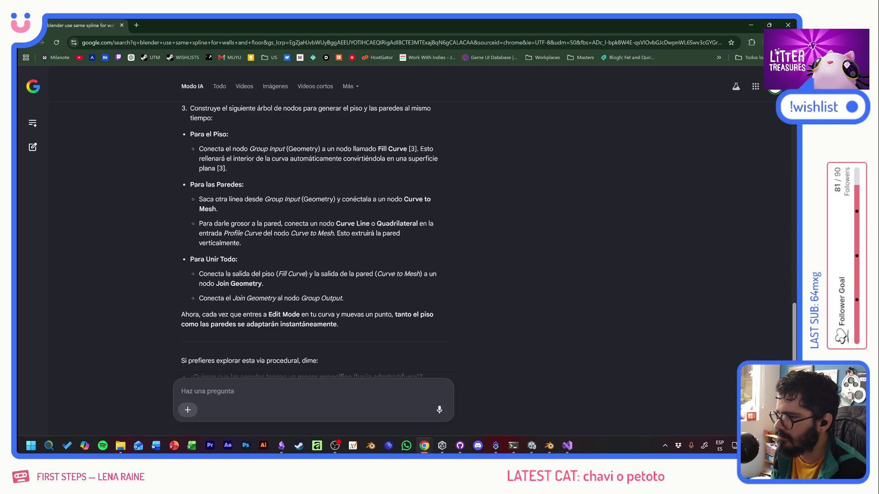
left_click(123, 25)
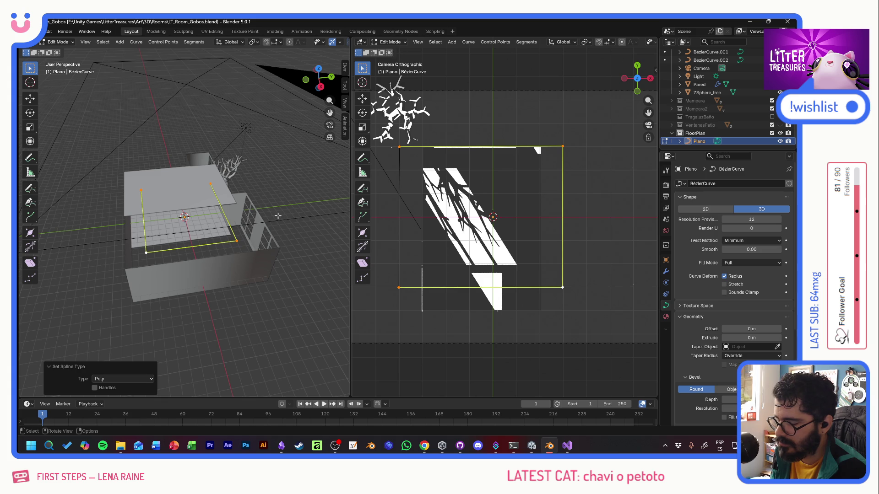
Step: Abandon the extrude modifier search and delete FloorPlan with its Plano curve
left_click(666, 274)
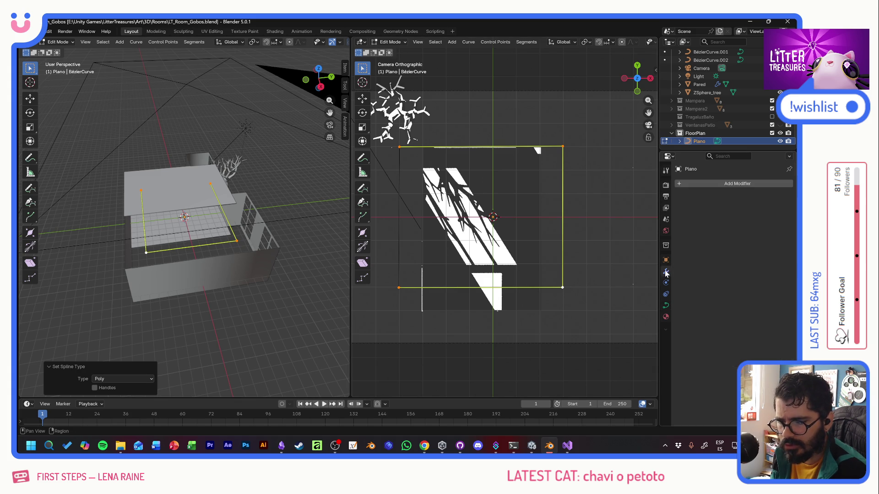
left_click(731, 185)
type("w")
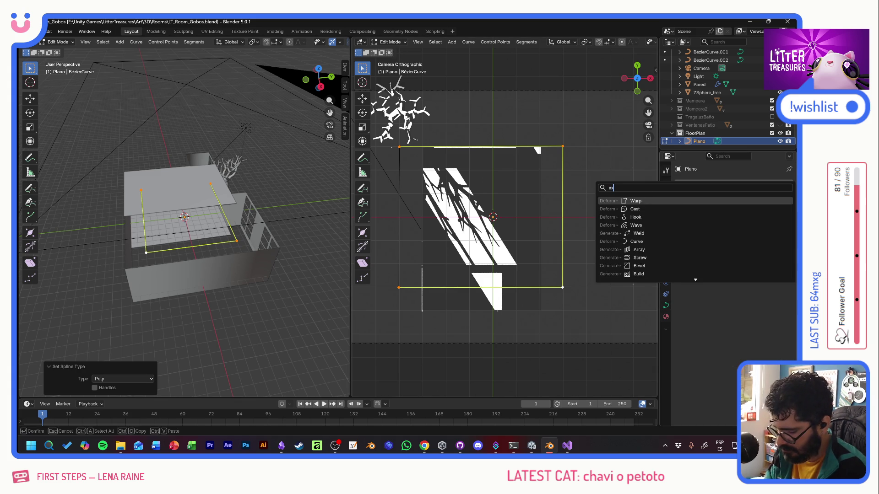
type("tru")
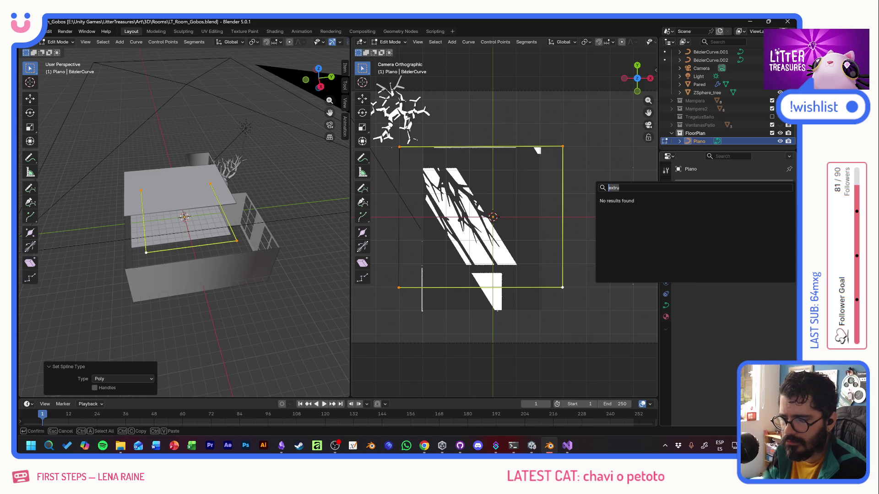
key("Escape")
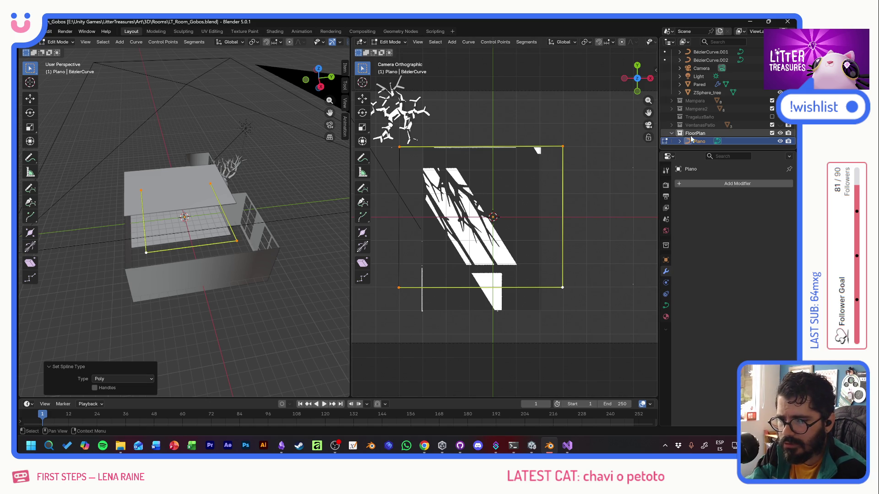
left_click(700, 133)
key("Delete")
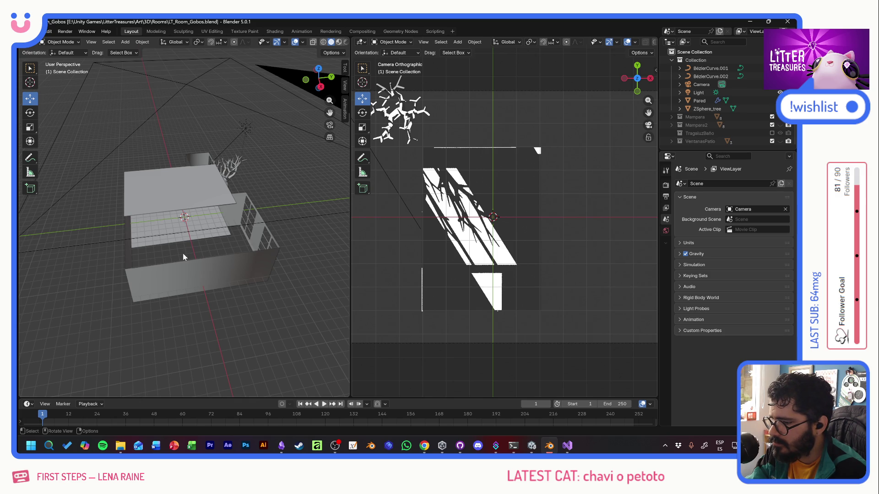
Step: Expand BézierCurve.001, BézierCurve.002 and Pared in the Outliner and select the Pared wall
left_click(174, 235)
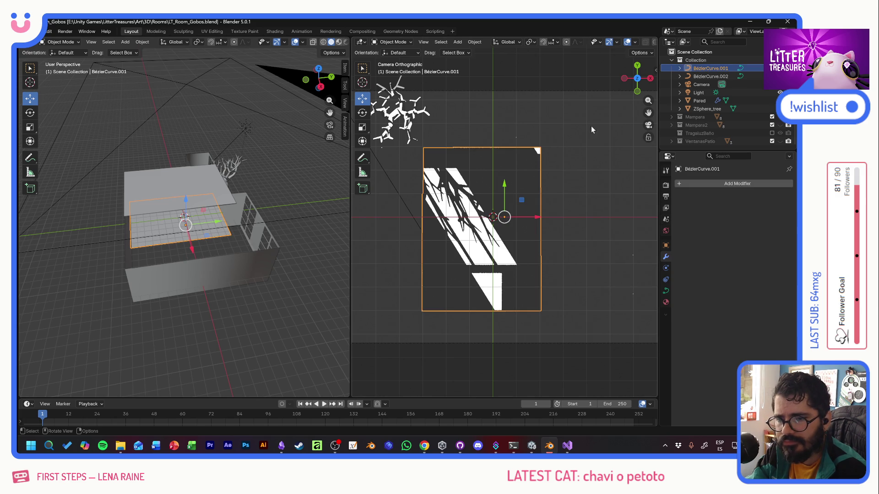
left_click(679, 69)
left_click(679, 84)
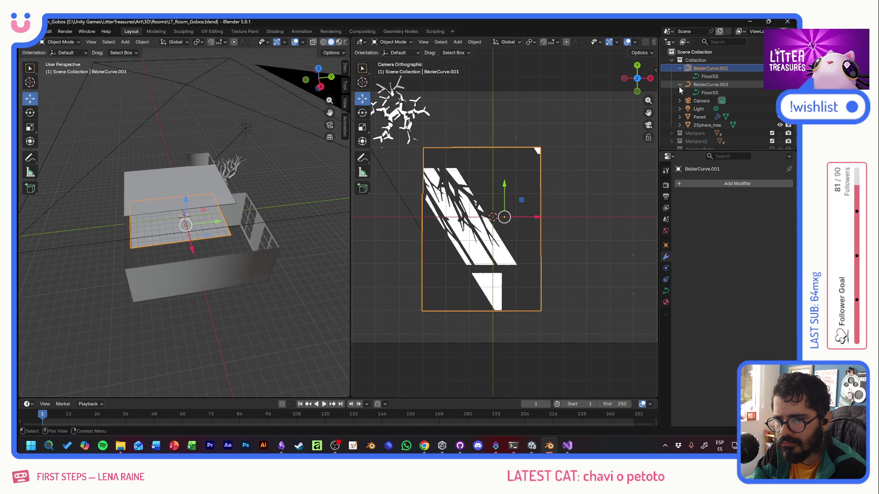
left_click(679, 116)
left_click(714, 126)
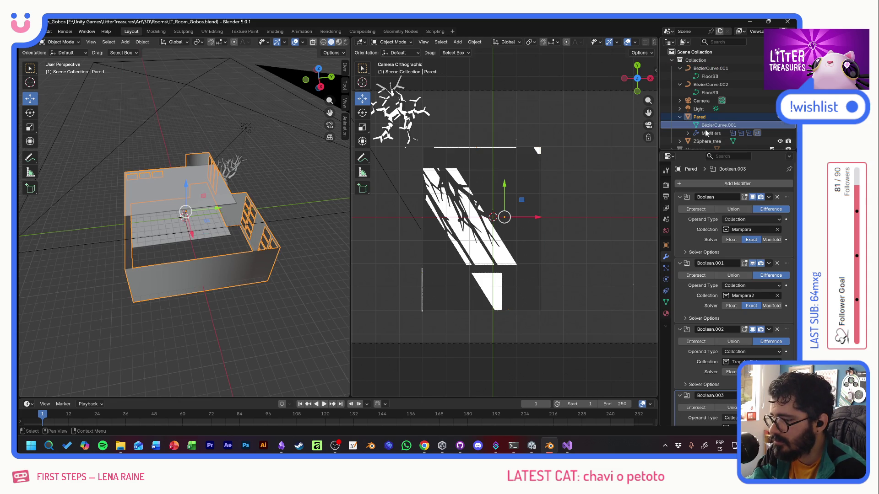
mouse_move(288, 172)
middle_mouse_down()
mouse_move(248, 175)
mouse_move(254, 189)
middle_mouse_up()
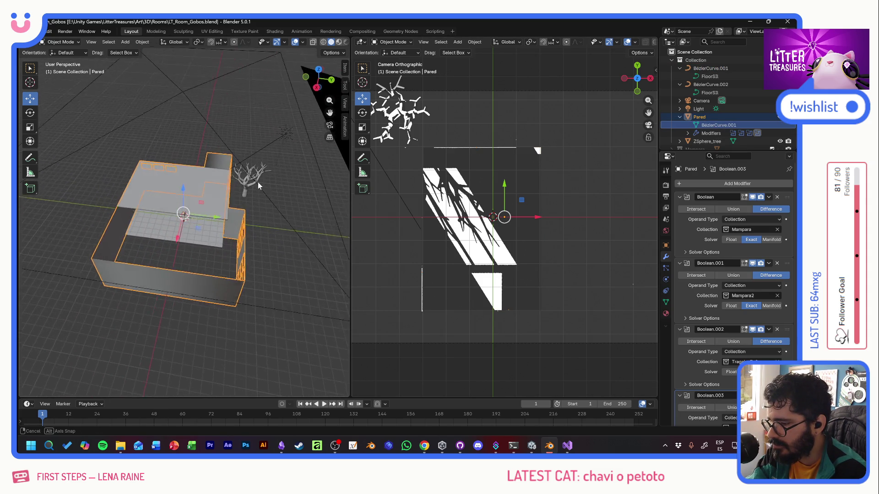
left_click(719, 125)
Step: Put the Pared wall in Edit Mode with box select and return the right view to the camera
left_click(62, 42)
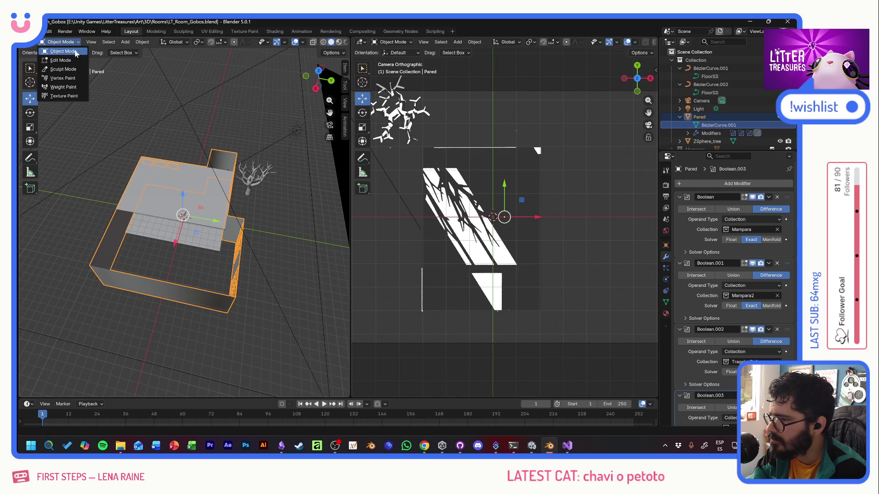
left_click(69, 62)
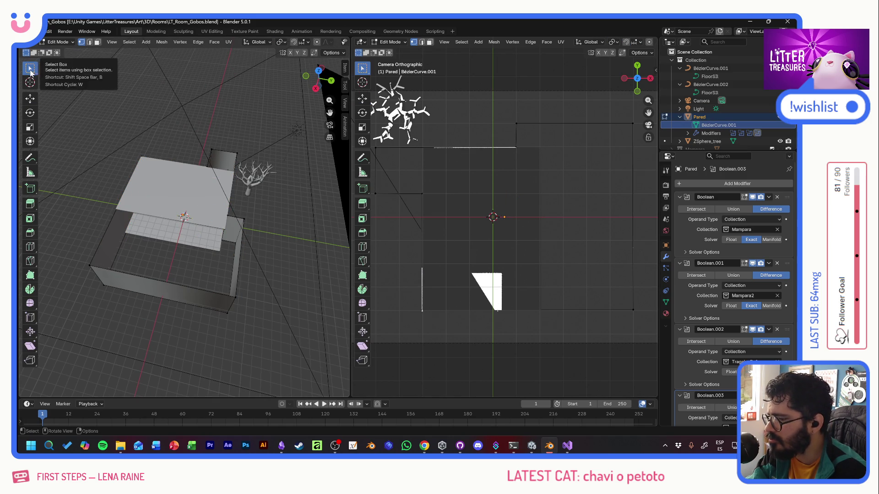
left_click(30, 68)
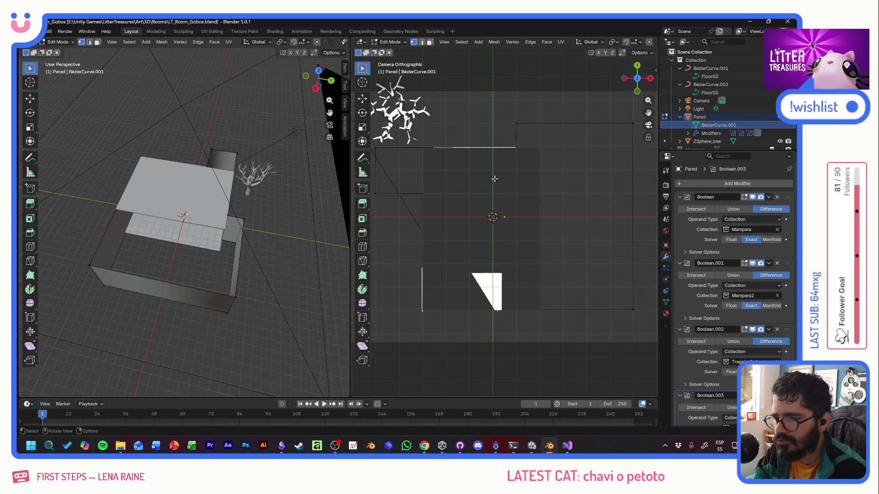
middle_click_drag(494, 179, 480, 171)
left_click(394, 42)
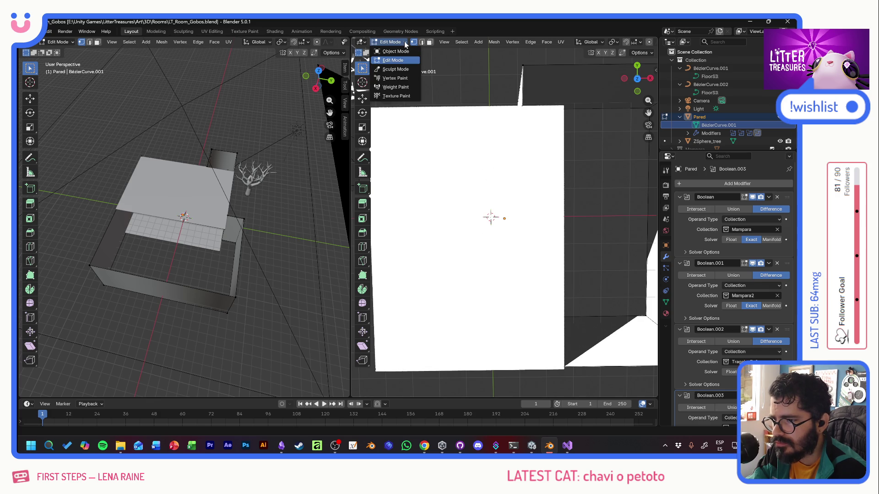
left_click(401, 42)
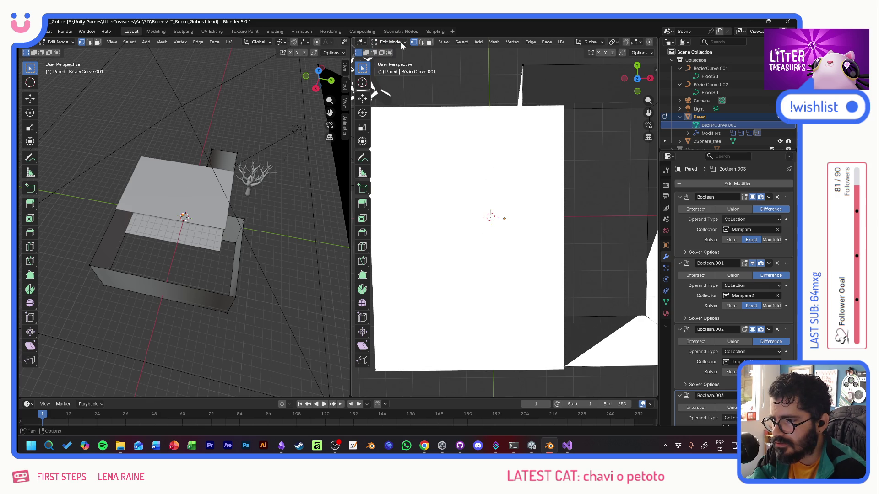
left_click(444, 42)
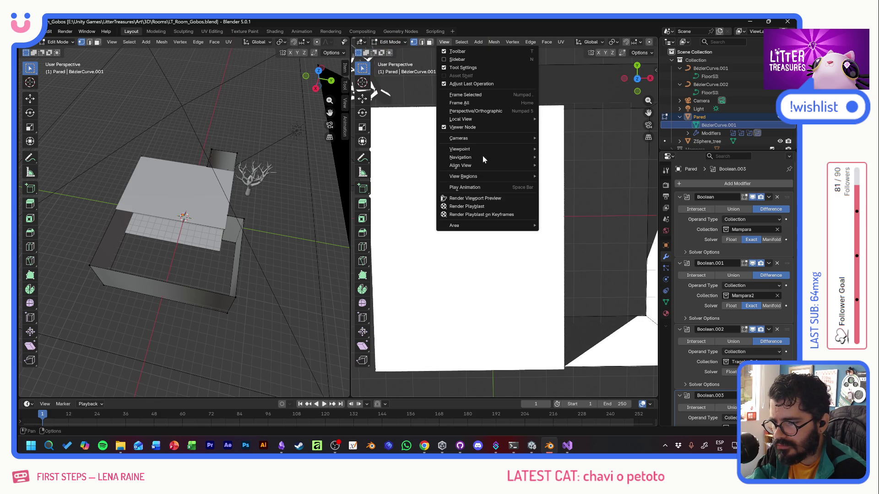
left_click(569, 146)
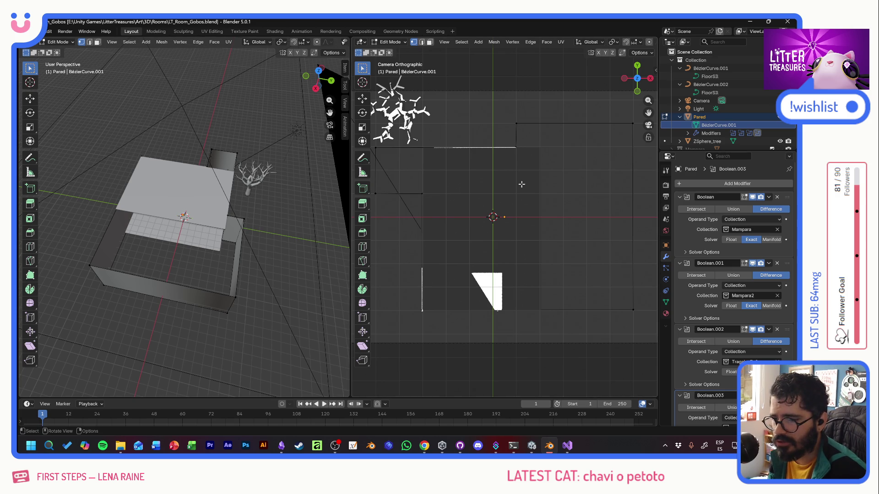
scroll(522, 184, "down", 1)
scroll(522, 184, "down", 1)
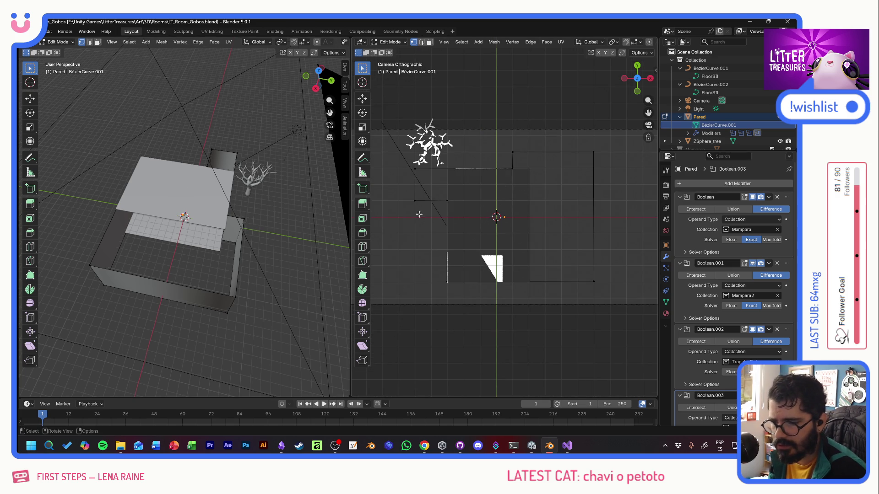
Step: Slide the wall segment beside the tree along X, undoing a first mis-move of the corner point
left_click_drag(401, 156, 430, 215)
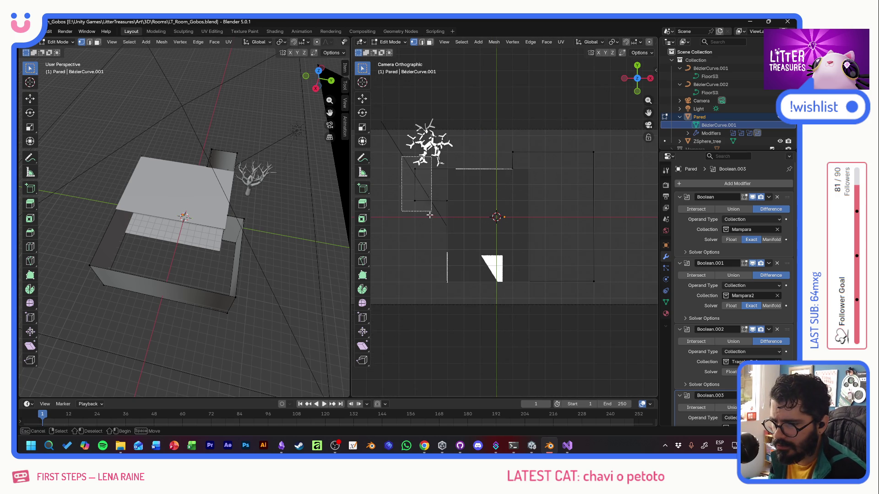
key("g")
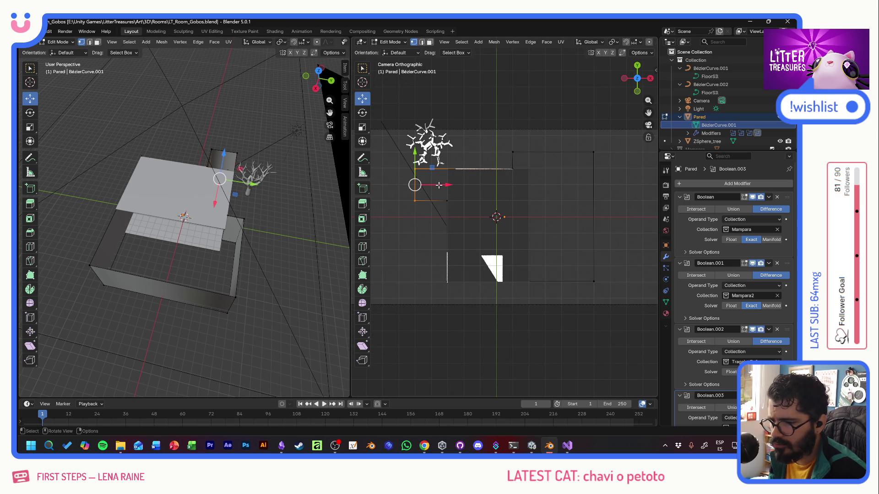
left_click_drag(439, 185, 471, 185)
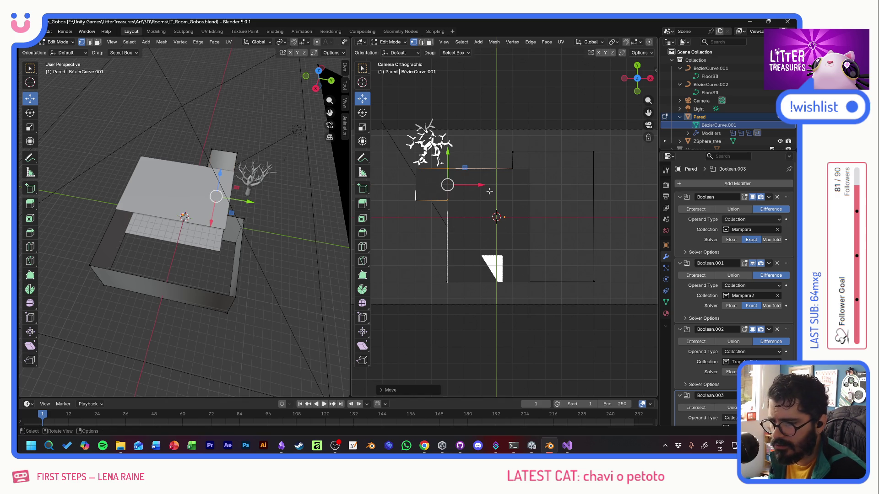
middle_click_drag(179, 178, 141, 141)
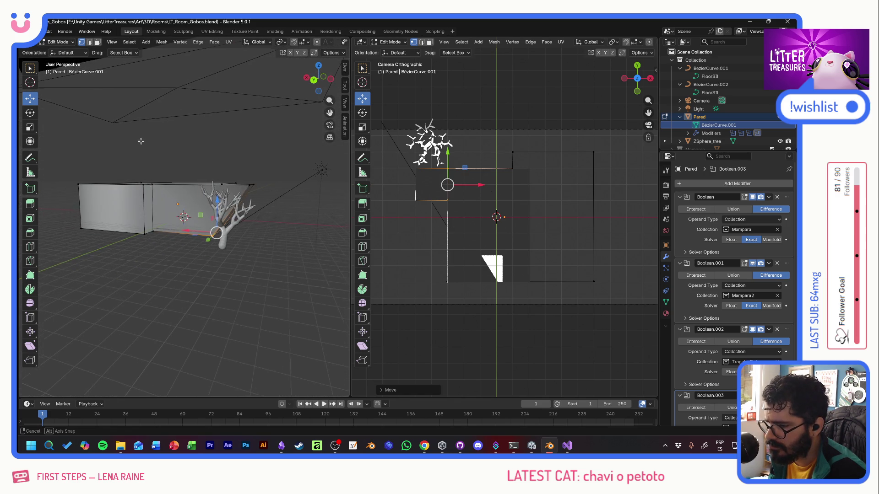
key("ctrl+z")
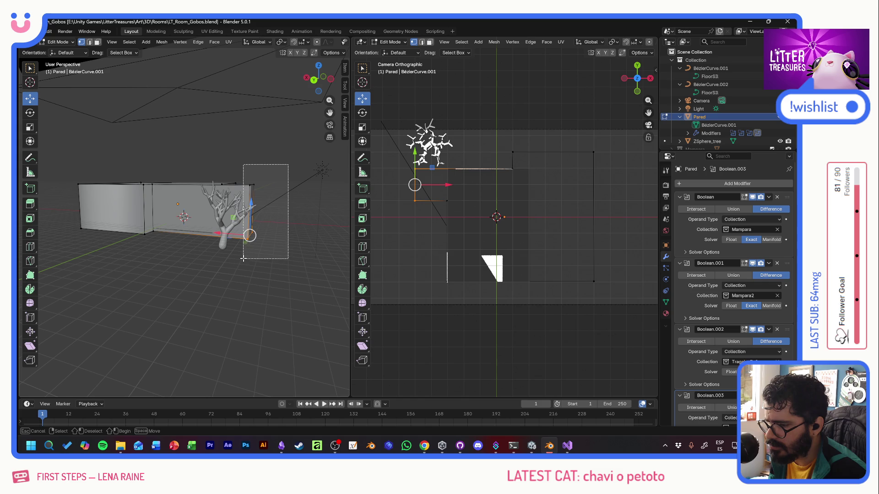
left_click(272, 252)
key("g")
key("x")
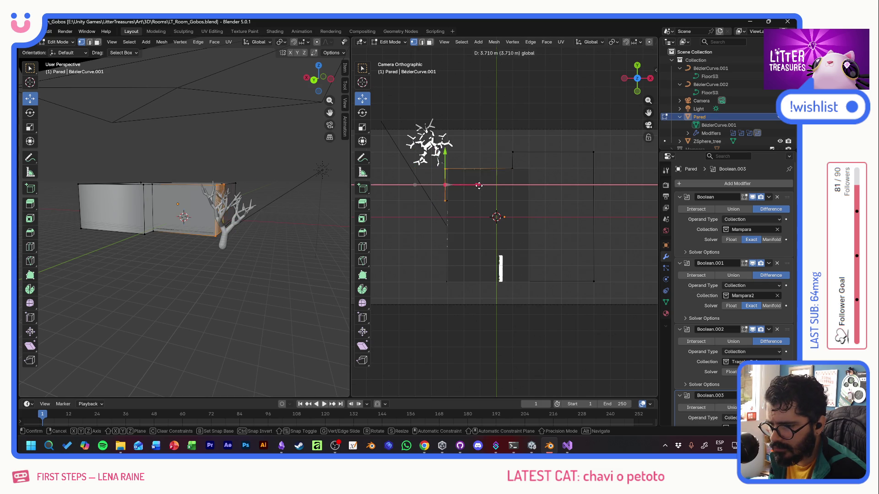
left_click(481, 187)
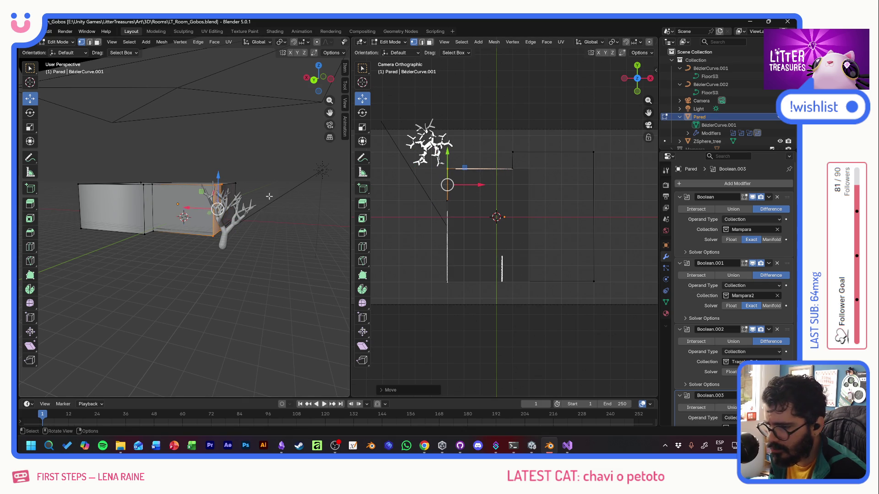
Step: Move the wall's left end vertices along the X axis
mouse_move(207, 206)
middle_mouse_down()
mouse_move(181, 201)
mouse_move(206, 213)
middle_mouse_up()
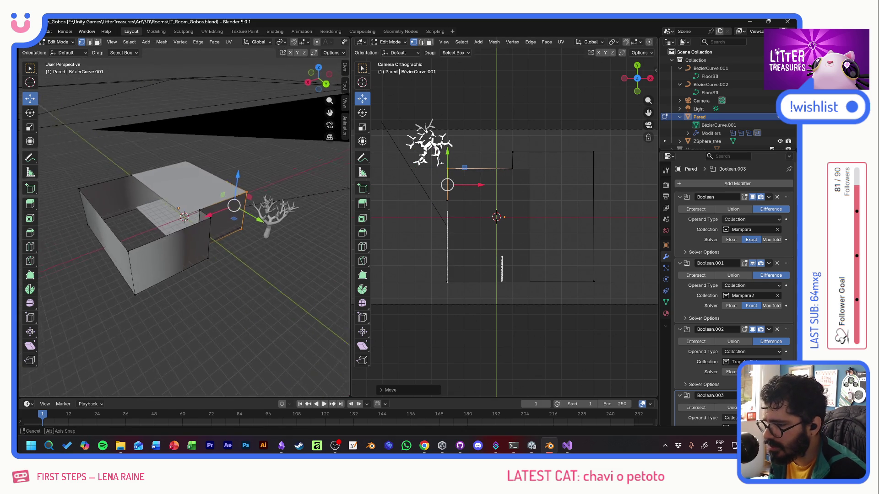
left_click_drag(65, 169, 132, 302)
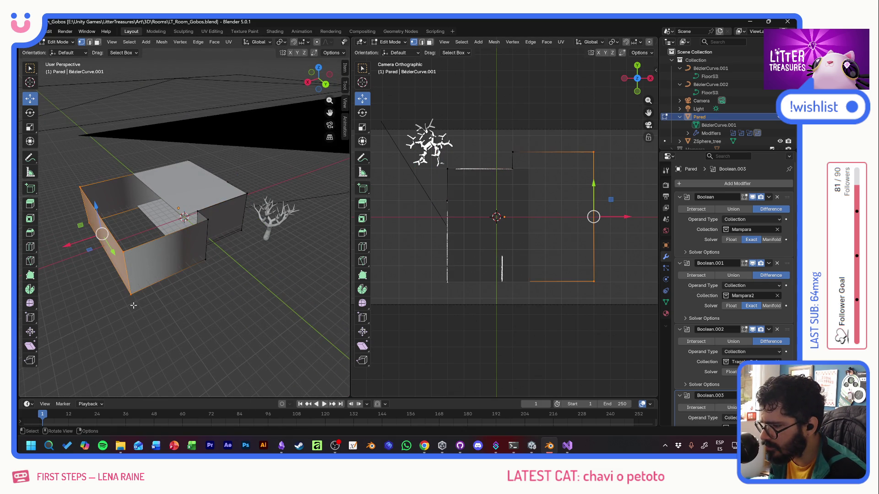
key("g")
key("x")
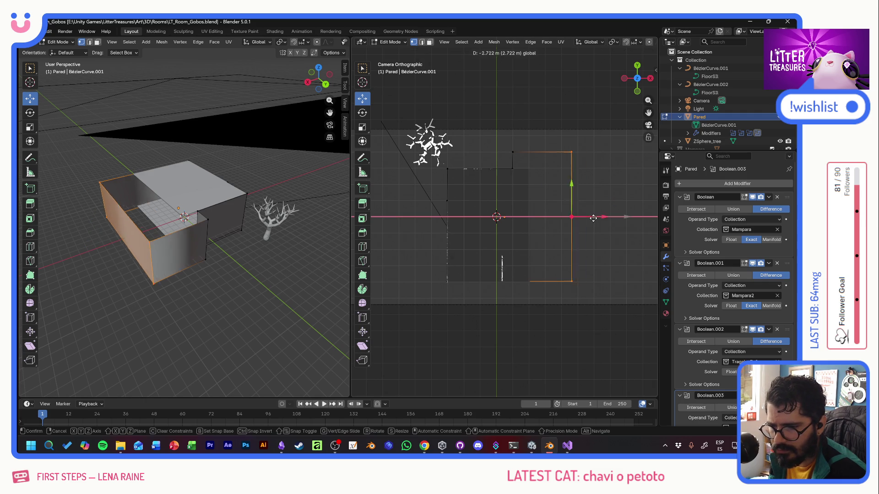
left_click(561, 217)
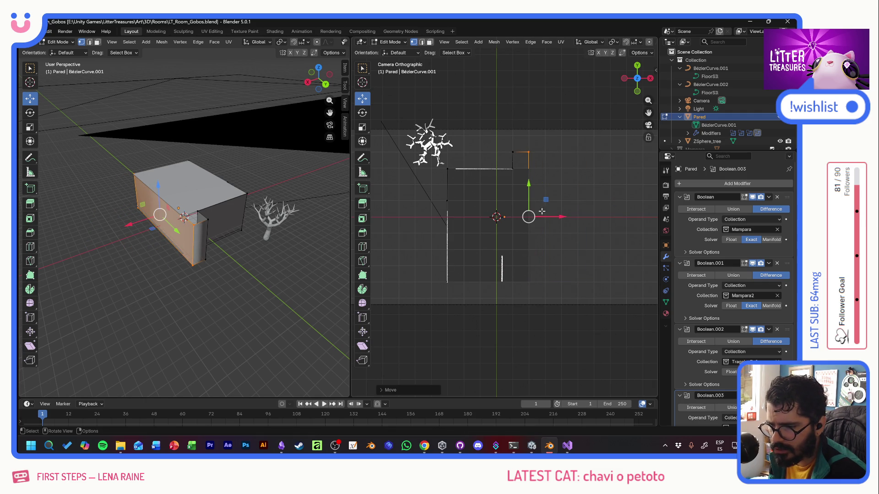
Step: Drop the selected top vertices onto the room's upper wall line
left_click(522, 155)
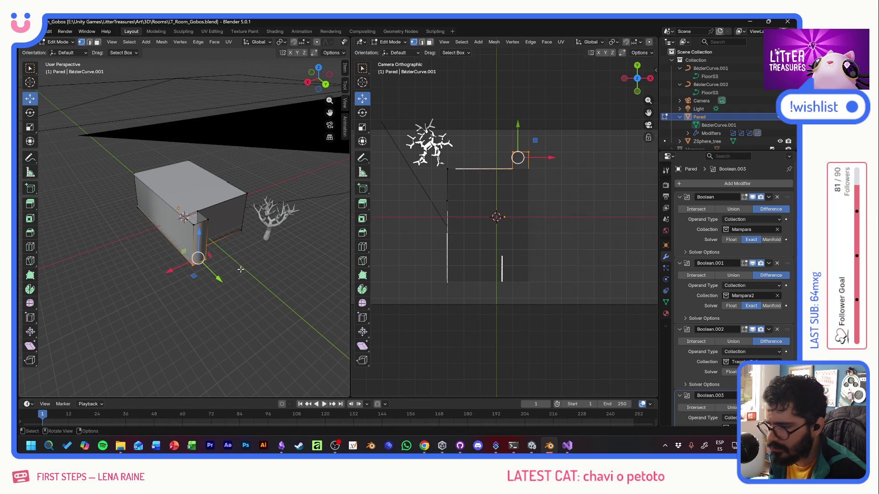
mouse_move(239, 299)
middle_mouse_down()
mouse_move(281, 275)
mouse_move(271, 261)
middle_mouse_up()
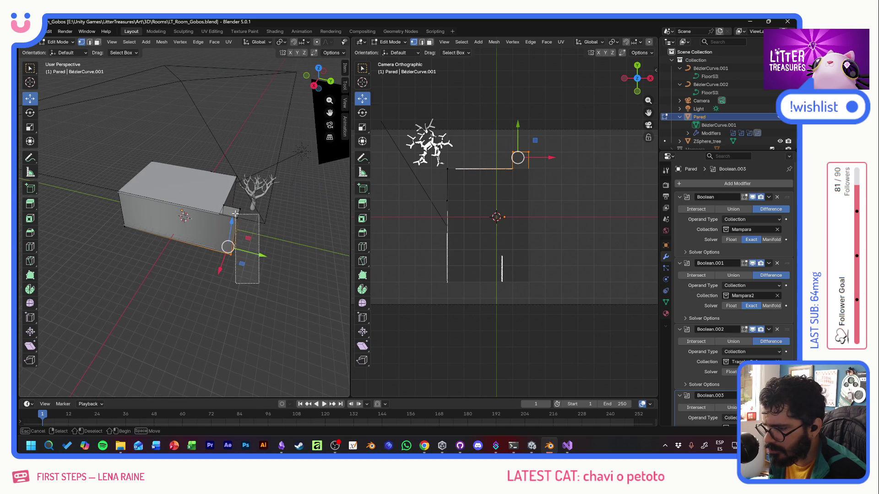
left_click_drag(237, 220, 257, 223)
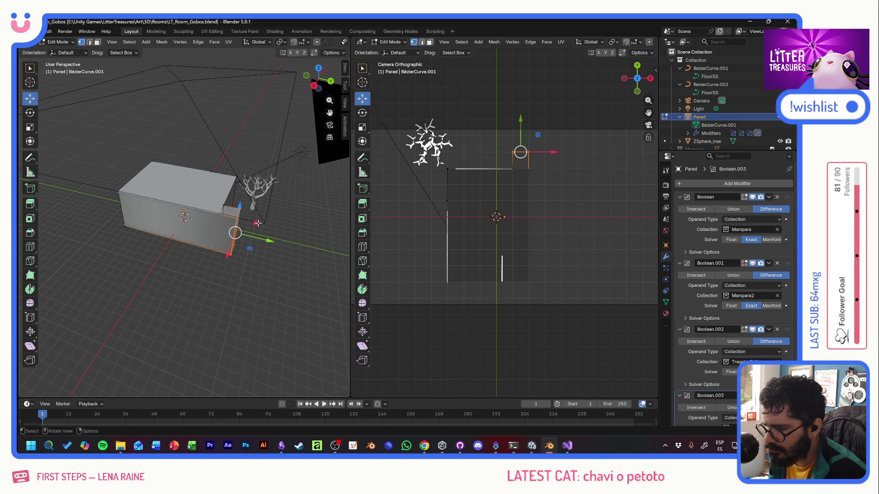
left_click_drag(520, 122, 523, 146)
left_click(523, 145)
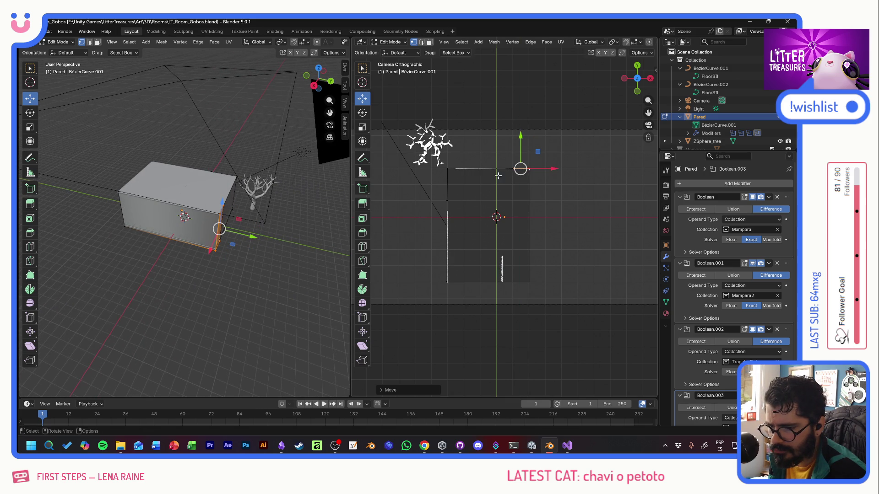
mouse_move(206, 241)
middle_mouse_down()
mouse_move(79, 183)
mouse_move(96, 223)
middle_mouse_up()
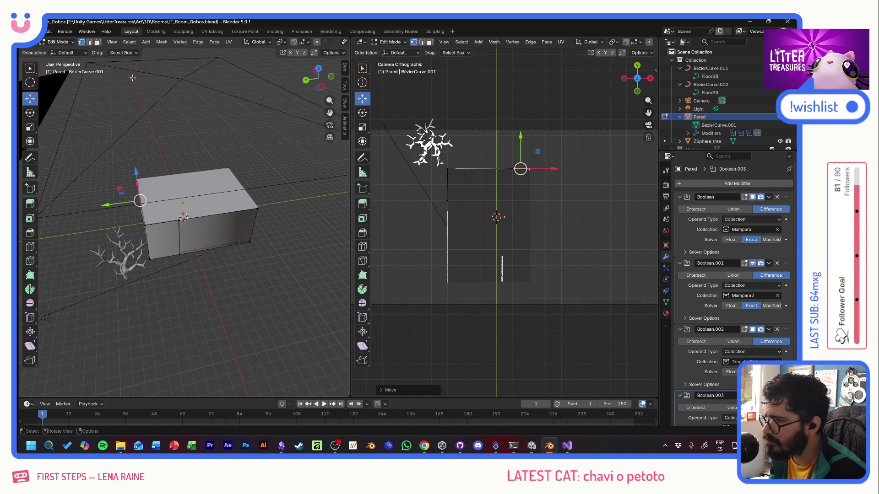
Step: Save LT_Room_Gobos.blend, collapse the Pared and Bézier Outliner rows, and glance at Unity
key("ctrl+s")
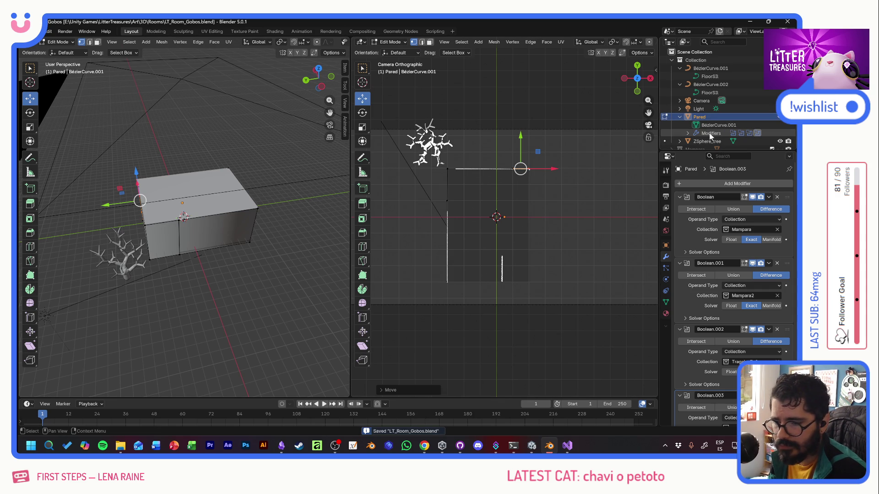
left_click(680, 116)
left_click(680, 84)
left_click(680, 68)
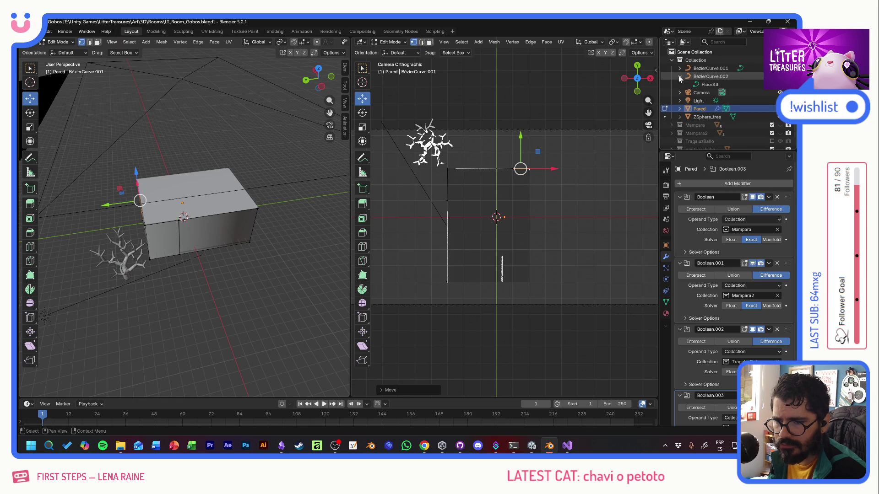
key("alt+Tab")
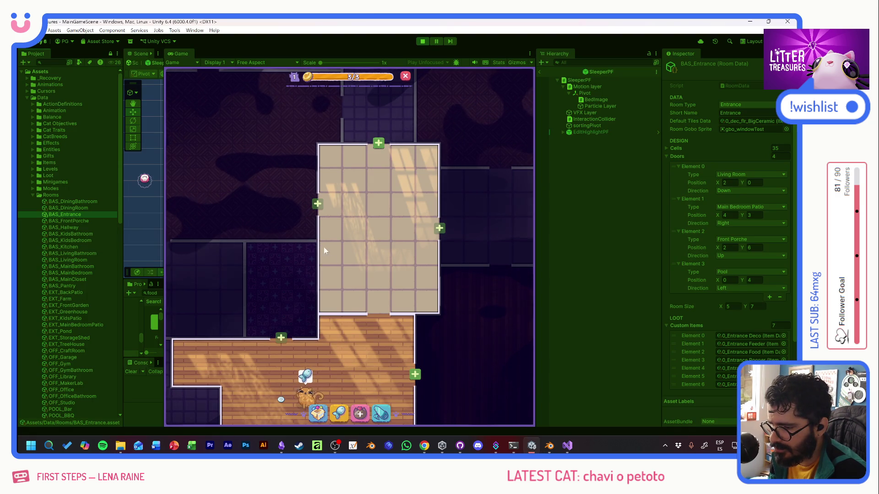
key("alt+Tab")
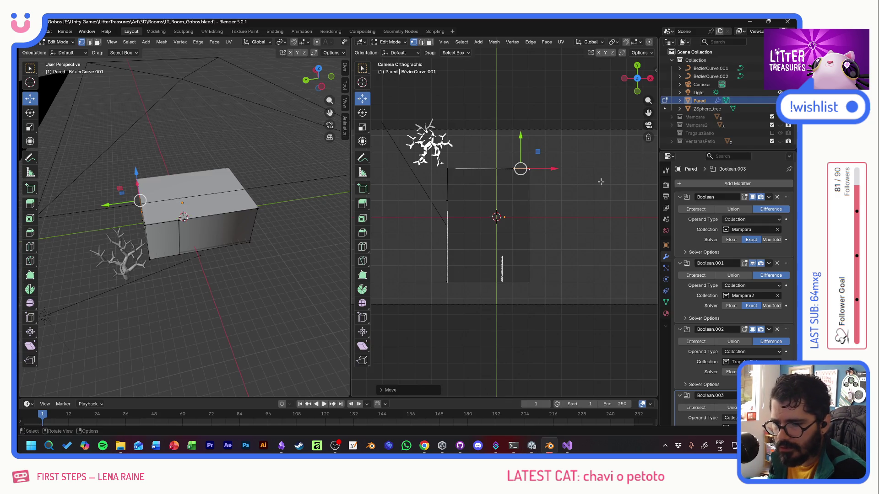
Step: Show the TragaluzBaño cutter cubes to inspect them against the wall, hide them, and expand Pared
left_click(707, 135)
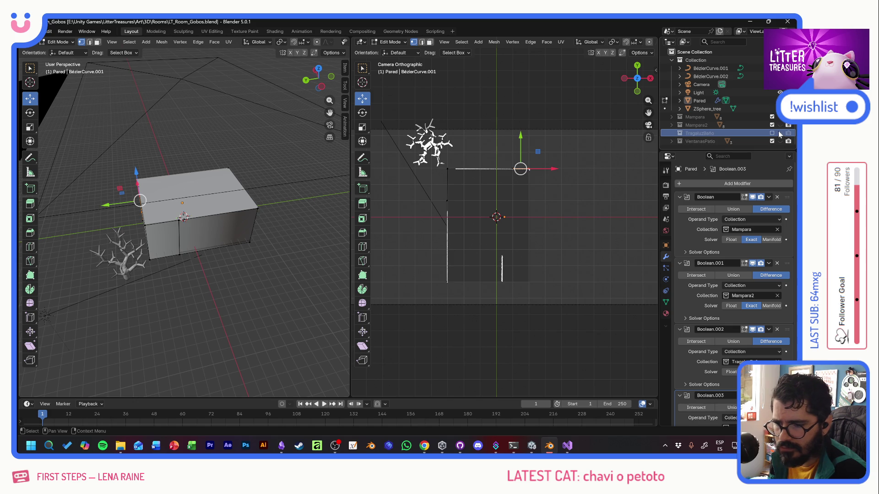
left_click(775, 141)
left_click(780, 133)
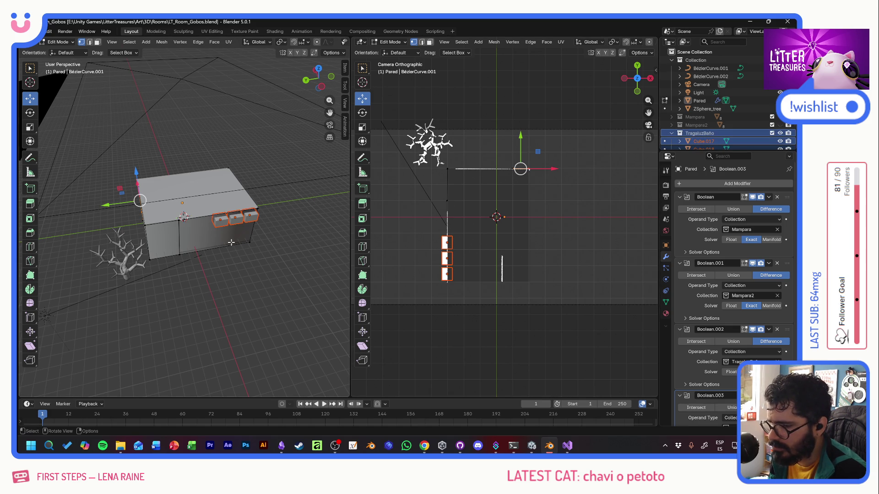
middle_click_drag(231, 242, 173, 215)
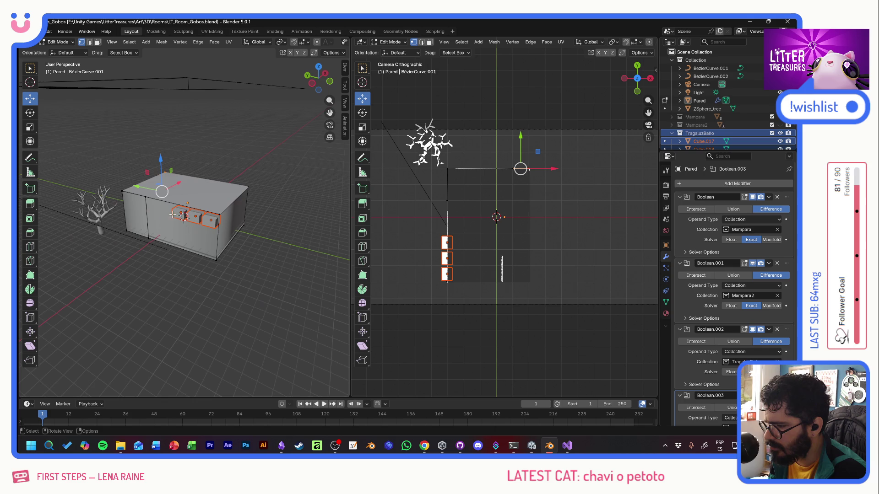
left_click(780, 134)
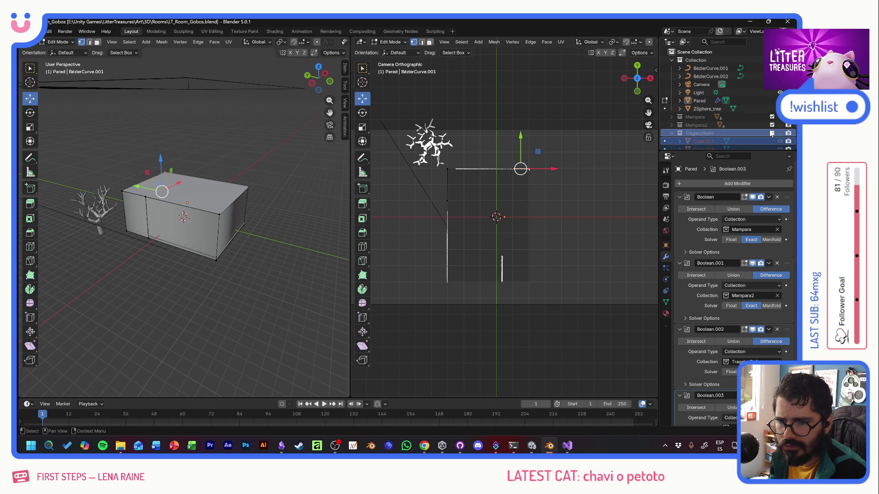
left_click(679, 101)
Step: Expand the Pared wall's modifier list to see its four Boolean modifiers
left_click(715, 118)
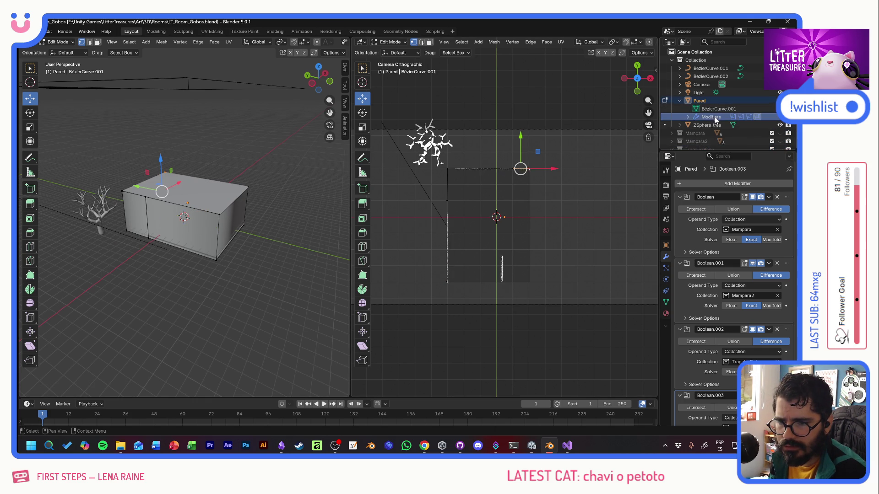
left_click(687, 118)
left_click(718, 125)
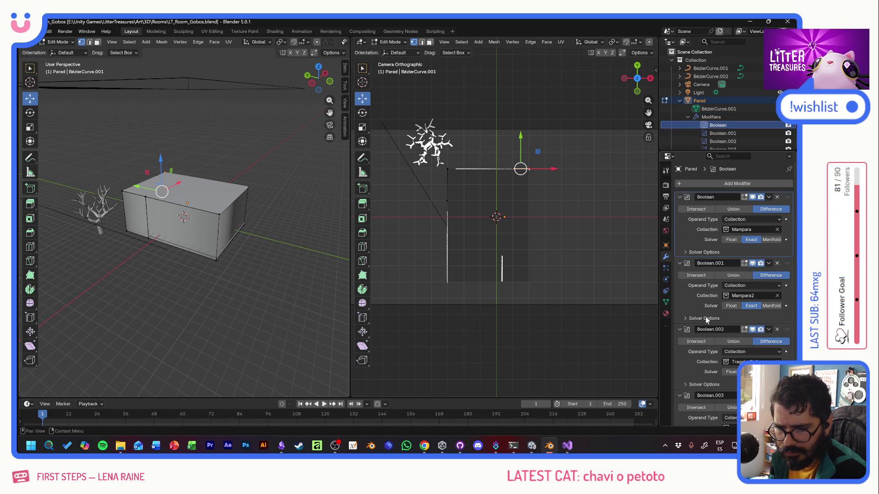
scroll(706, 320, "down", 2)
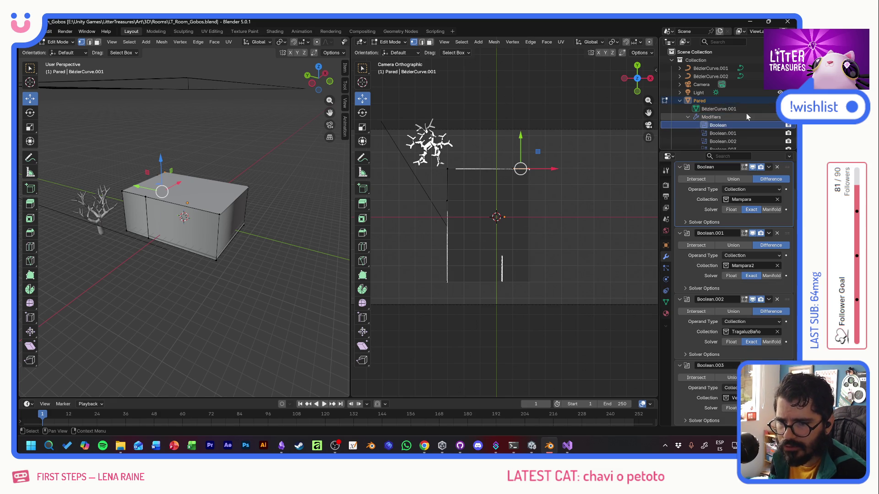
left_click(687, 101)
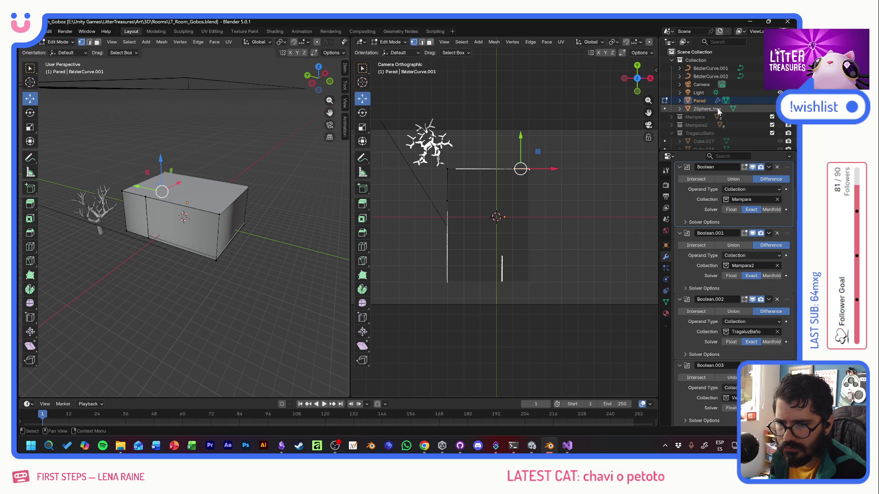
Step: Expand TragaluzBaño to list Cube.017 and Cube.018, toggling the cutters visible and hidden again
left_click(679, 110)
scroll(693, 125, "down", 2)
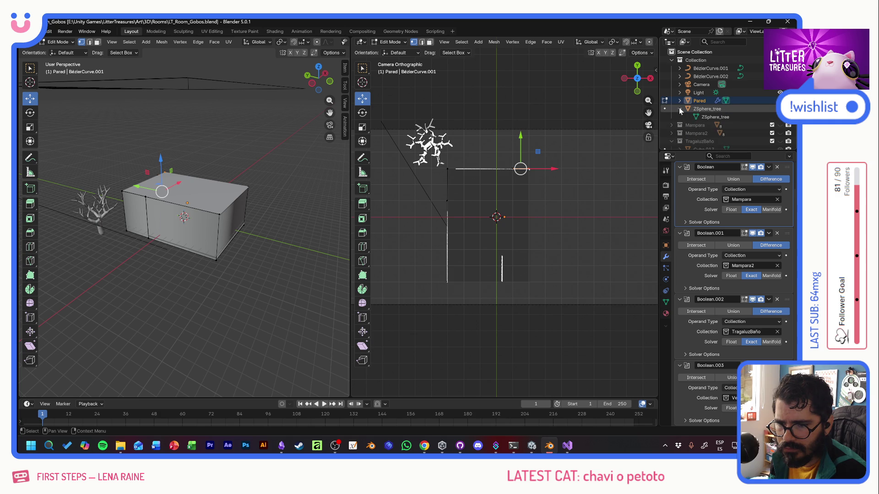
left_click(679, 108)
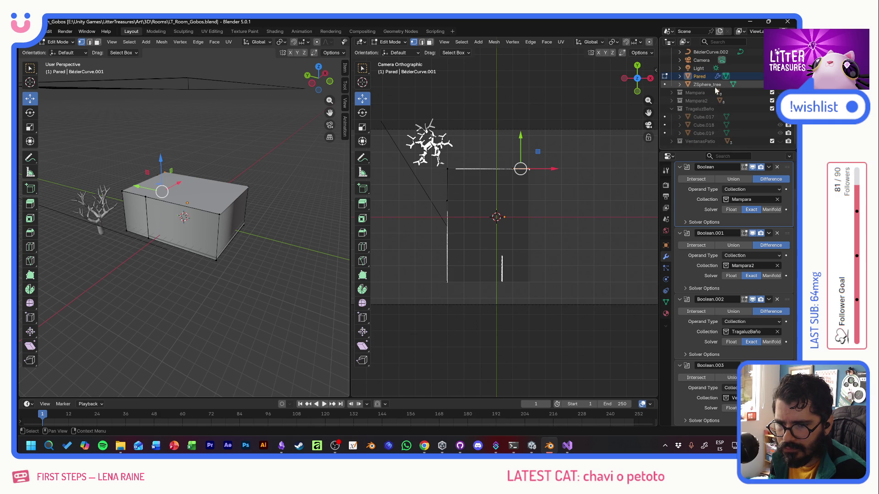
scroll(730, 112, "up", 2)
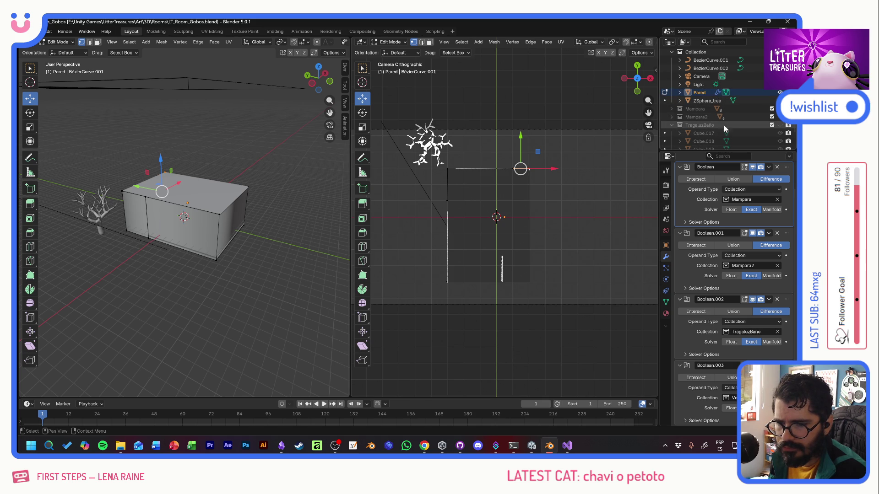
left_click(781, 125)
left_click(780, 126)
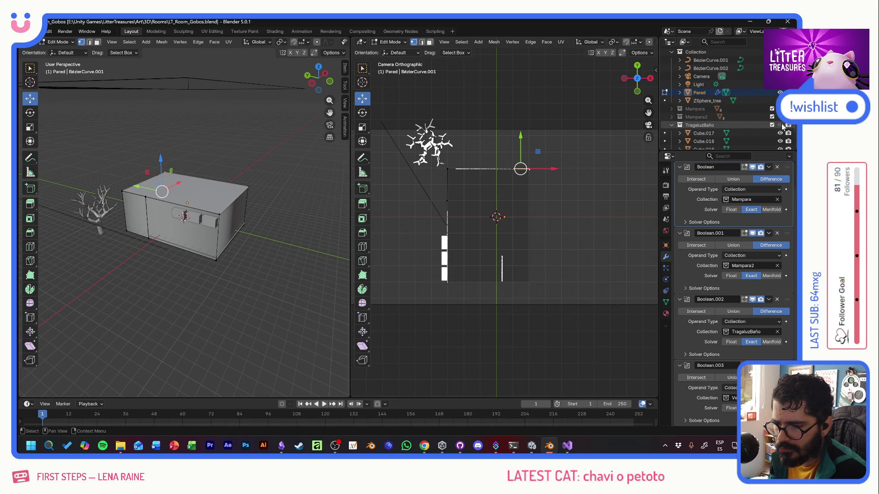
left_click(781, 126)
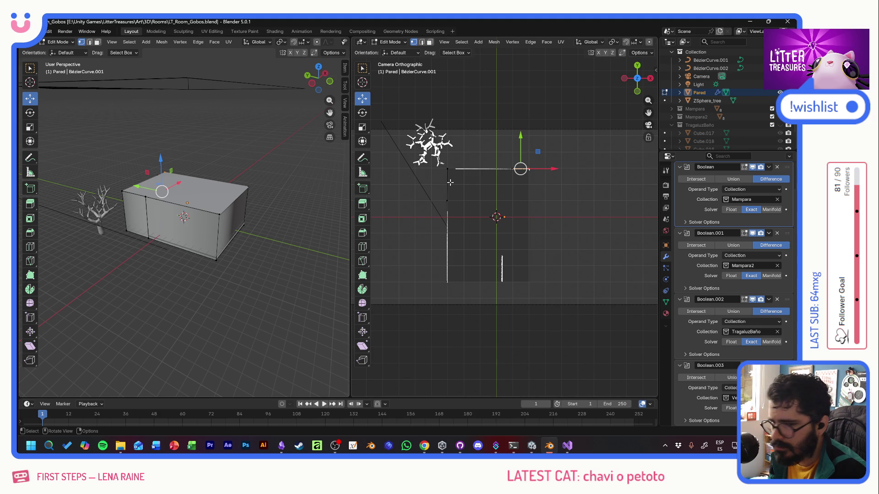
left_click(680, 91)
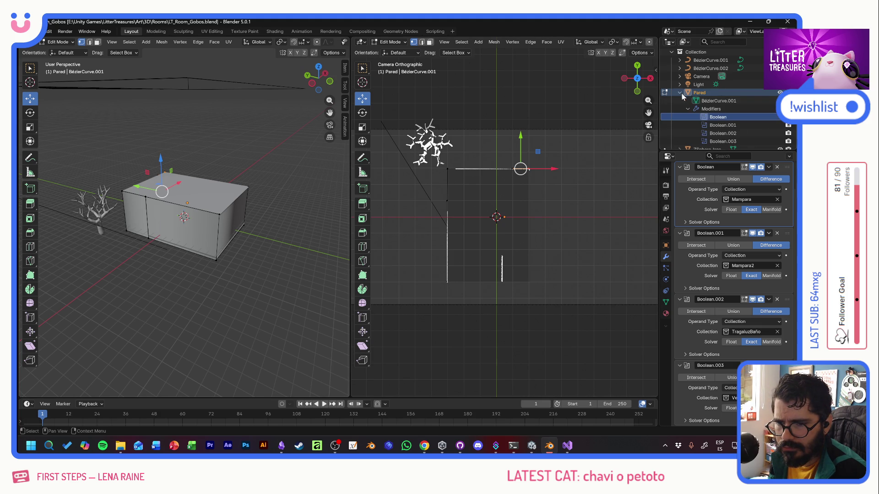
left_click(707, 101)
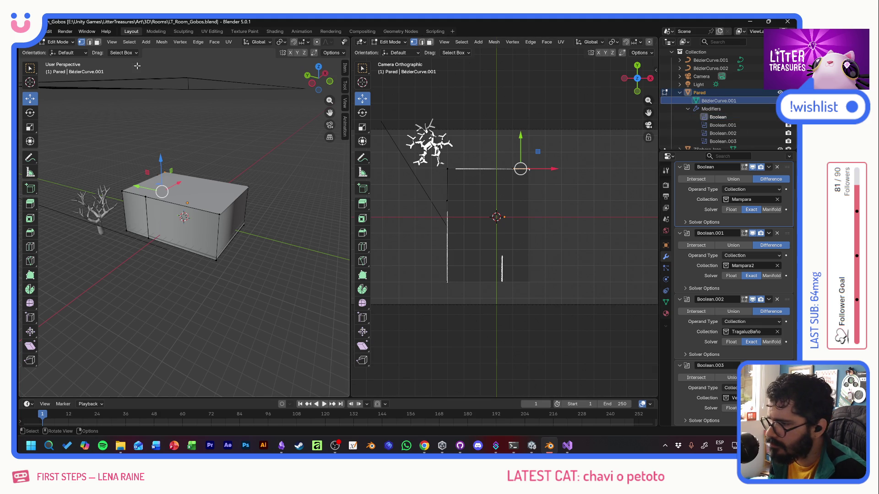
left_click(153, 201)
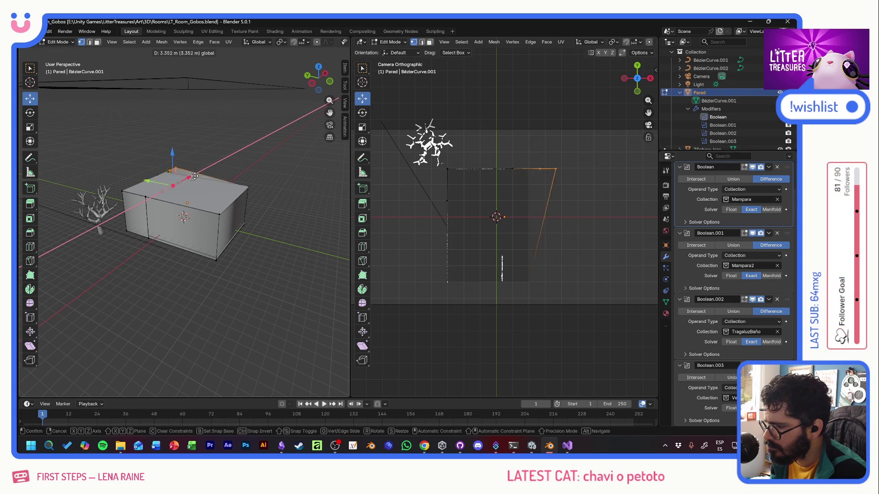
key("e")
left_click(217, 173)
key("ctrl+z")
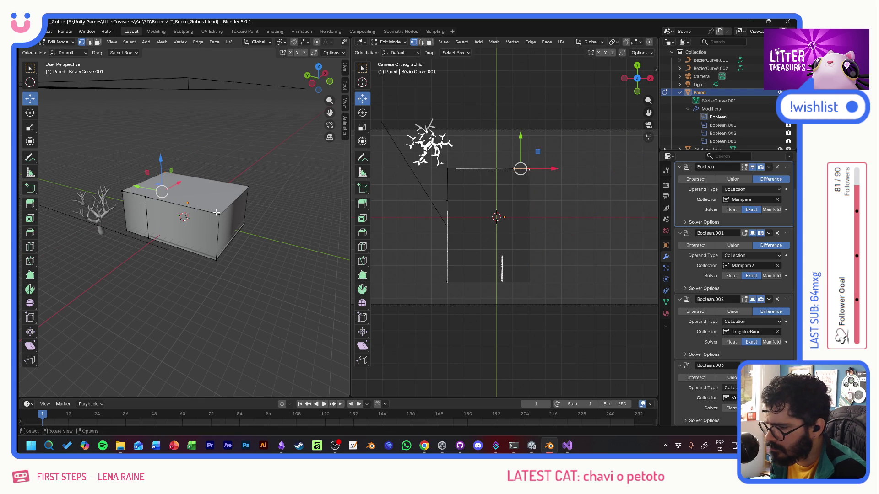
left_click(220, 214)
key("g")
key("x")
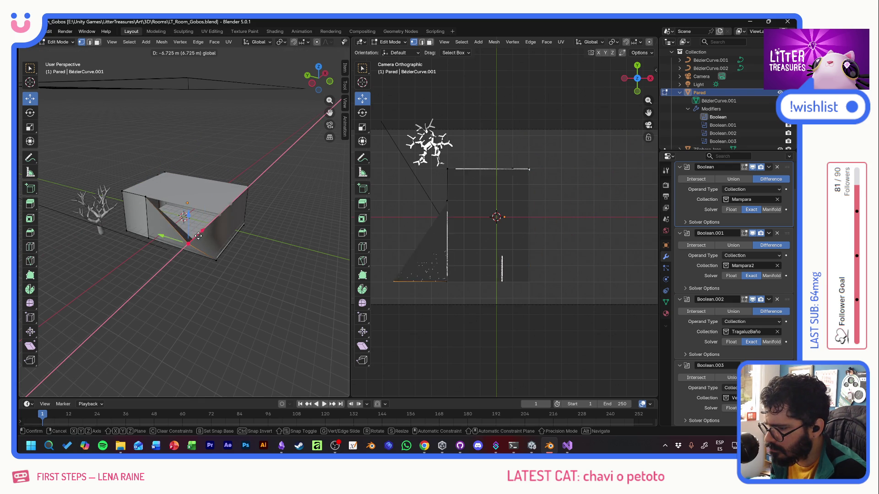
left_click(214, 208)
key("ctrl+z")
left_click(146, 198)
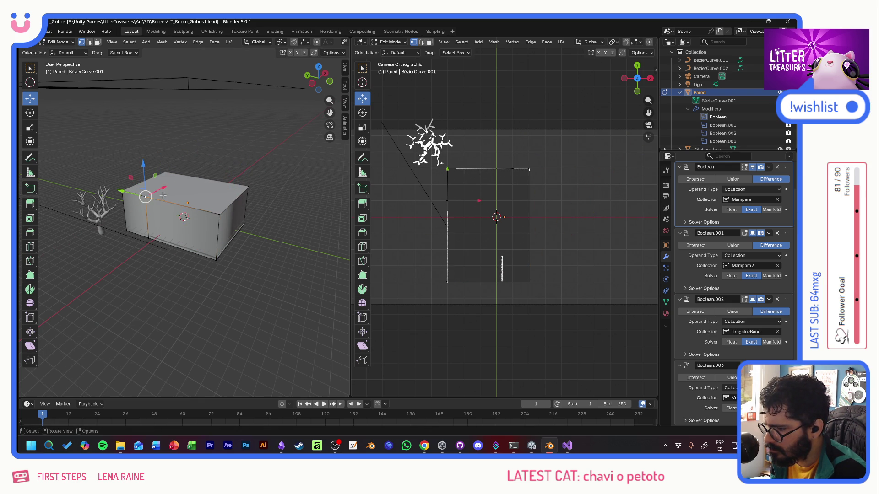
key("g")
key("x")
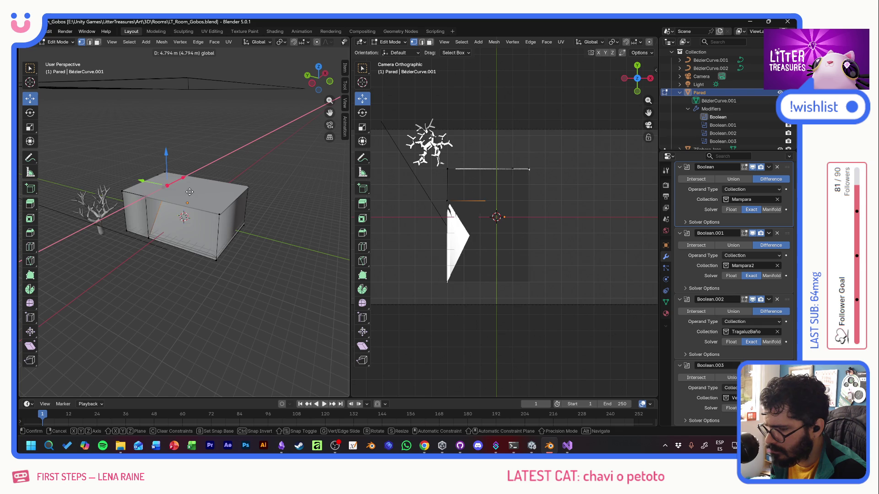
right_click(139, 204)
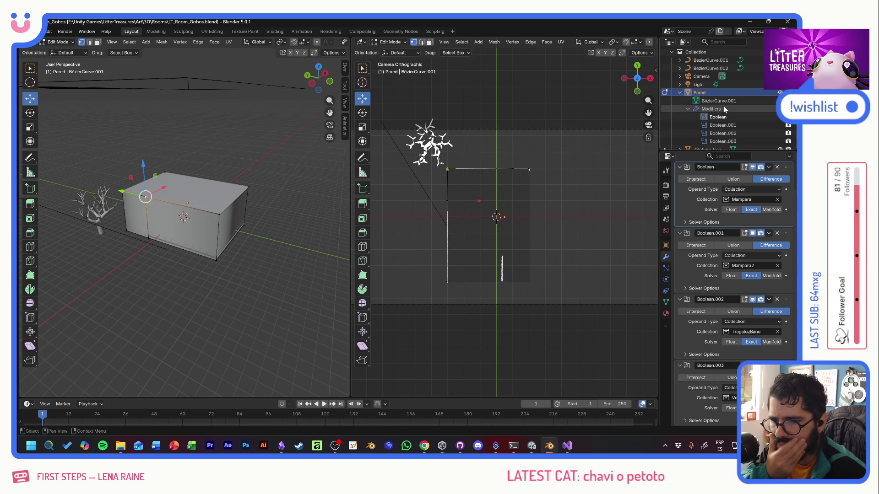
Step: Toggle the first Boolean's viewport effect, disable Boolean.001 rendering, and move Boolean.002 to the top
left_click(717, 116)
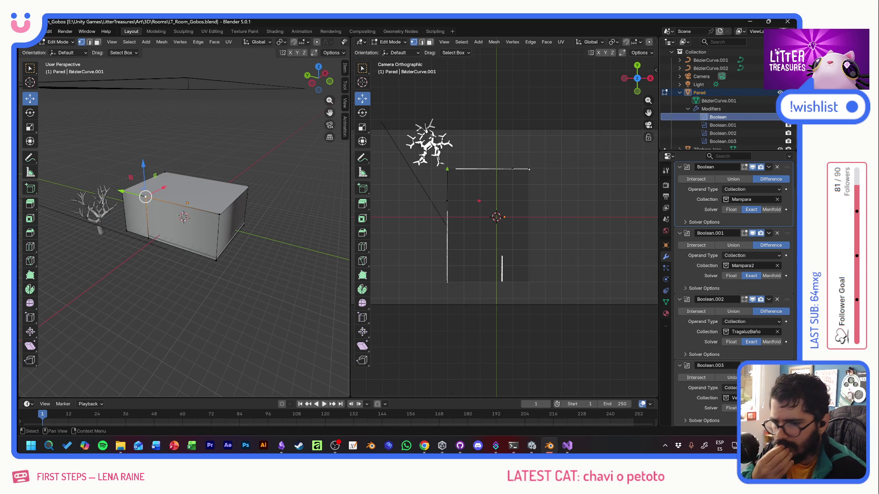
left_click(779, 116)
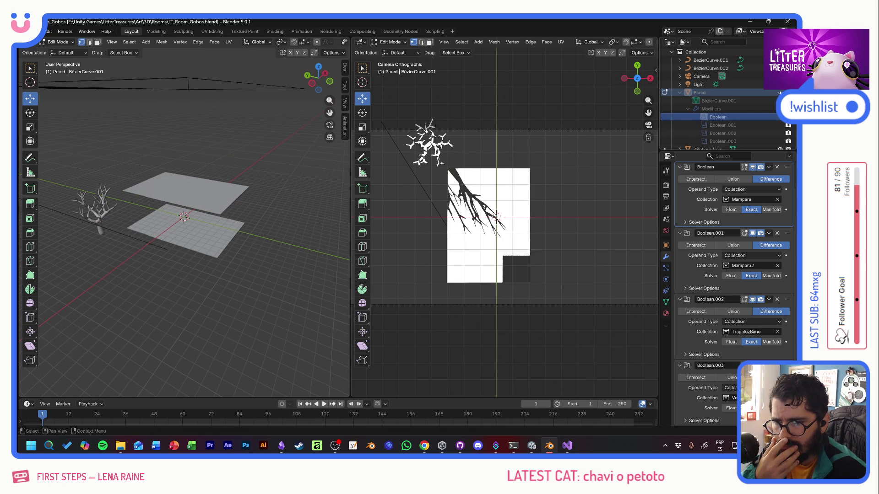
left_click(779, 116)
left_click(780, 116)
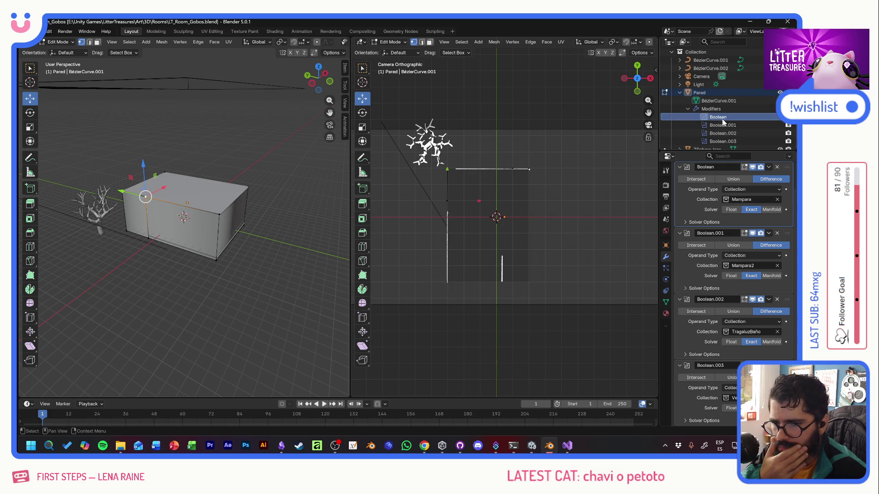
scroll(752, 122, "down", 4)
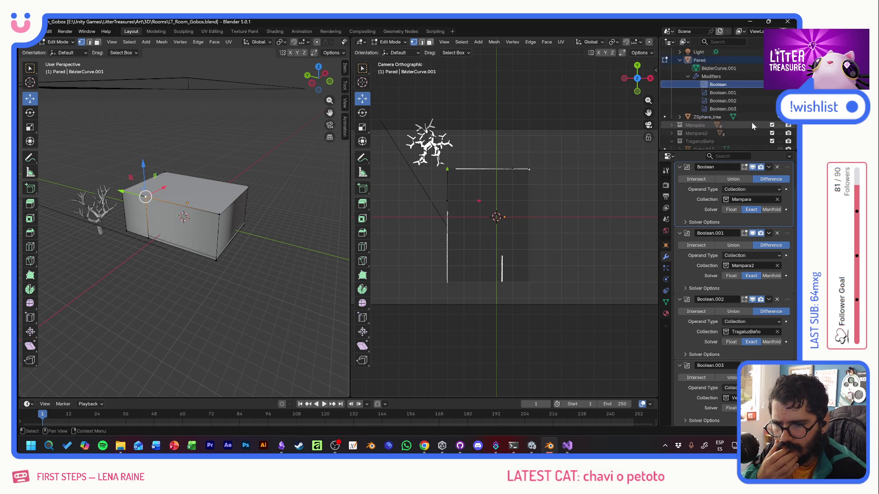
scroll(751, 122, "down", 2)
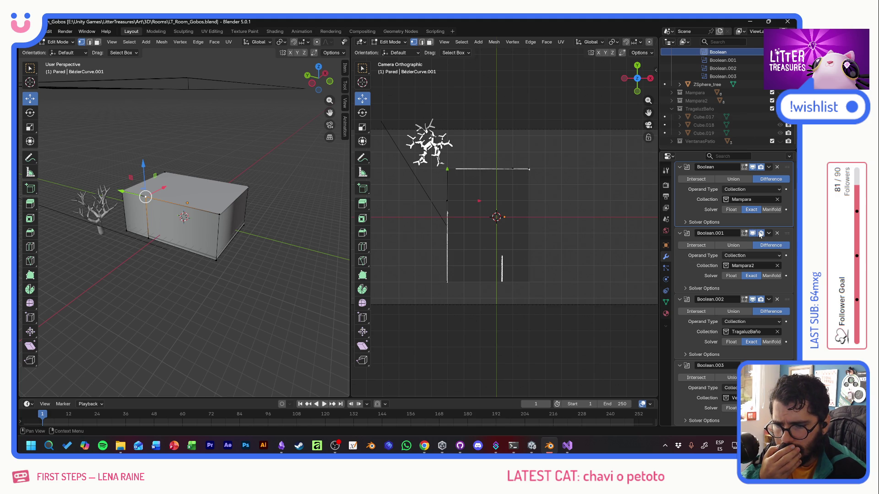
left_click(760, 234)
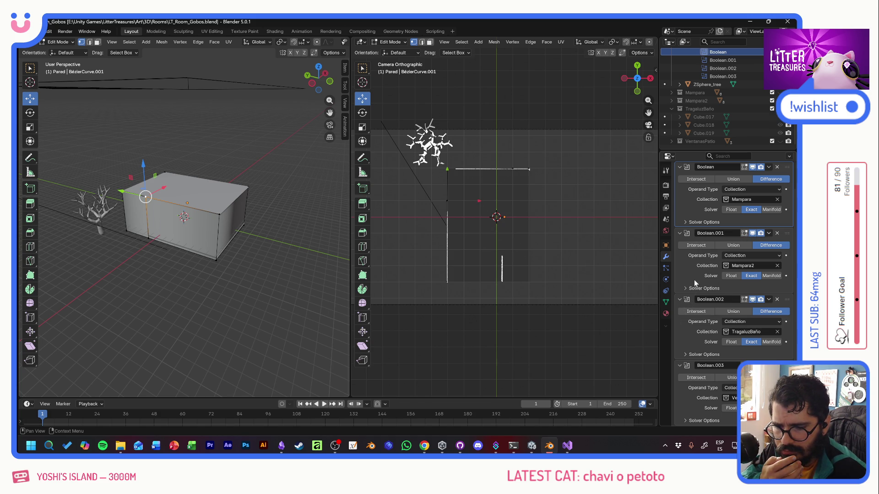
left_click_drag(786, 301, 788, 170)
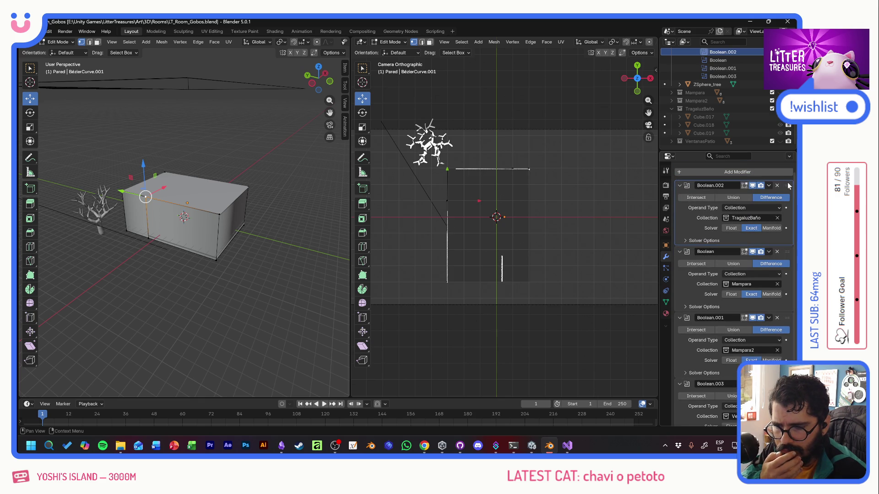
Step: Delete the Mampara, Mampara2 and VentanasPatio Booleans and unhide the TragaluzBaño cutters
left_click(777, 252)
left_click(777, 264)
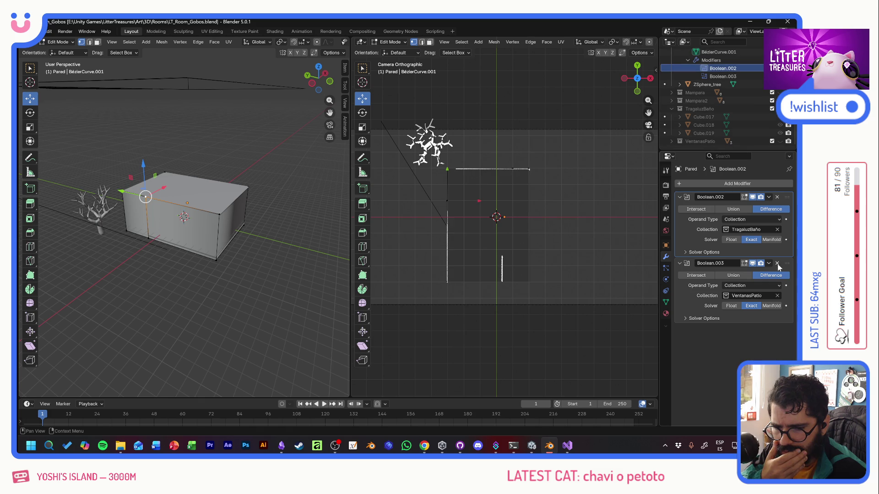
left_click(778, 263)
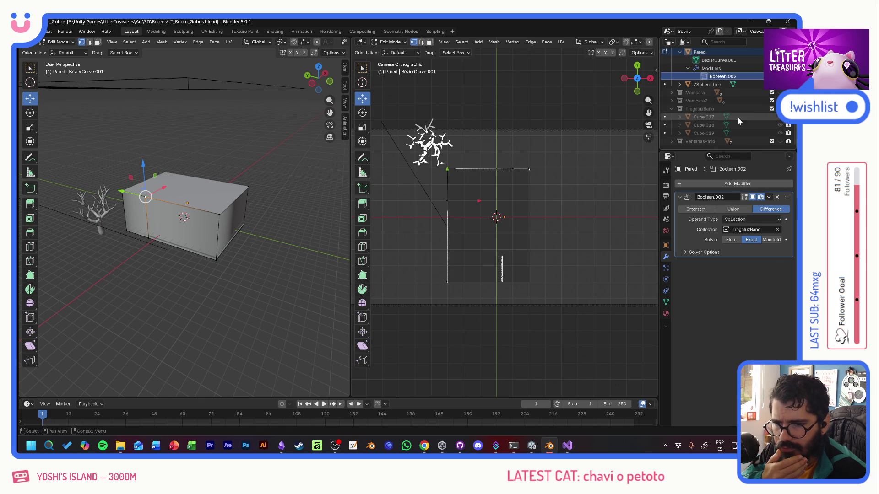
left_click(771, 116)
left_click(772, 117)
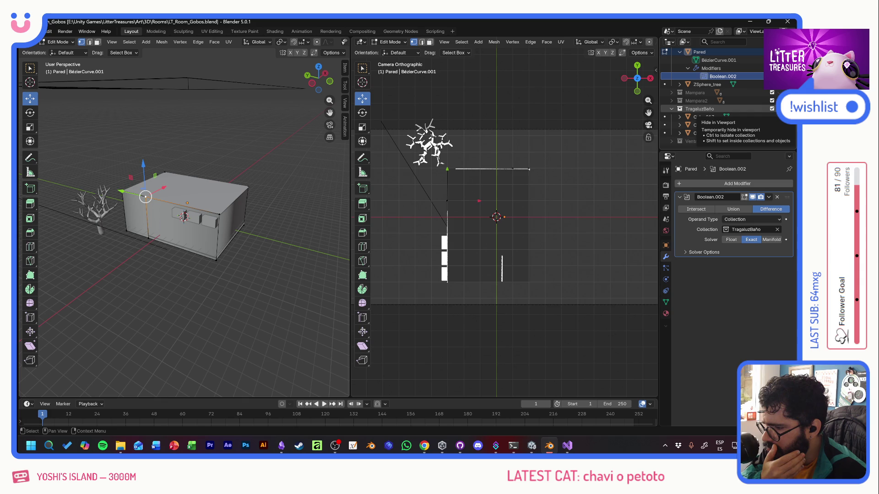
middle_click_drag(259, 220, 247, 232)
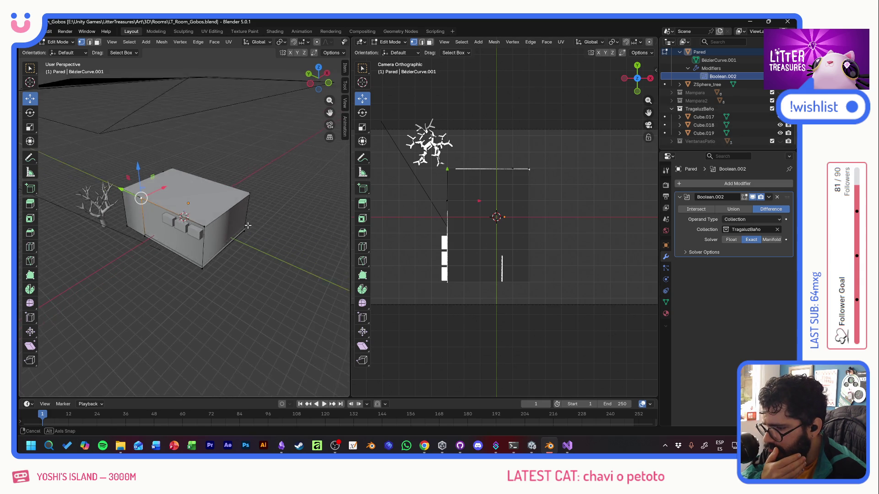
Step: Move Cube.017–019 along Y onto the wall in Object Mode and keep them in the TragaluzBaño collection
left_click(703, 117)
left_click(705, 132, "shift")
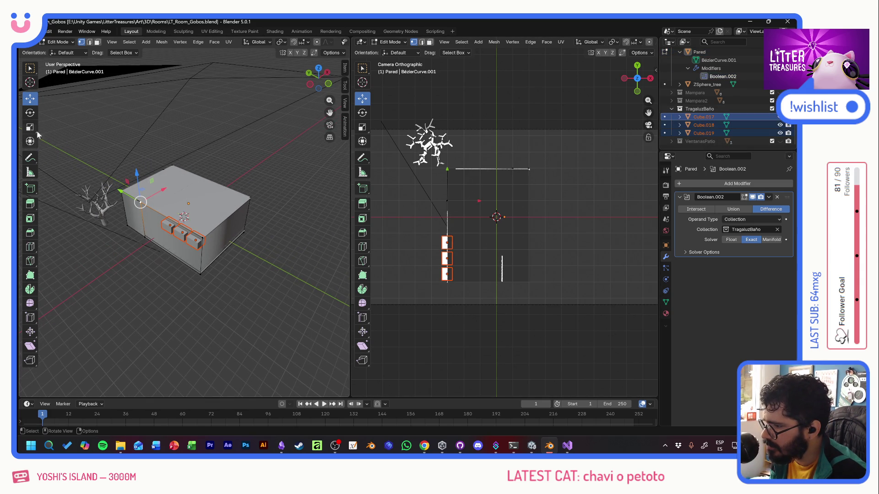
left_click(62, 42)
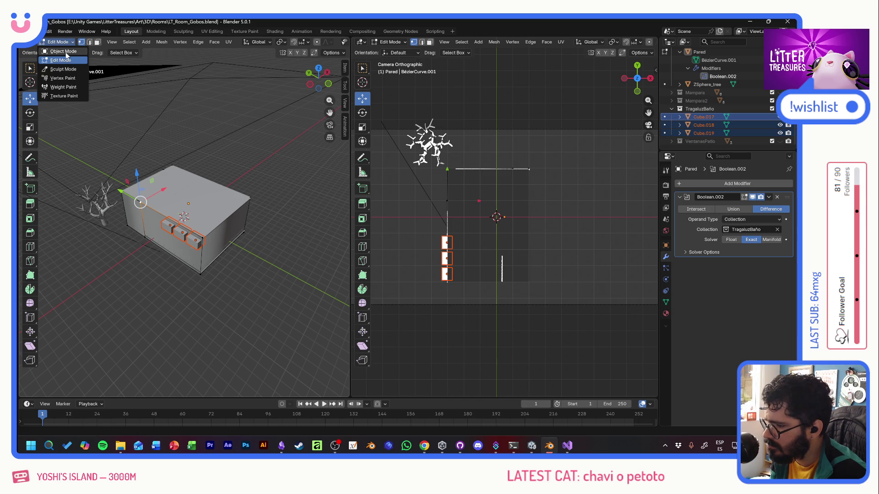
left_click(66, 51)
key("g")
key("y")
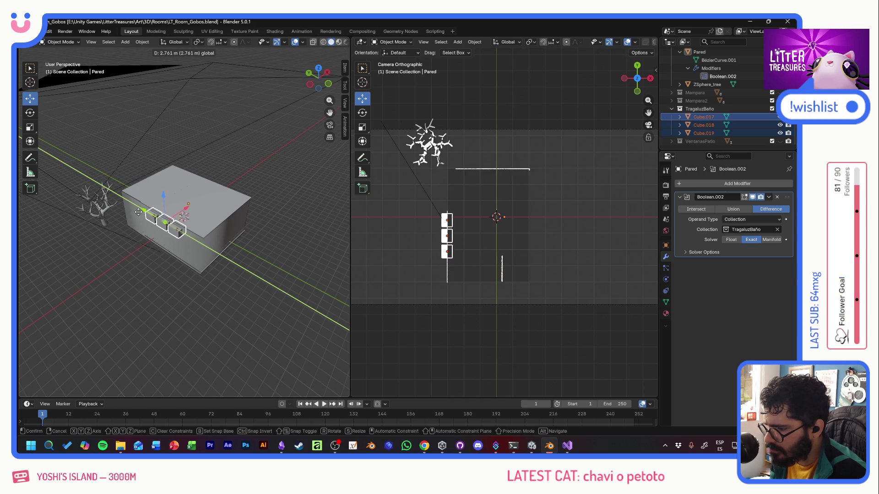
left_click(155, 214)
left_click_drag(778, 125, 773, 110)
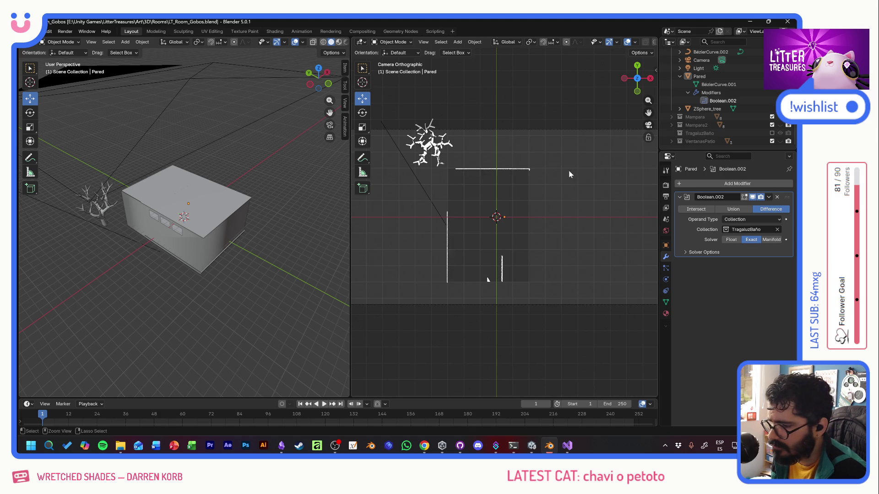
Step: Return the Pared wall to Edit Mode with its four Booleans, then switch to the Unity editor
key("Tab")
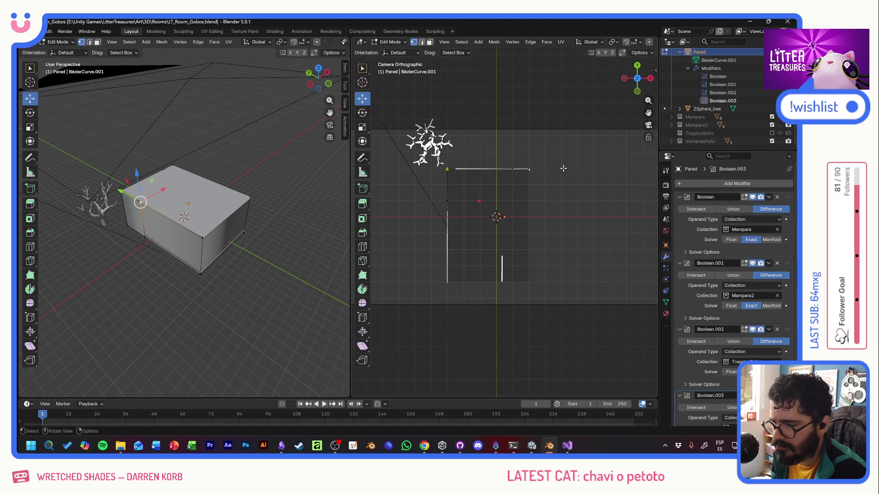
scroll(712, 126, "up", 2)
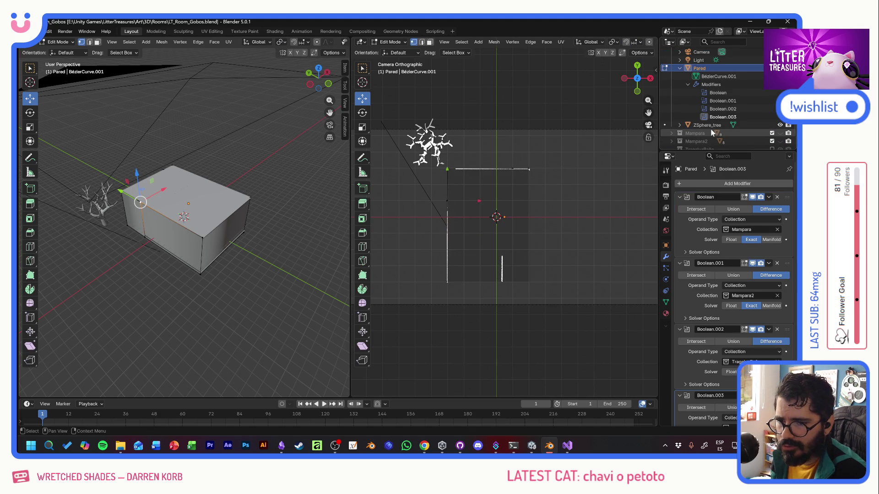
scroll(738, 127, "down", 2)
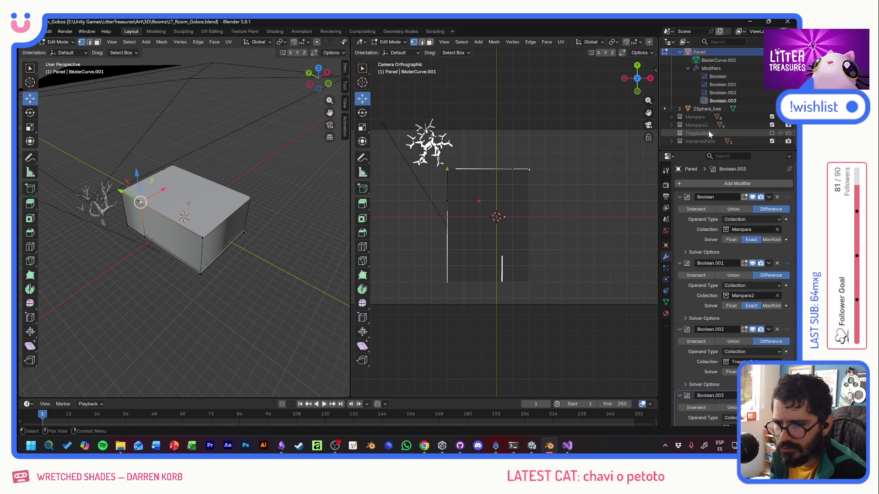
key("alt+Tab")
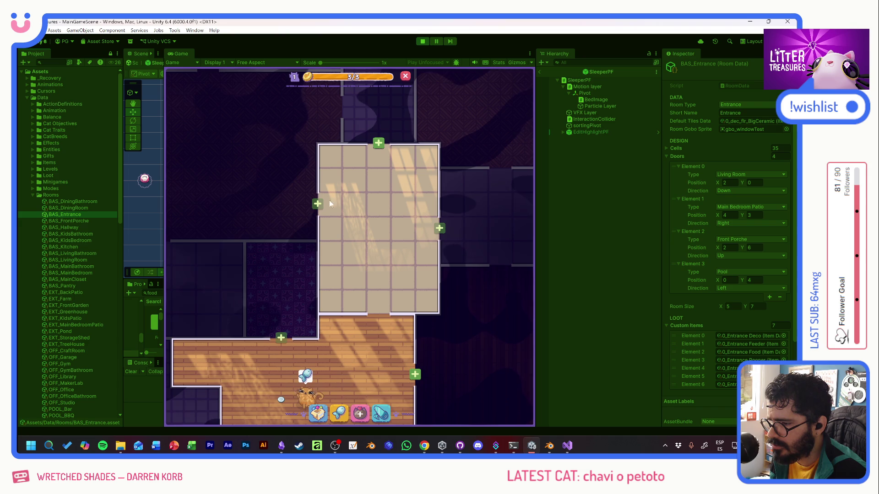
Step: Pan across the entrance room's window-light pattern in Unity, then Alt+Tab back to Blender
mouse_move(288, 174)
middle_mouse_down()
mouse_move(367, 206)
mouse_move(334, 222)
middle_mouse_up()
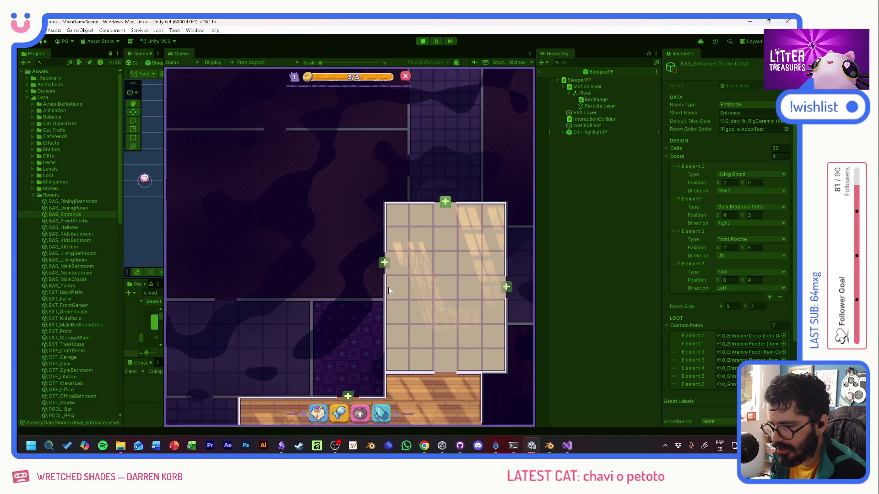
key("alt+Tab")
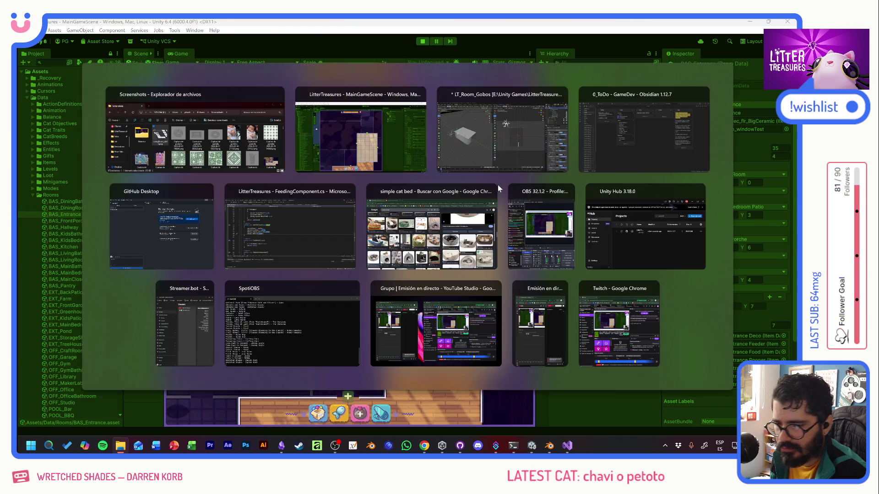
key("alt+Tab")
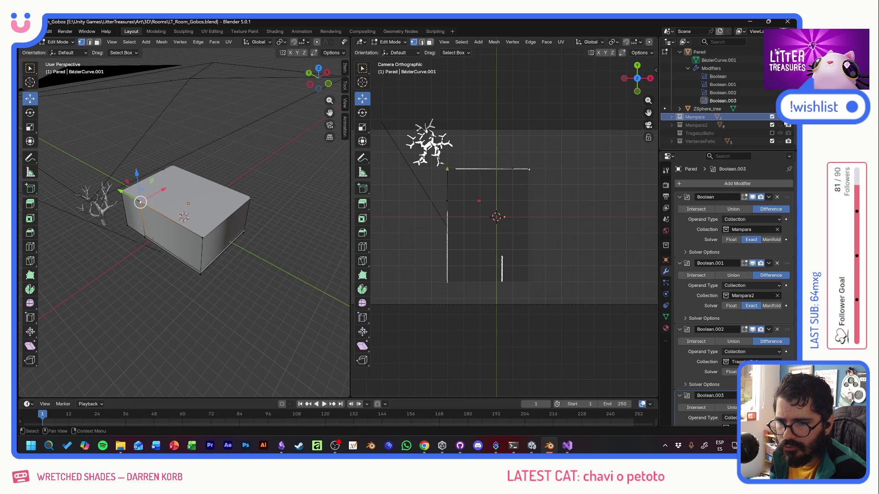
Step: Reveal the Mampara collection and select its eight cutter cubes Cube.001–Cube.008 for rotation
left_click(771, 117)
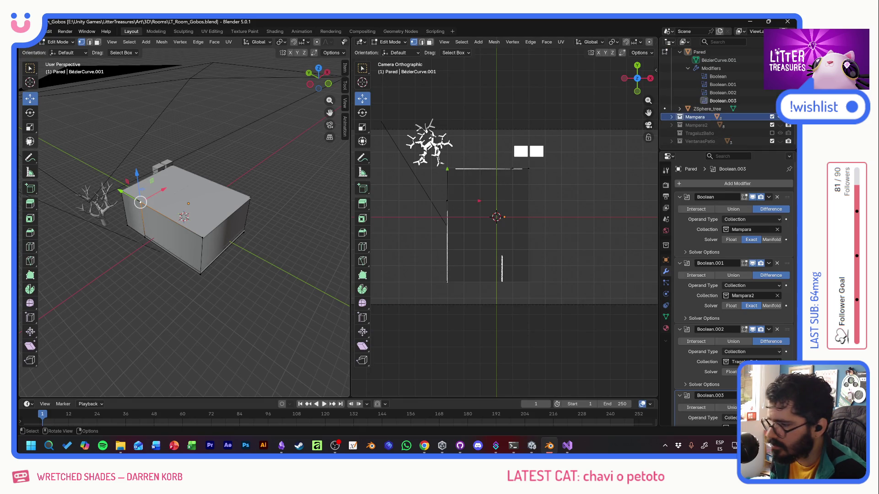
left_click(30, 112)
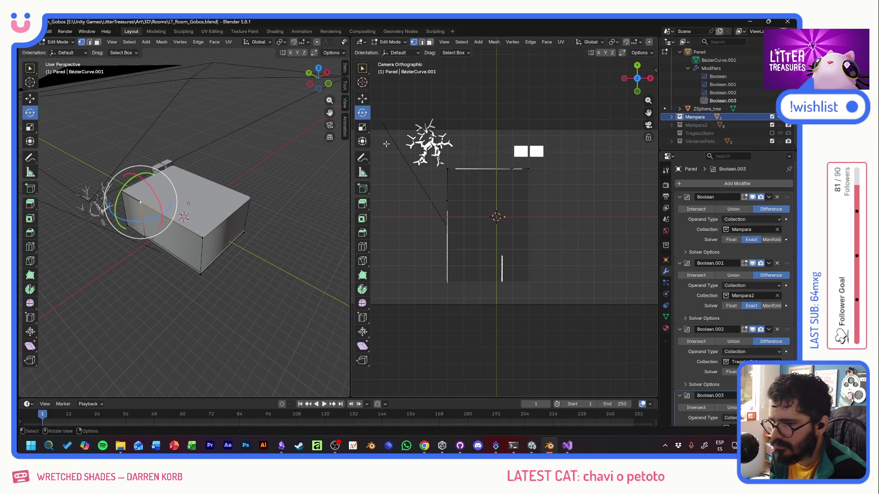
left_click(672, 117)
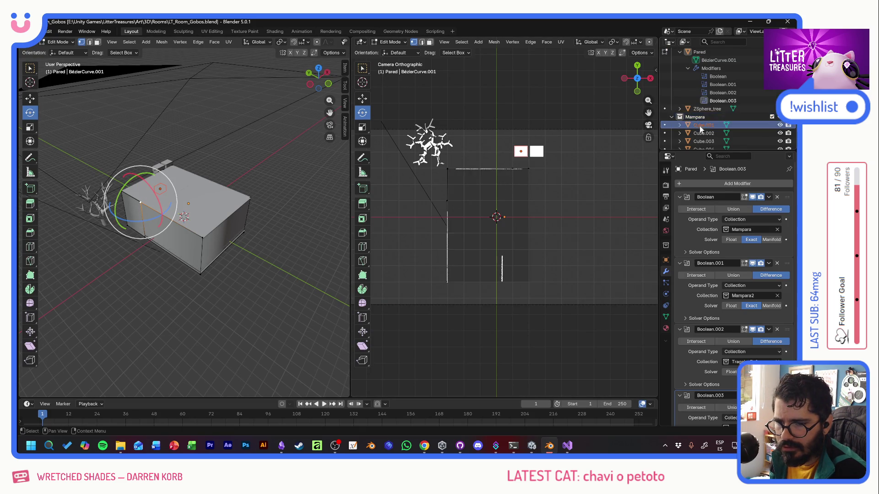
scroll(699, 126, "down", 3)
left_click(708, 116, "shift")
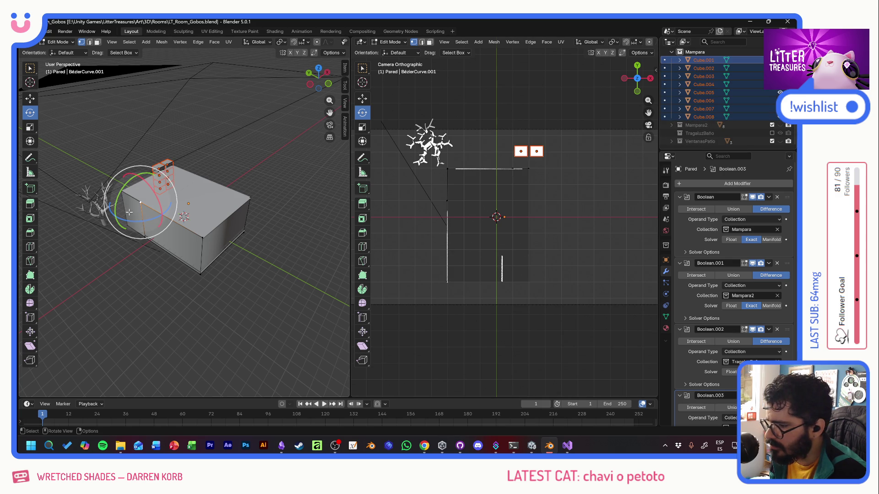
key("r")
key("z")
left_click(165, 220)
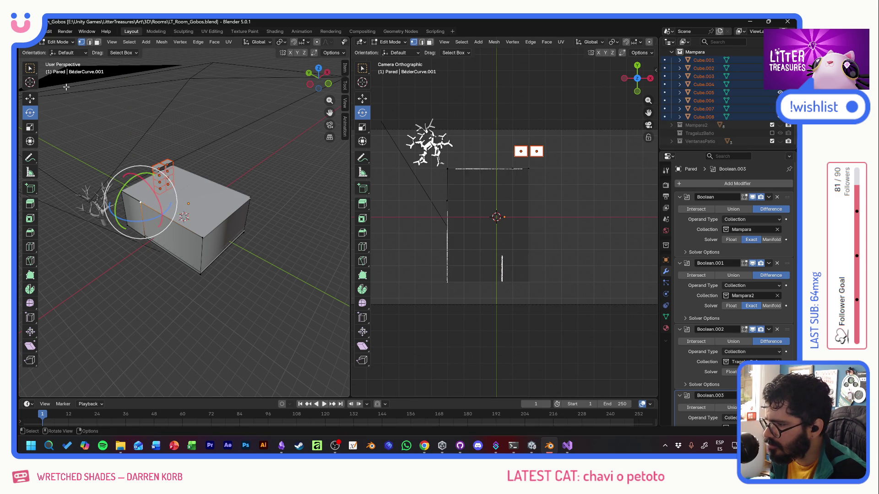
left_click(30, 97)
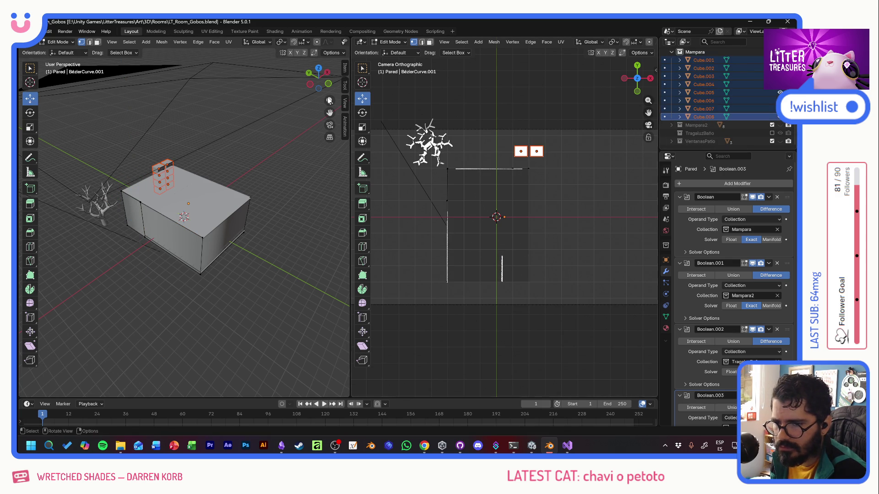
left_click(30, 113)
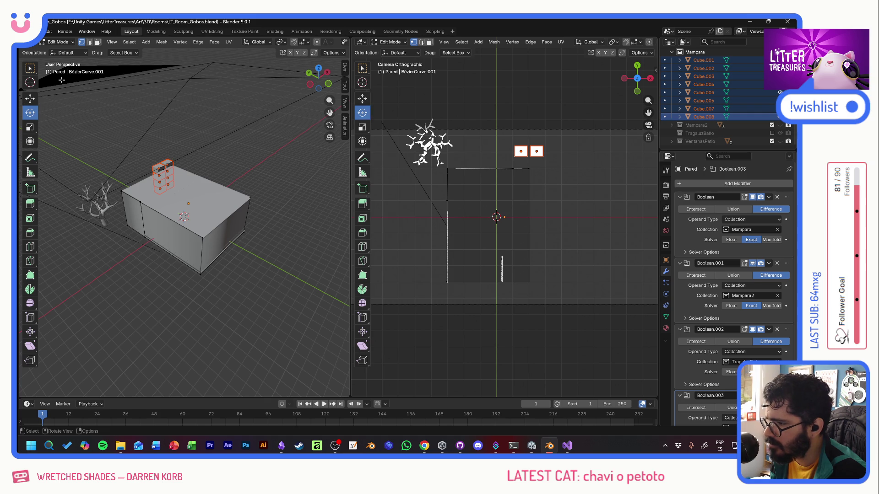
Step: In Object Mode, rotate the Mampara cubes upright and move them onto the building's left wall, checking against Unity
left_click(72, 43)
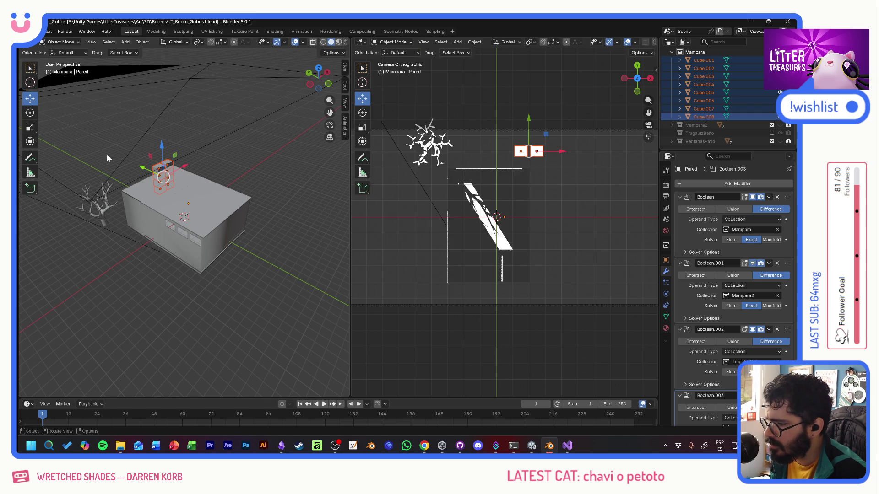
left_click(704, 61)
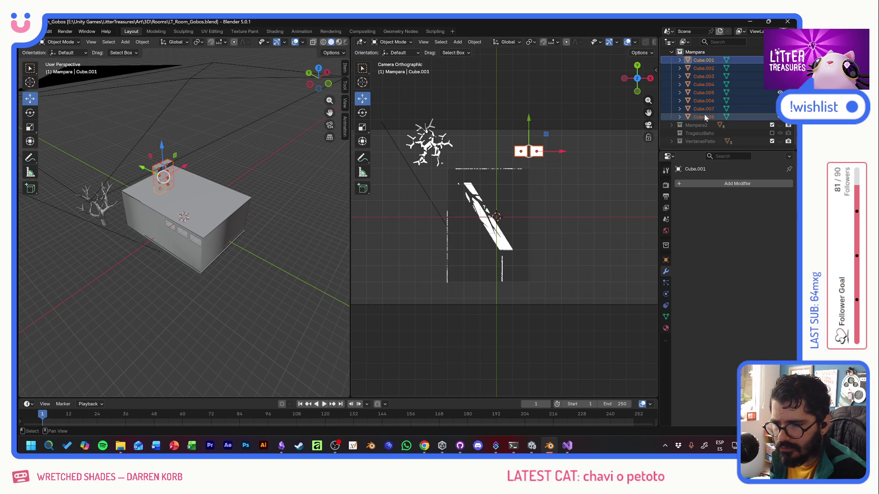
left_click(30, 112)
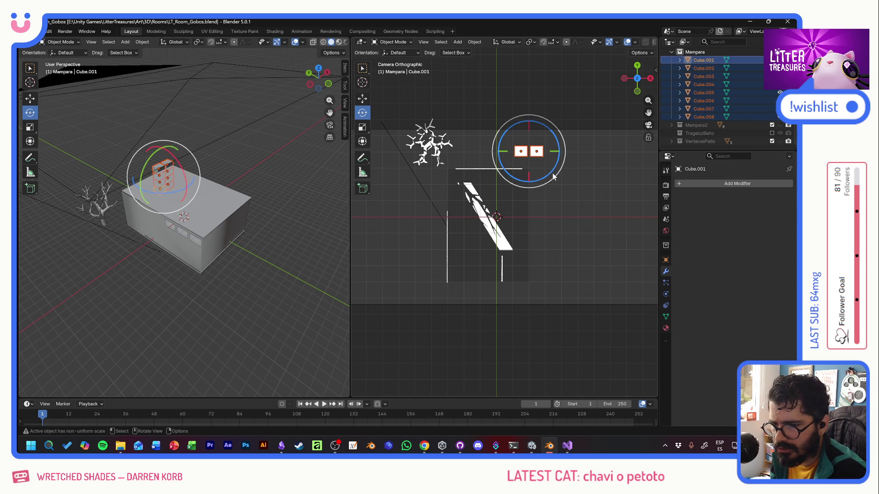
mouse_move(549, 175)
left_mouse_down()
mouse_move(484, 186)
mouse_move(461, 175)
left_mouse_up()
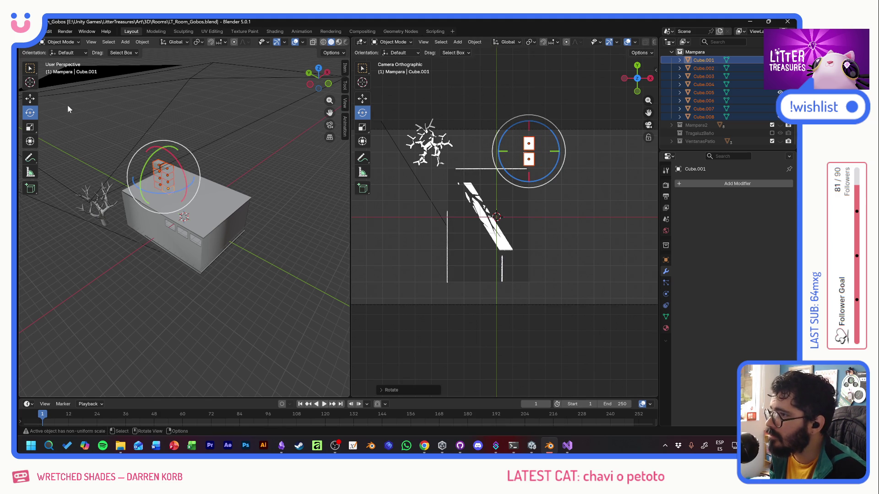
left_click(30, 98)
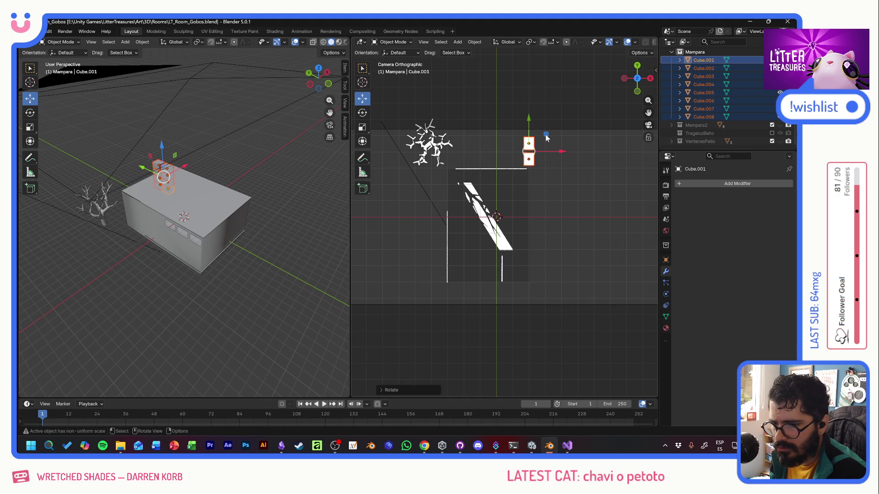
left_click_drag(546, 138, 464, 168)
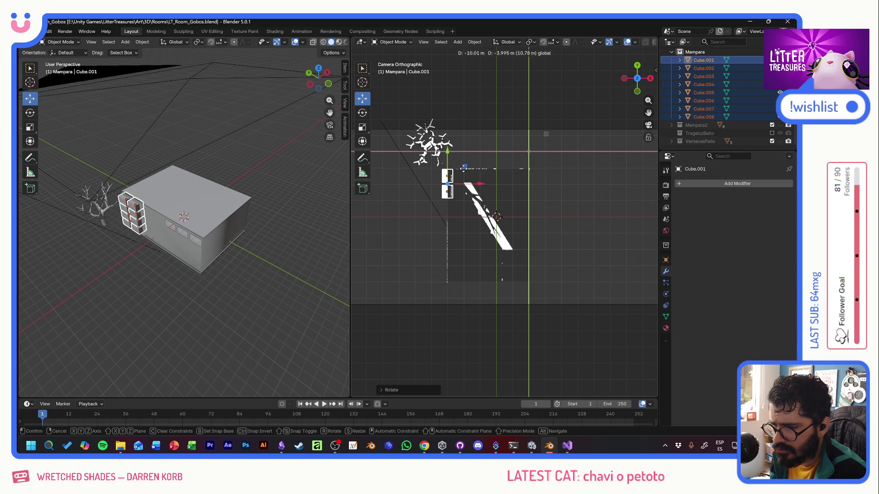
left_click(465, 168)
key("alt+Tab")
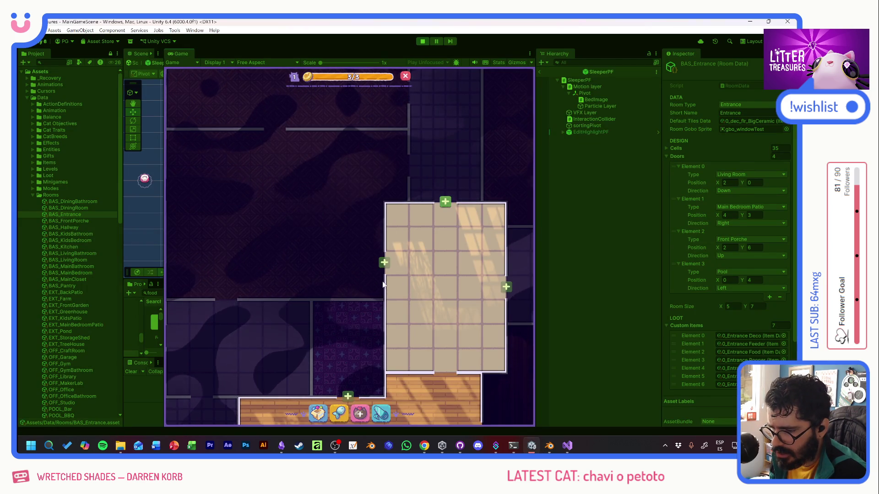
key("alt+Tab")
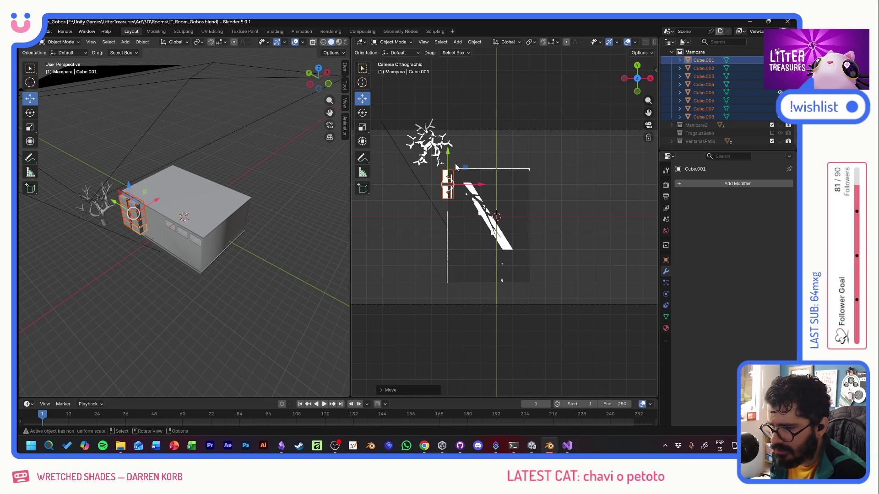
Step: Unhide Mampara2, select Cube.009–Cube.016 and rotate them 90 degrees
left_click(696, 125)
left_click(772, 126)
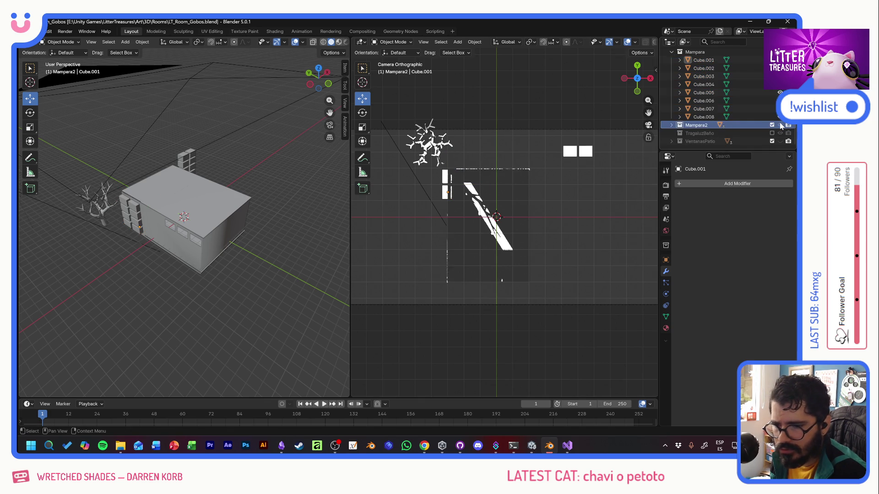
left_click(671, 125)
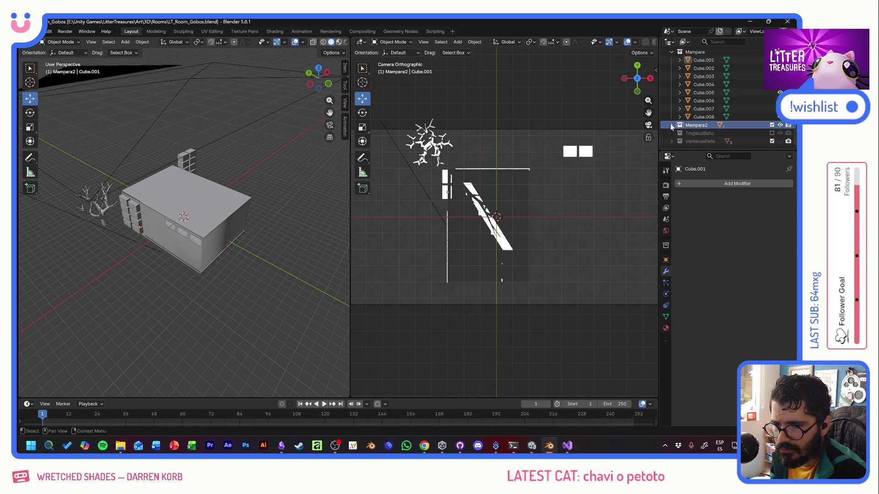
left_click(697, 133)
scroll(700, 133, "down", 3)
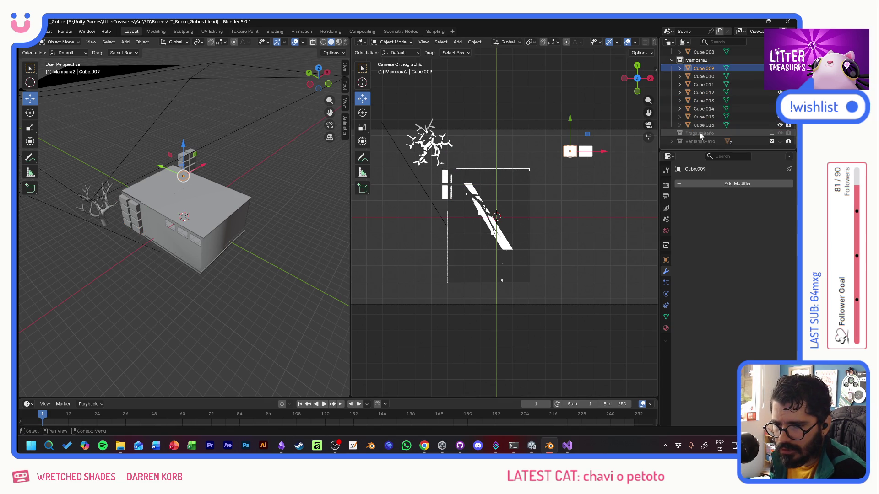
left_click(701, 123, "shift")
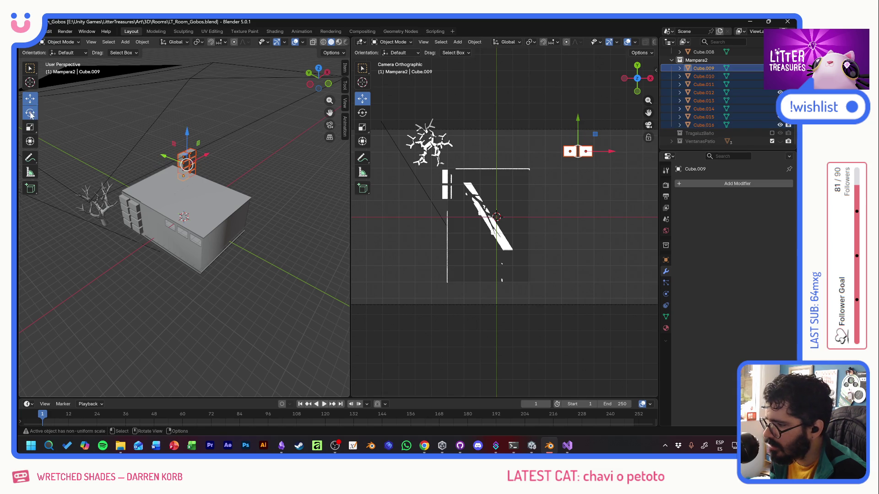
key("r")
mouse_move(564, 129)
left_mouse_down()
mouse_move(558, 141)
mouse_move(611, 185)
mouse_move(641, 172)
left_mouse_up()
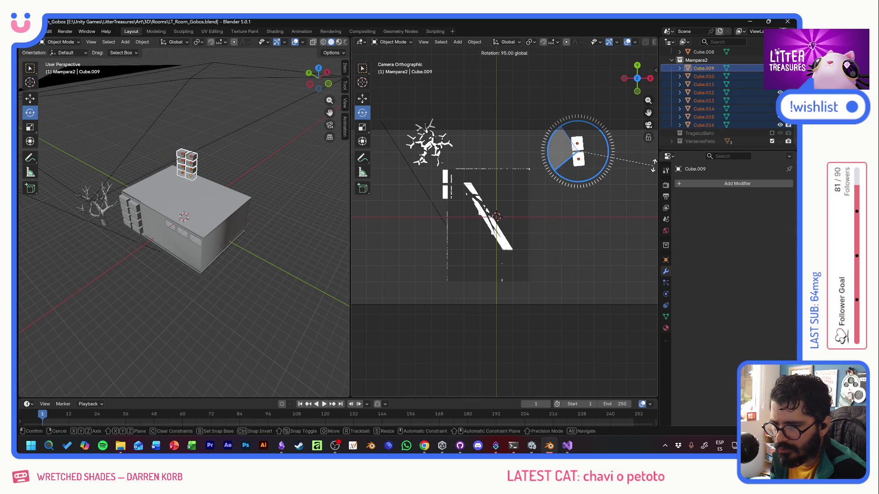
left_click(640, 172)
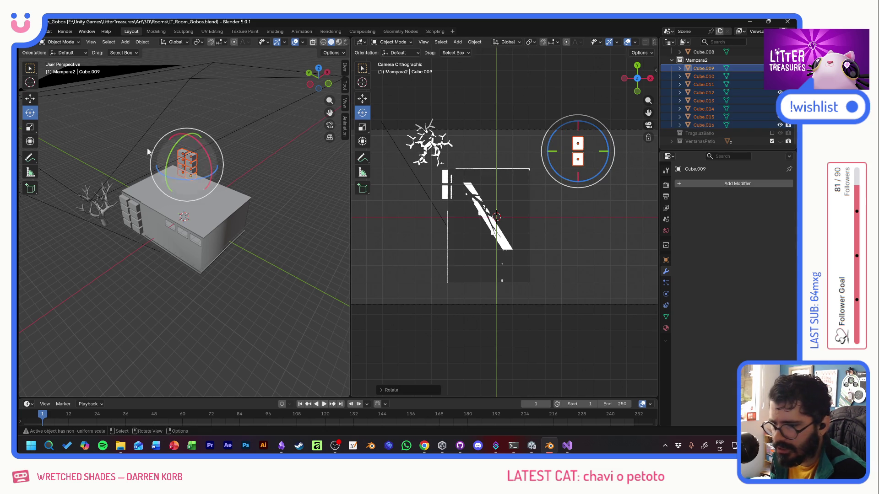
Step: Move the Mampara2 cubes onto the wall beside the first set, hide both cutter collections, and compare with Unity
left_click(30, 97)
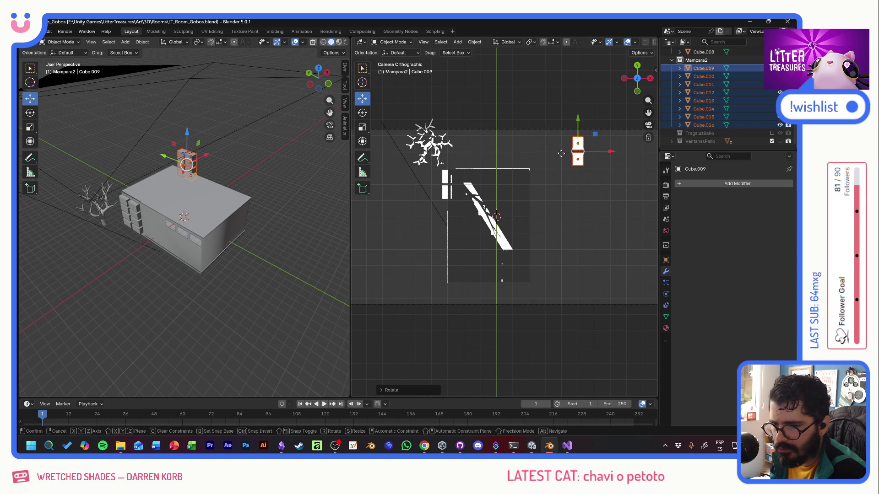
key("g")
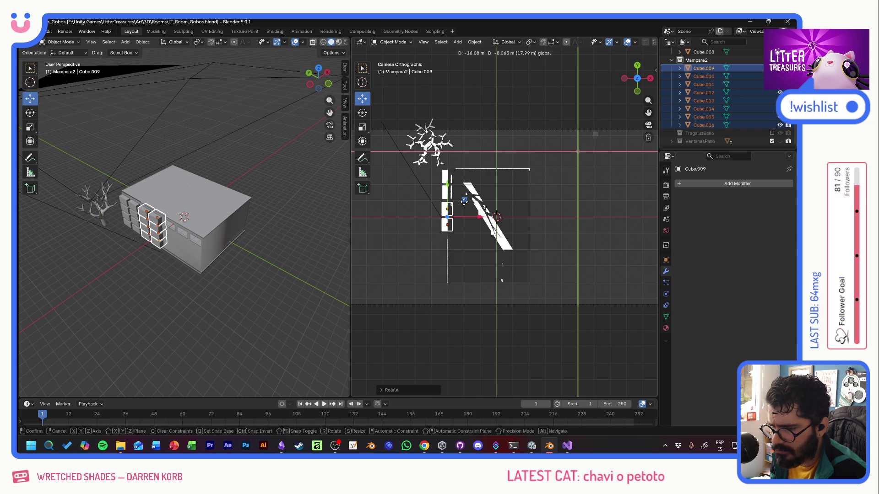
left_click(464, 201)
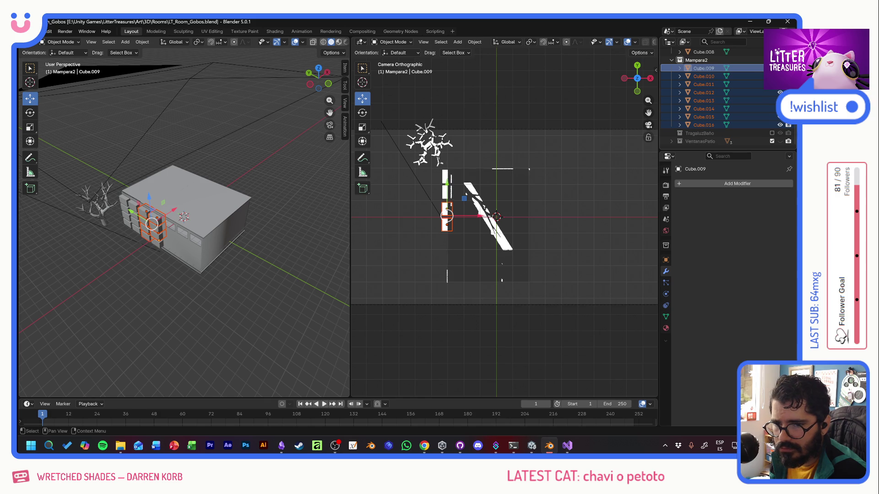
left_click(672, 61)
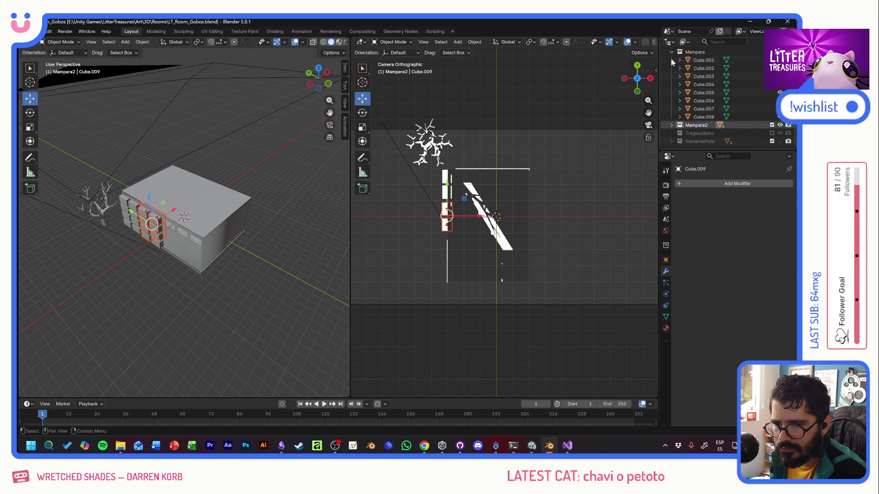
left_click(772, 125)
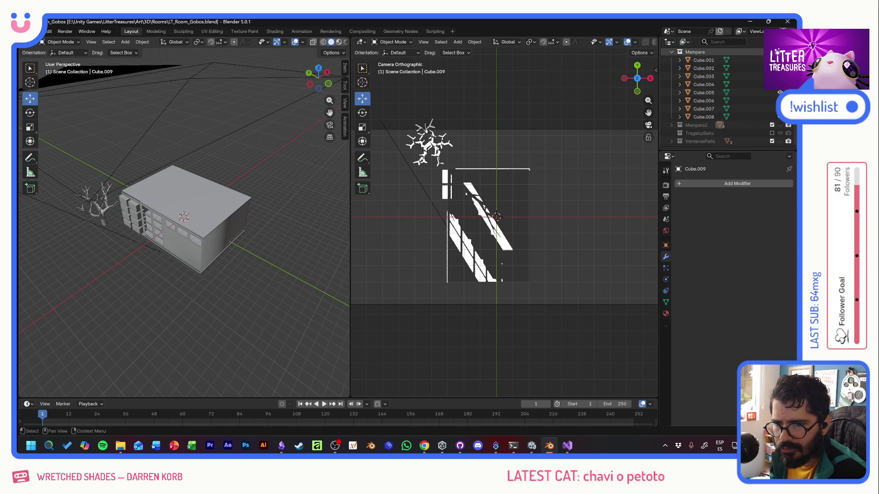
left_click(772, 52)
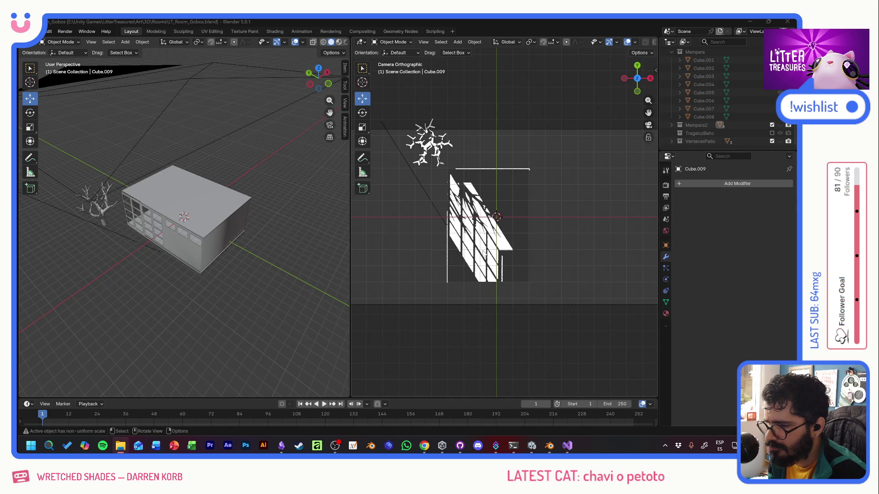
key("alt+Tab")
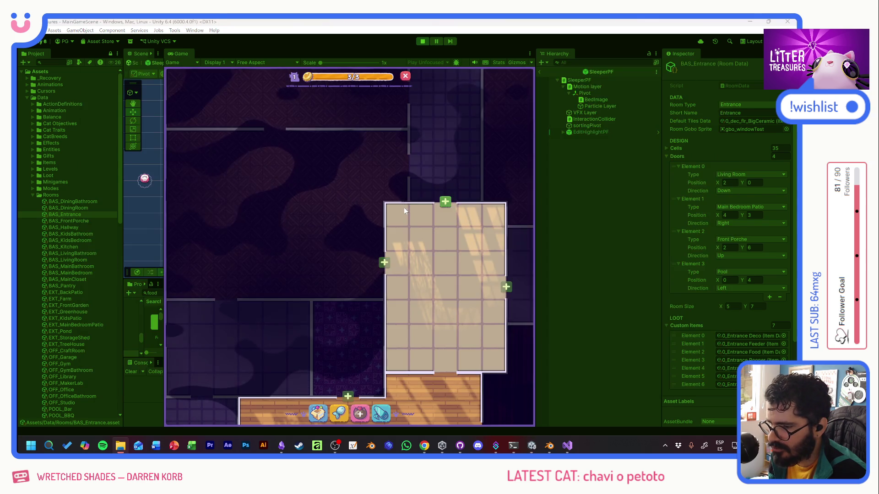
key("alt+Tab")
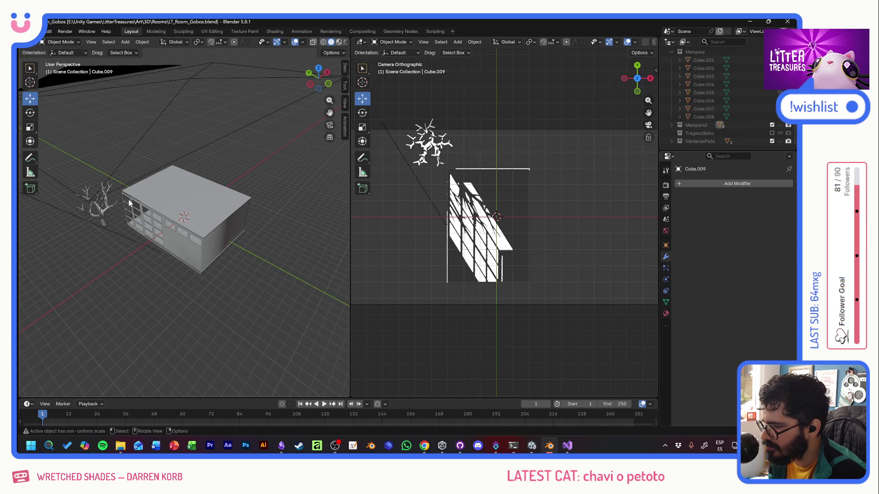
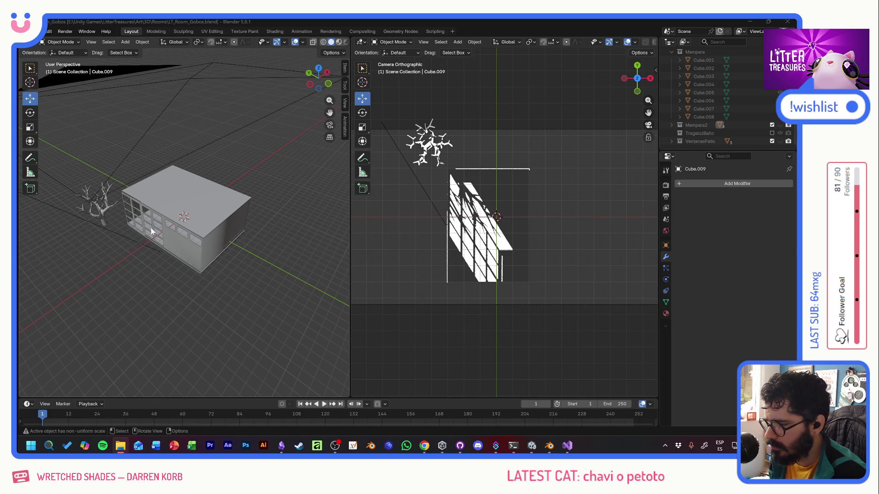
scroll(710, 122, "up", 3)
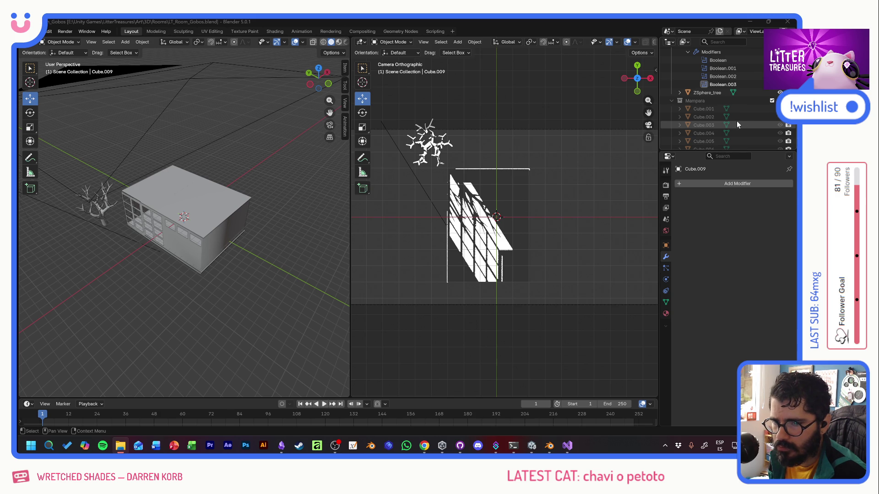
scroll(736, 113, "down", 3)
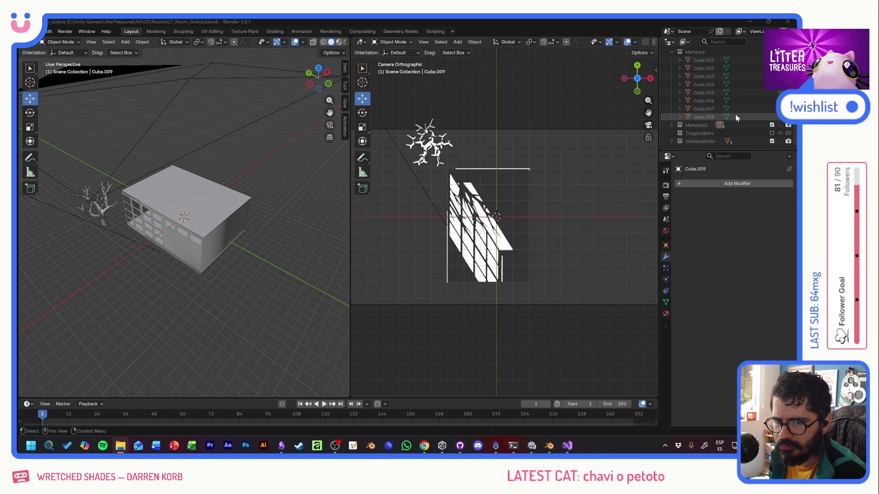
Step: Unhide the VentanasPatio collection and slide its three window cubes sideways along X, checking against Unity
left_click(700, 142)
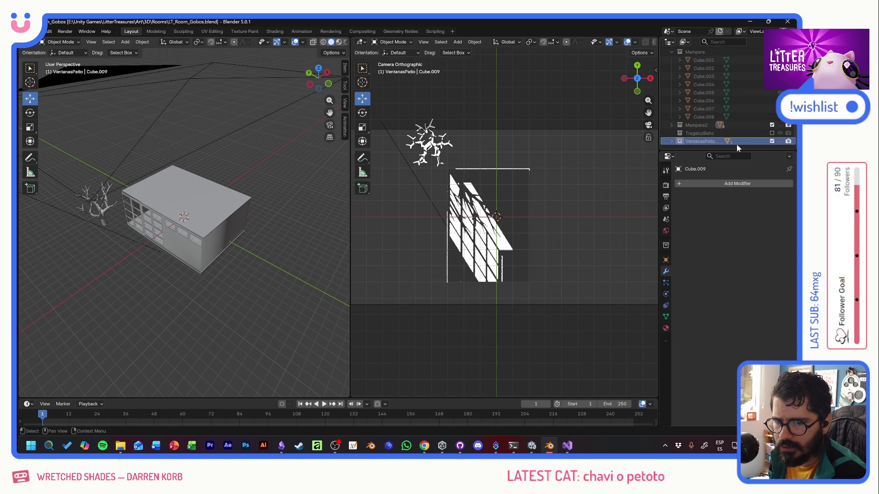
left_click(780, 143)
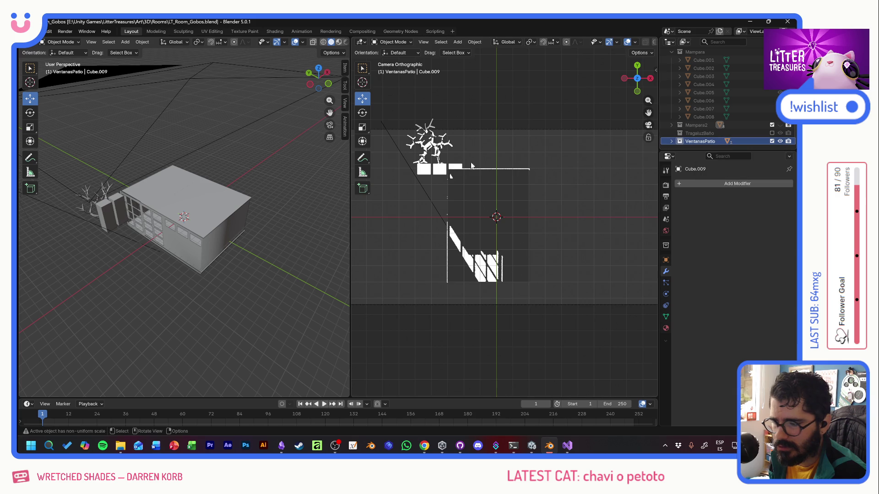
left_click(671, 140)
left_click_drag(703, 126, 703, 141)
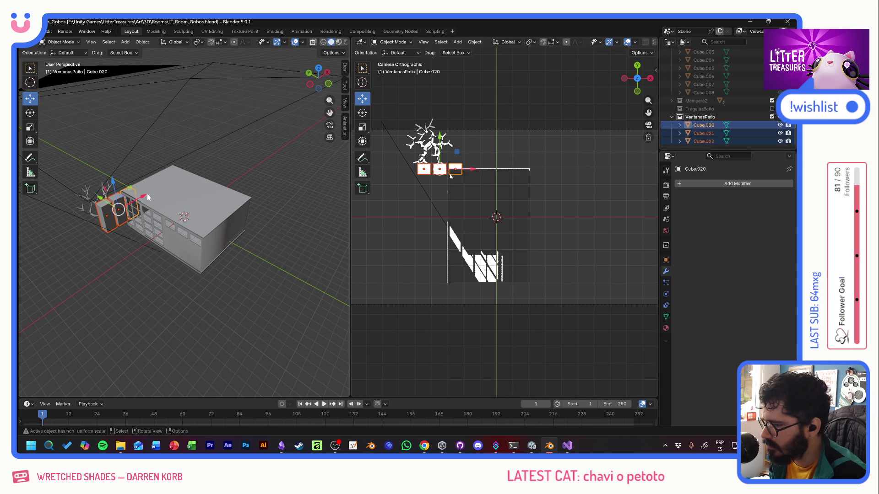
key("g")
key("x")
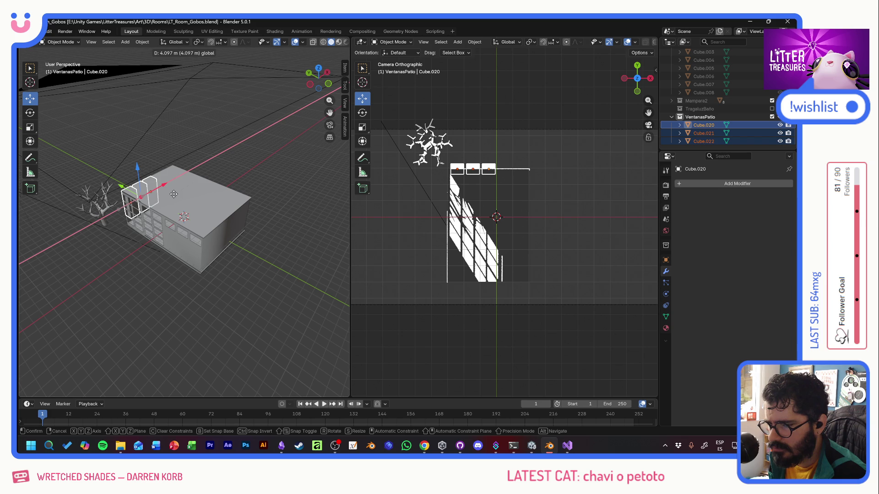
left_click(174, 194)
key("alt+Tab")
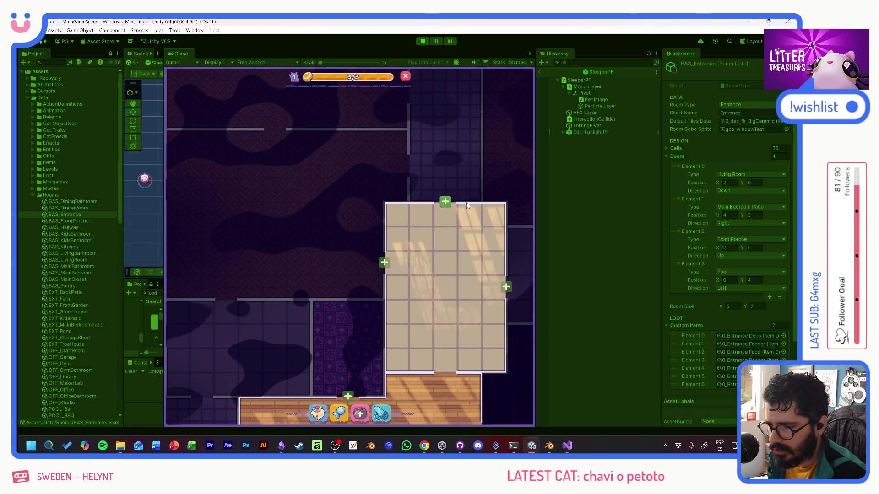
key("alt+Tab")
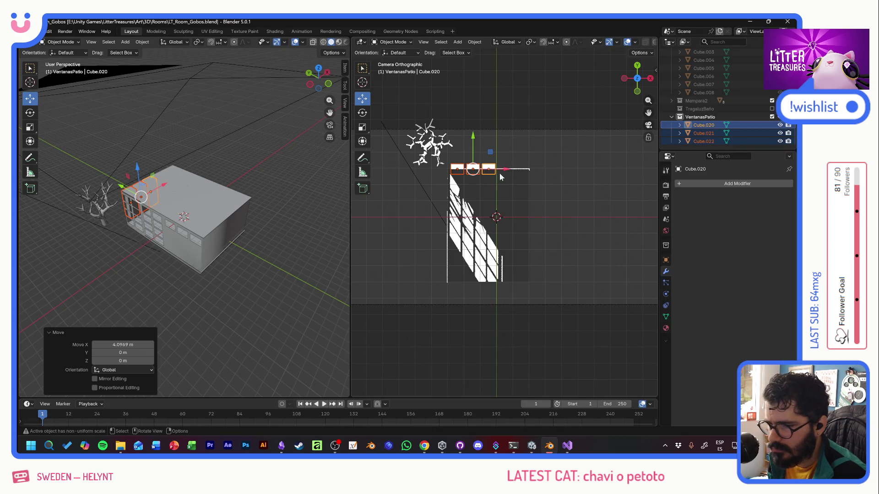
key("g")
key("x")
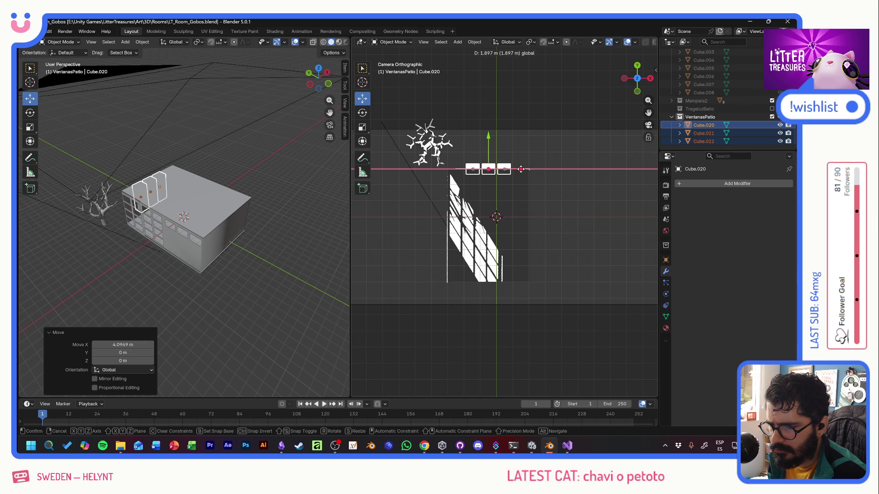
left_click(486, 198)
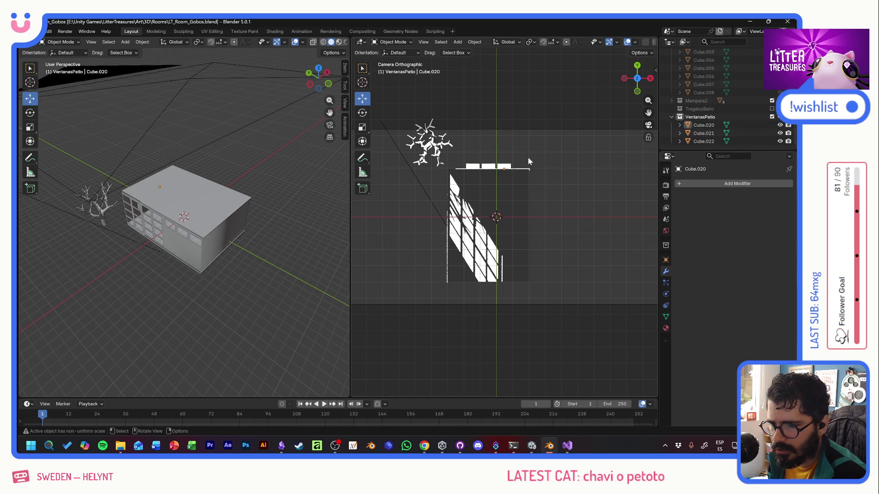
Step: Delete the Cube.022 window and toggle the VentanasPatio collection's visibility to preview the stripes
left_click(712, 133)
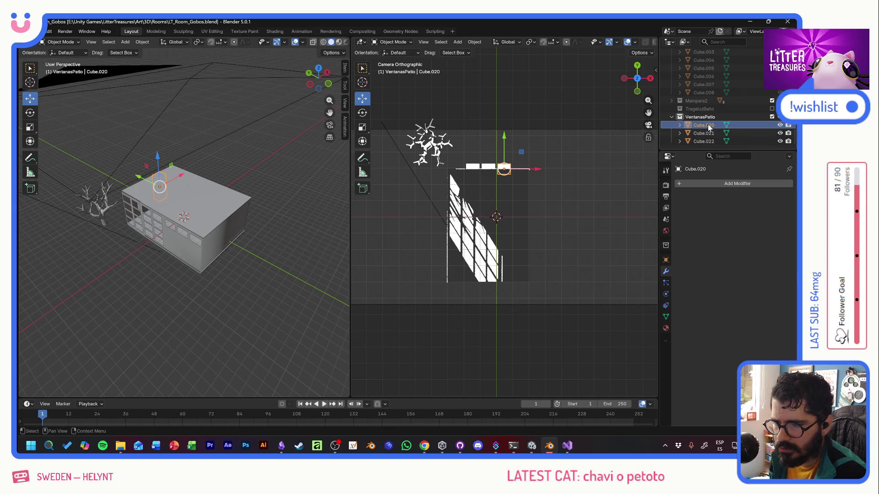
left_click(710, 142)
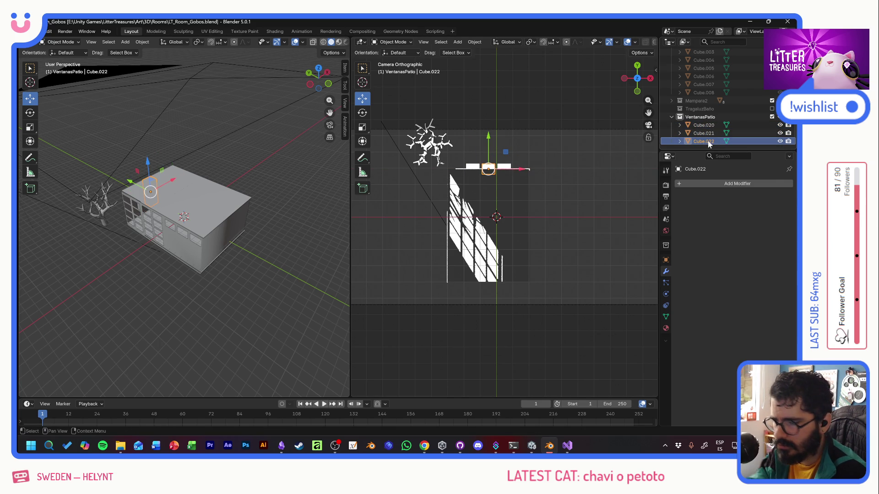
key("Delete")
left_click(741, 126)
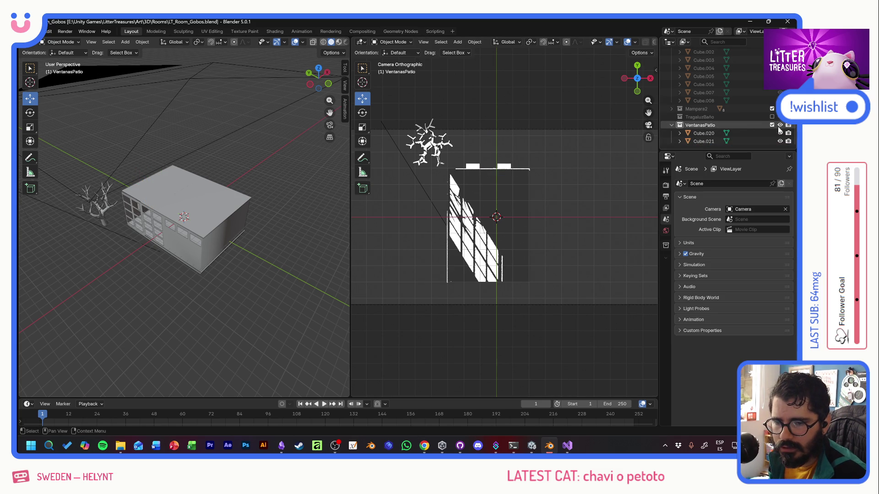
left_click(780, 126)
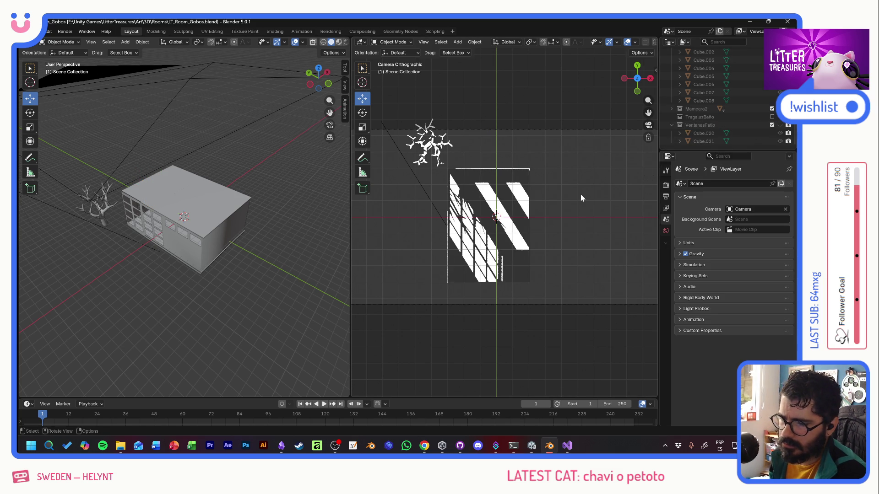
key("super+shift+s")
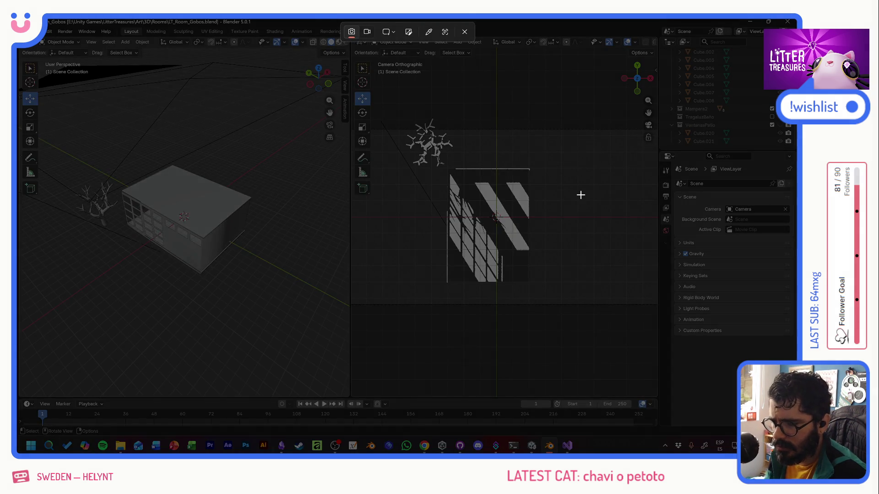
Step: Move the ZSphere tree to the right, outside the camera frame
left_click(580, 194)
left_click(437, 149)
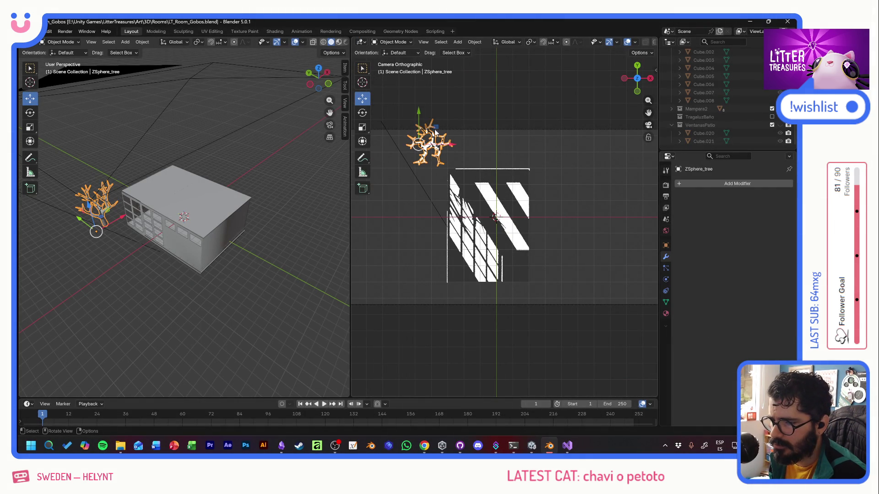
key("g")
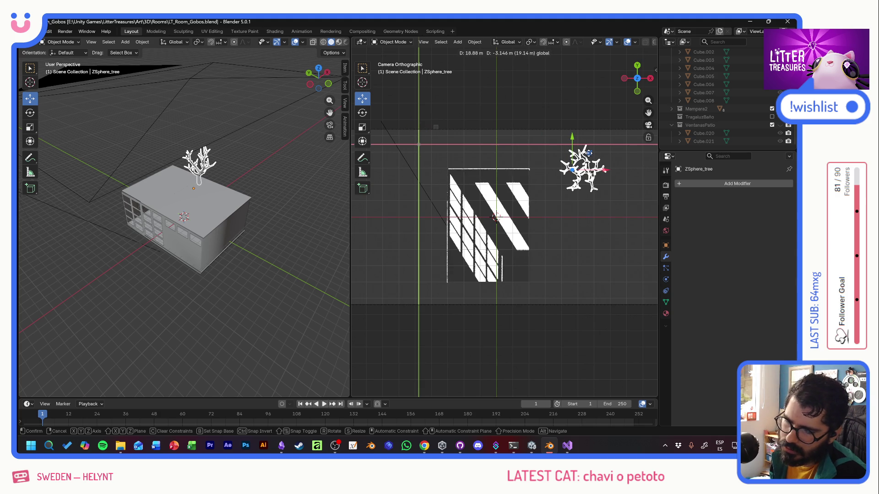
left_click(490, 171)
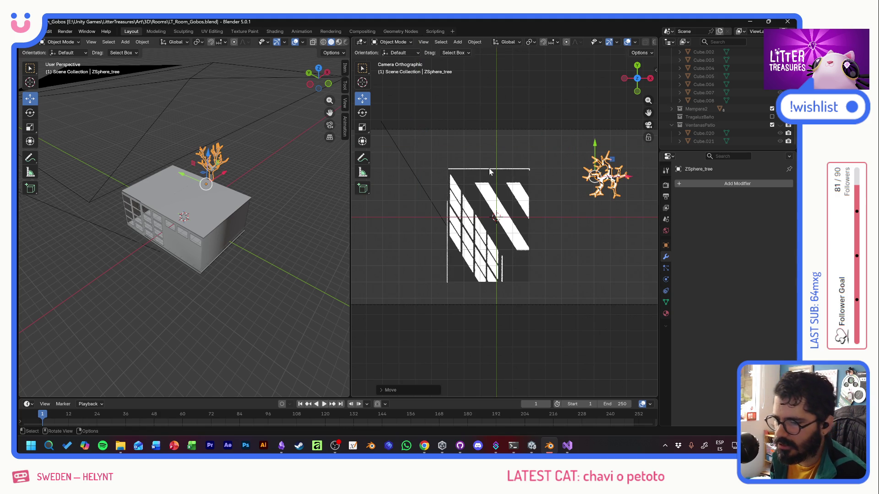
Step: Capture a screenshot of the striped window-light pattern region
key("super+shift+s")
left_click_drag(446, 167, 531, 287)
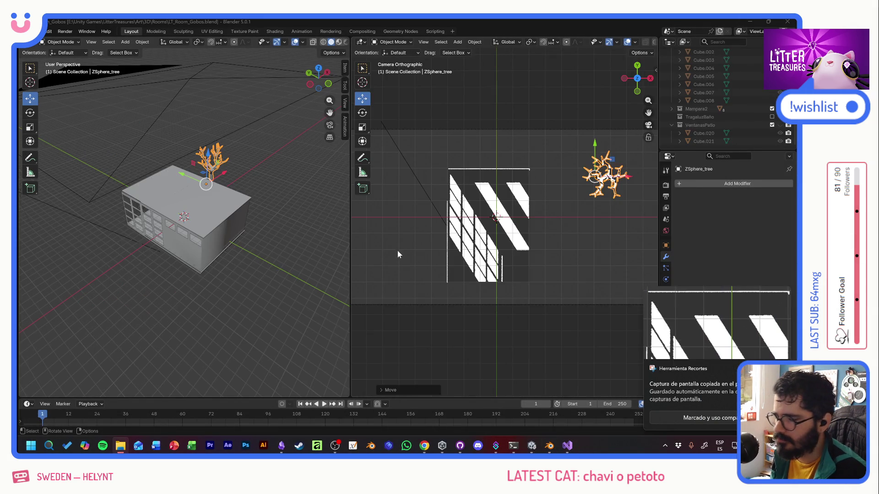
key("alt+Tab")
key("alt+Tab")
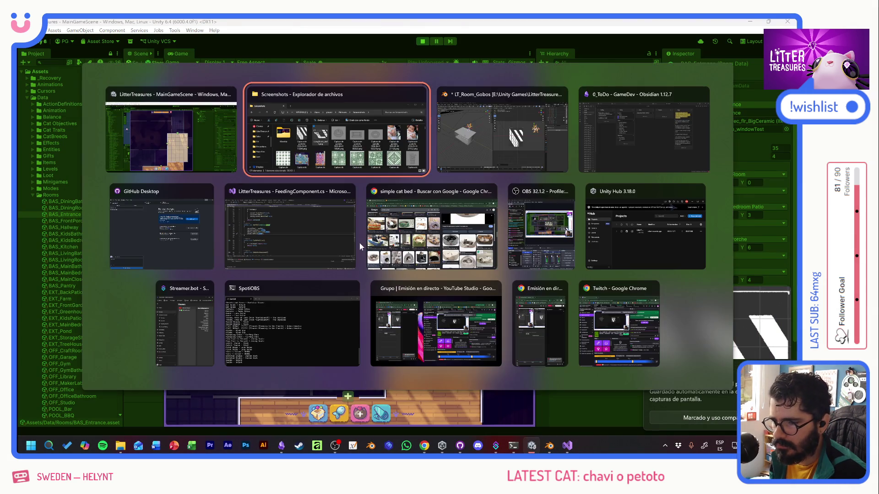
Step: Pan the Unity game view across the rooms to inspect the gobo light stripes, then return to Blender
key("Escape")
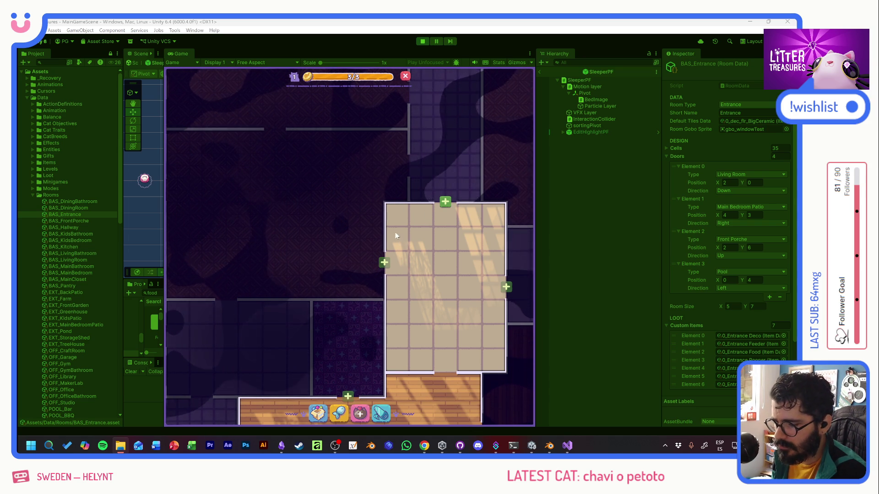
scroll(384, 255, "down", 3)
scroll(384, 255, "down", 1)
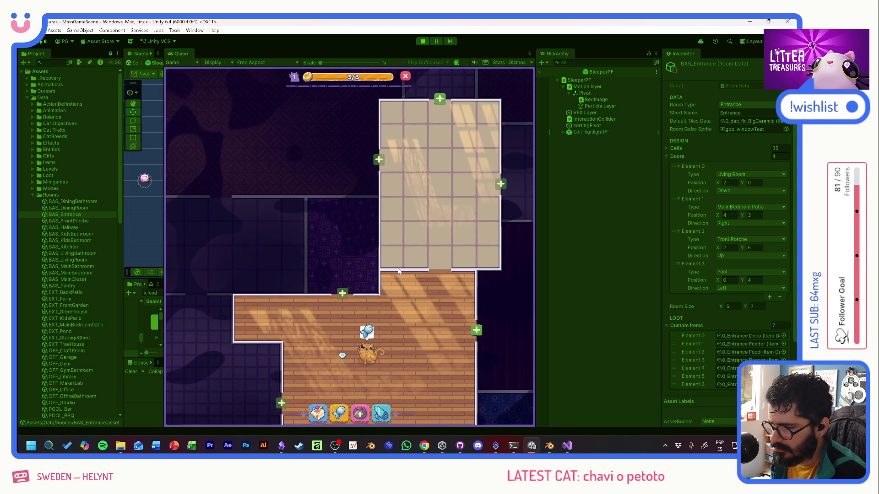
mouse_move(310, 268)
middle_mouse_down()
mouse_move(381, 260)
mouse_move(323, 262)
middle_mouse_up()
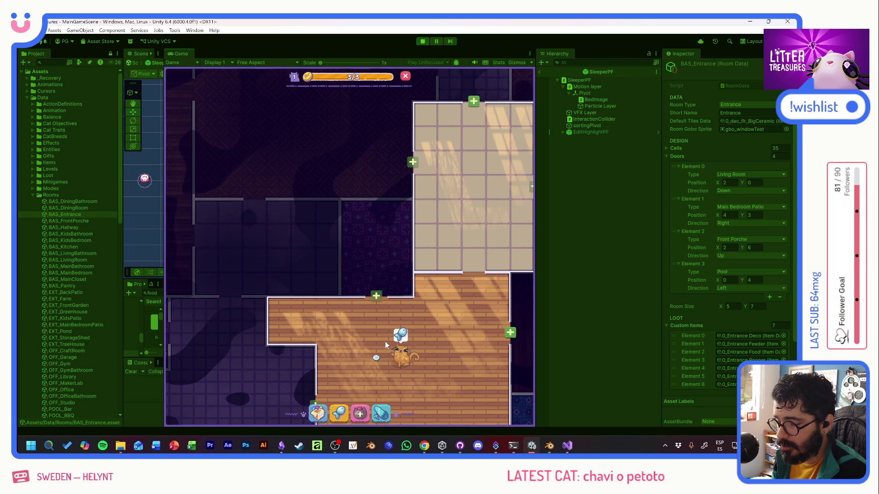
scroll(368, 252, "down", 3)
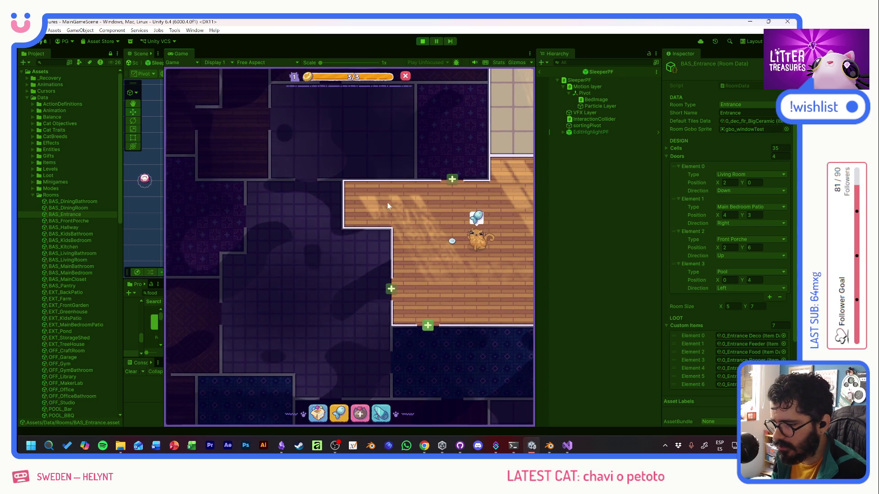
middle_click_drag(387, 202, 263, 174)
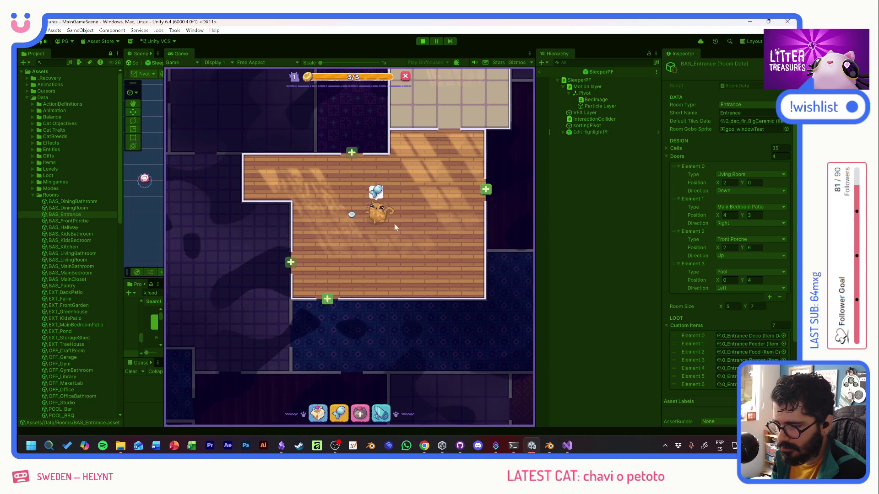
middle_click_drag(394, 223, 401, 320)
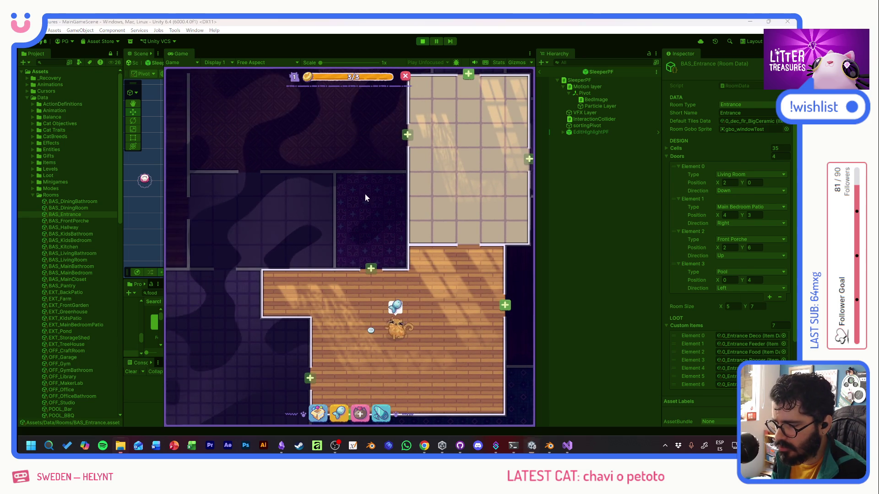
key("alt+Tab")
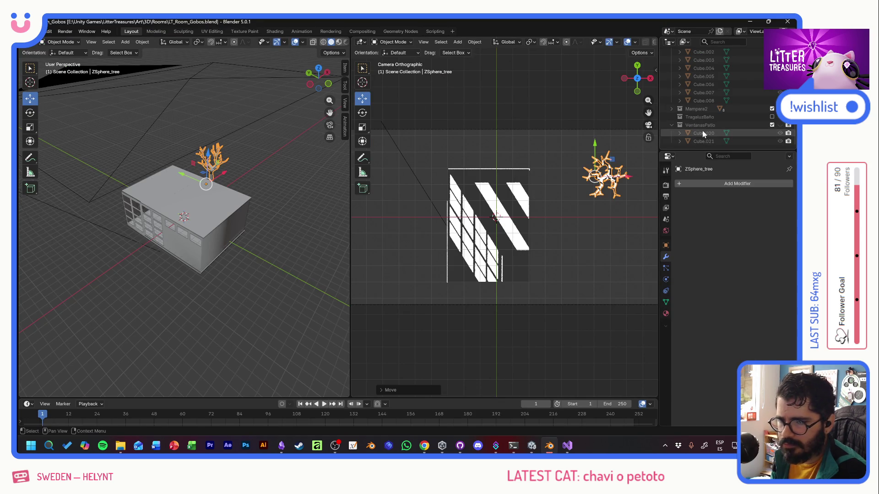
scroll(707, 128, "up", 8)
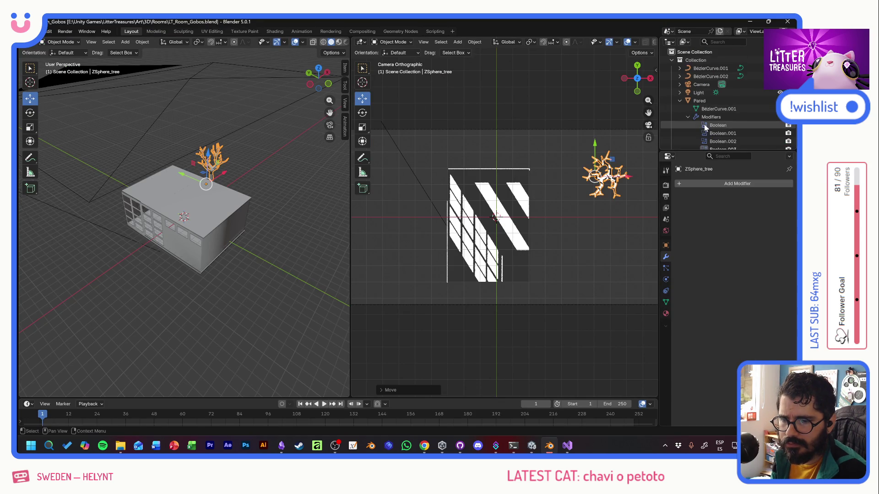
Step: Select the BézierCurve.002 floor curve and enter edit mode on its points
left_click(680, 68)
left_click(680, 85)
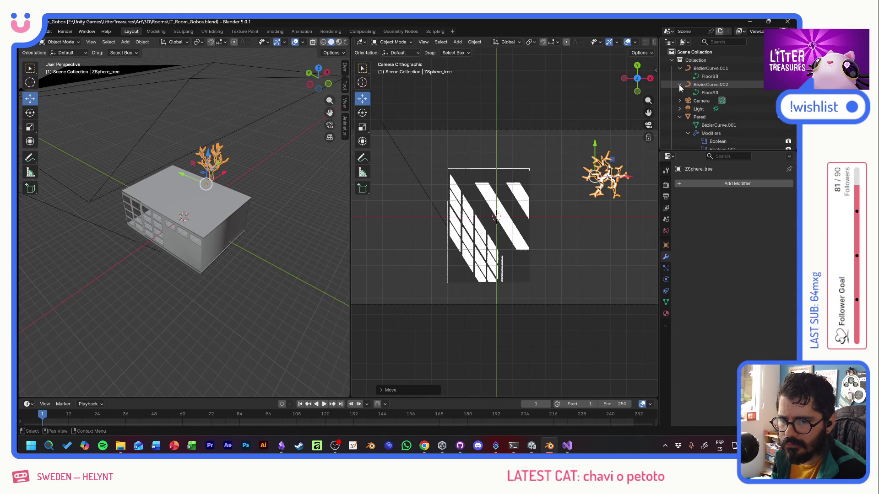
left_click(709, 84)
left_click(710, 92, "shift")
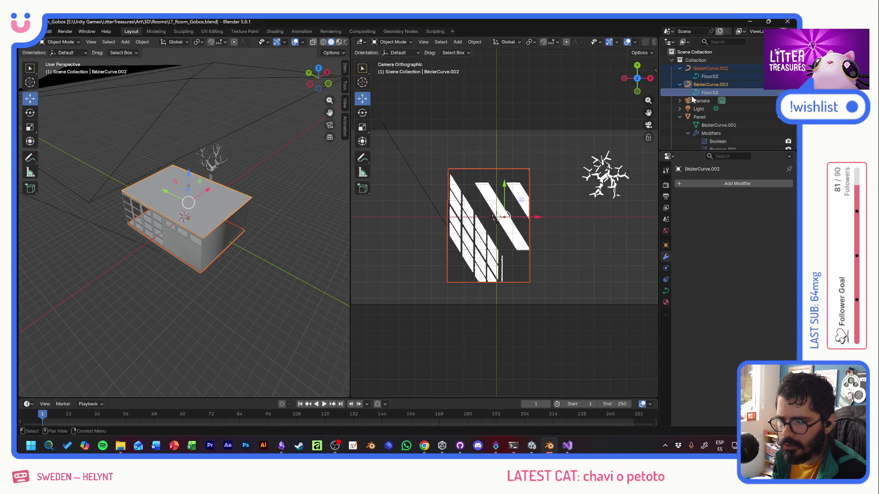
left_click(62, 42)
left_click(65, 62)
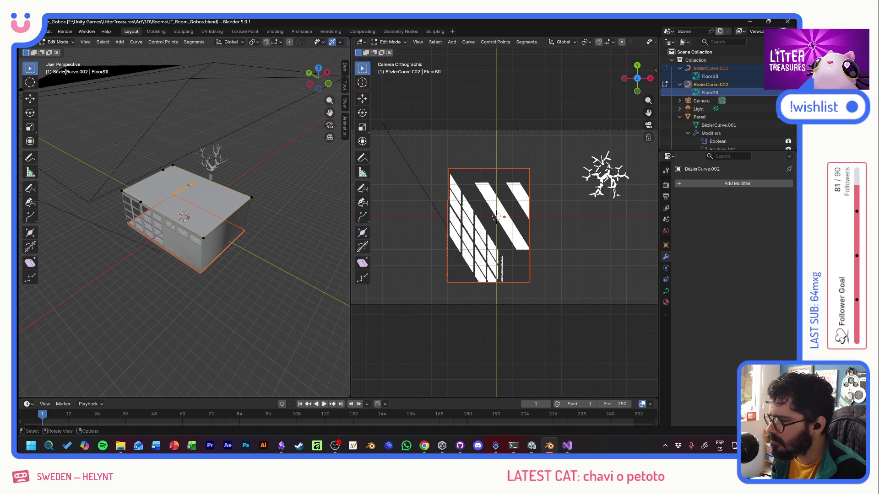
left_click(31, 98)
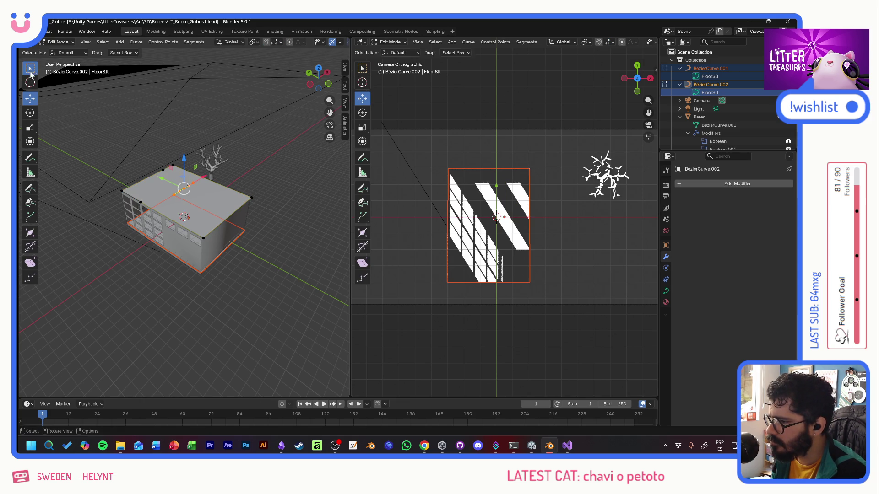
left_click(30, 69)
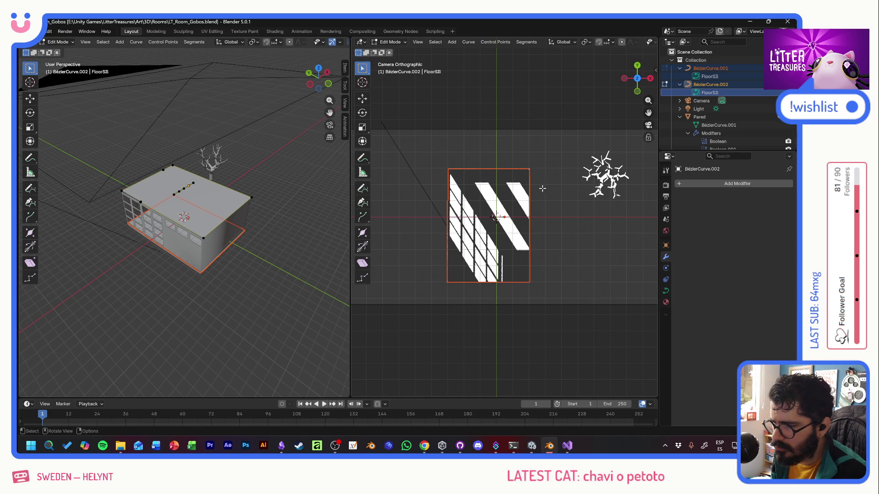
left_click(30, 99)
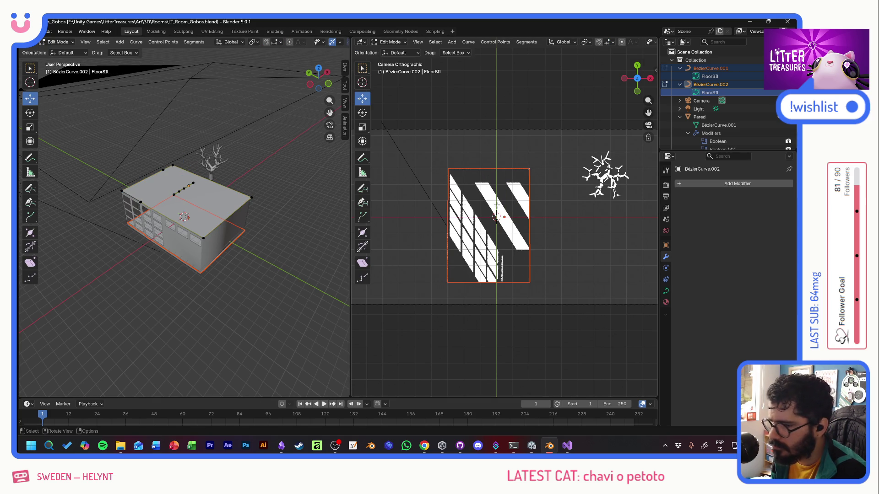
left_click(713, 68)
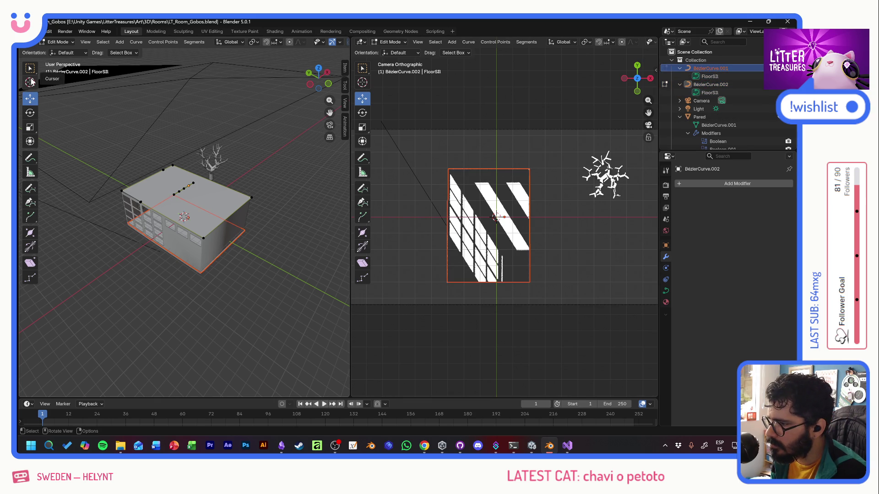
Step: Box-select the left-side curve points and slide them along Y by about -2 m, then about 4.1 m
key("w")
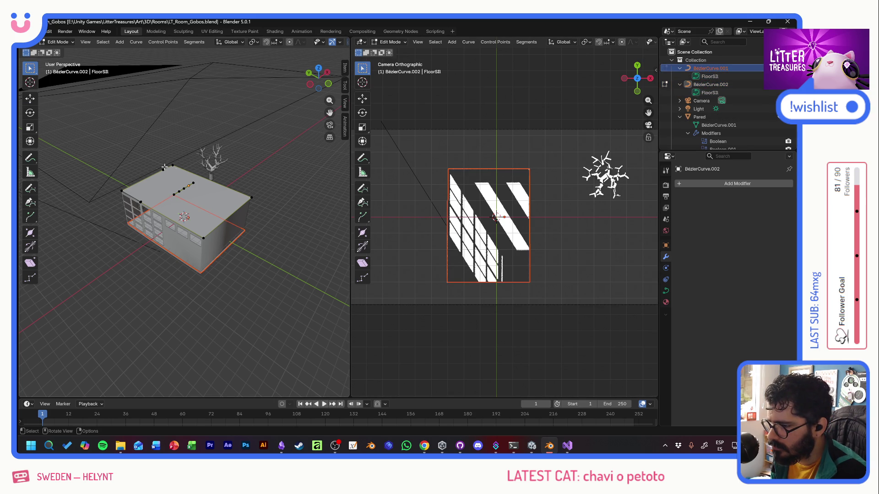
left_click_drag(116, 150, 267, 271)
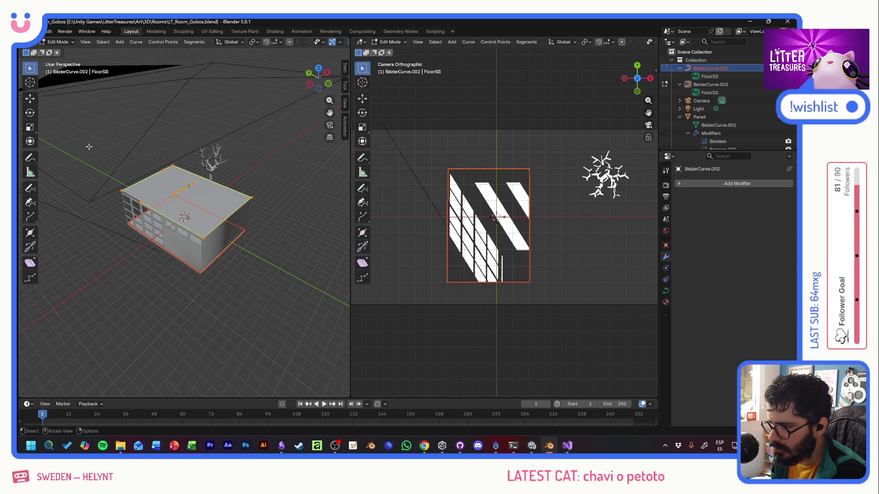
left_click_drag(88, 147, 200, 215)
middle_click_drag(172, 198, 164, 188)
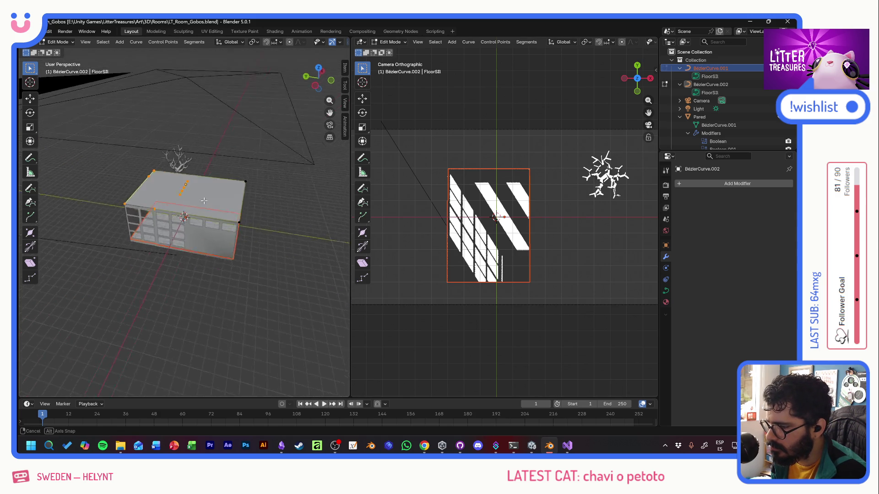
left_click(30, 98)
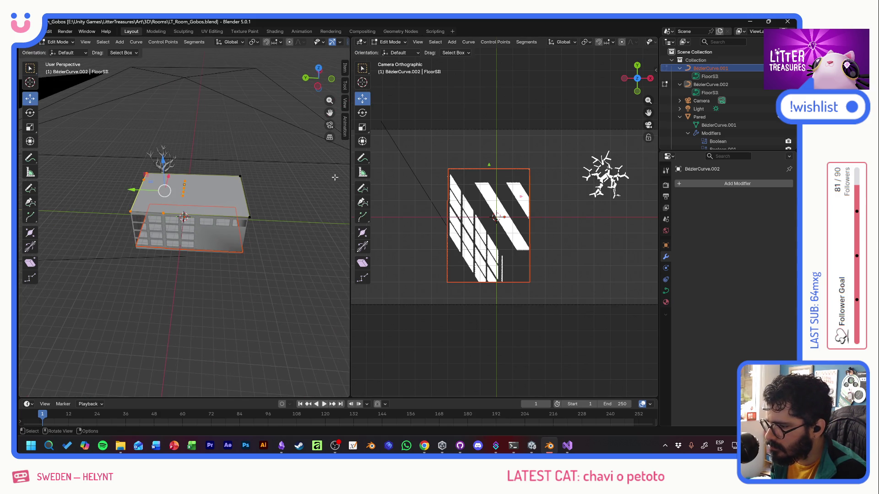
left_click_drag(131, 189, 150, 191)
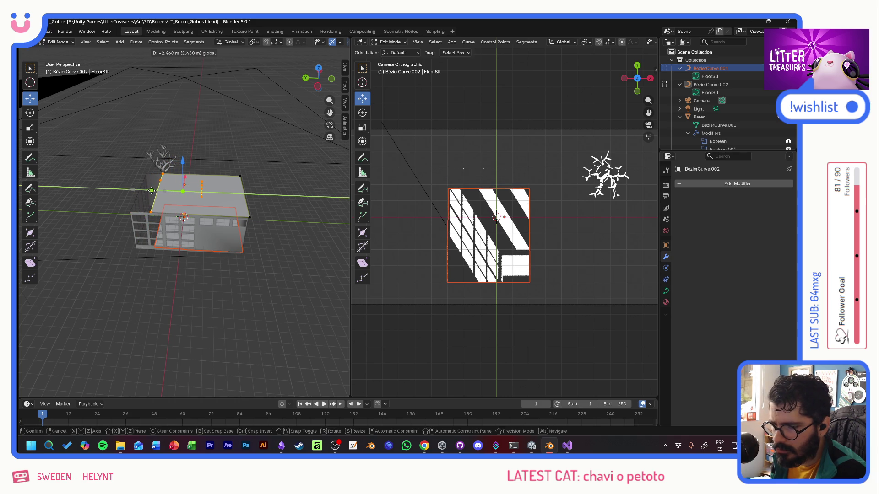
left_click(148, 192)
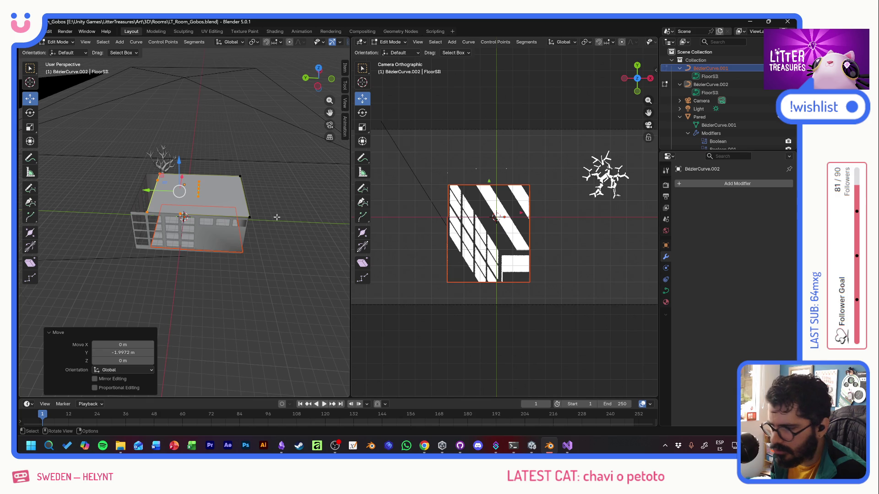
left_click(30, 67)
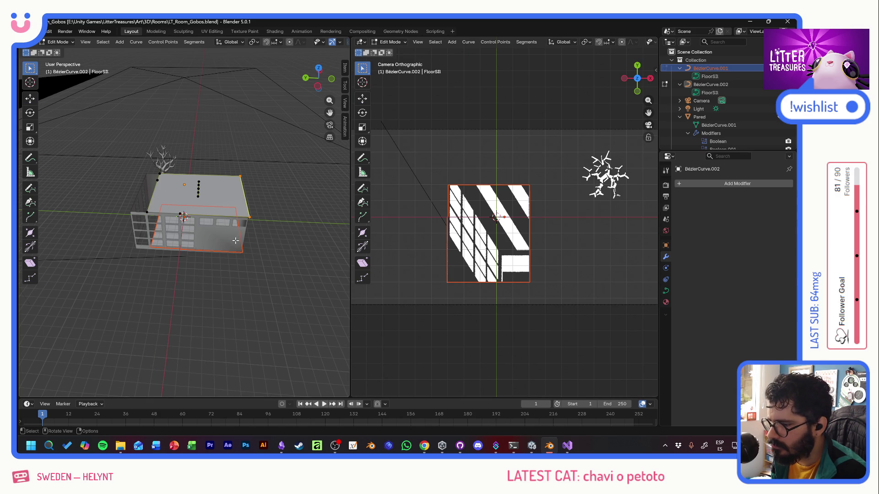
left_click(30, 98)
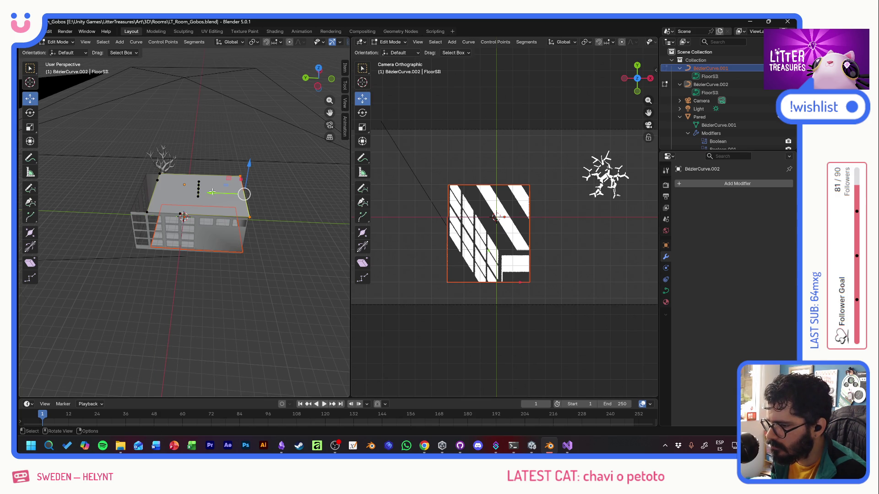
left_click_drag(213, 194, 180, 188)
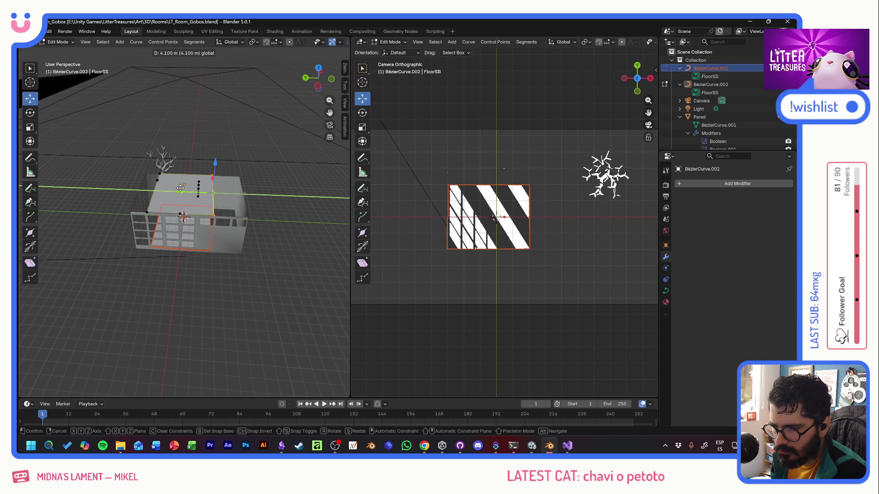
left_click(180, 188)
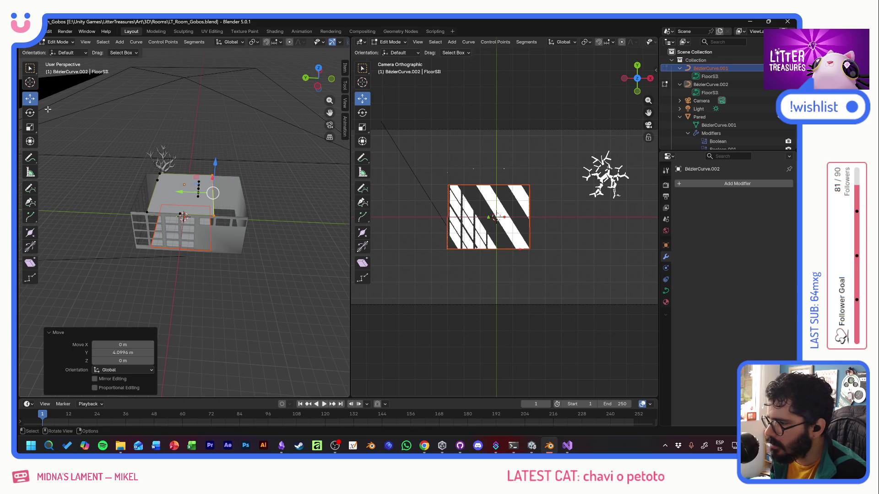
Step: Select the curve points on one side and move them along X to narrow the floor shape
left_click(31, 69)
middle_click_drag(206, 206, 172, 219)
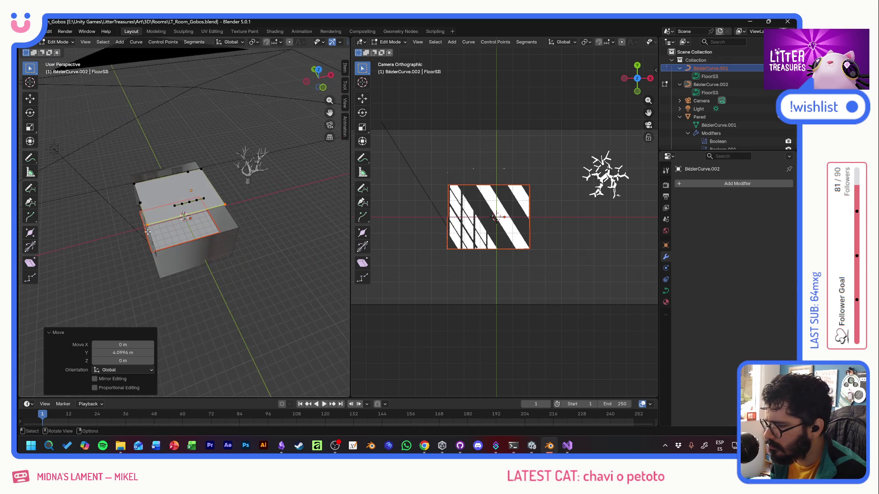
left_click_drag(114, 165, 162, 240)
left_click(31, 103)
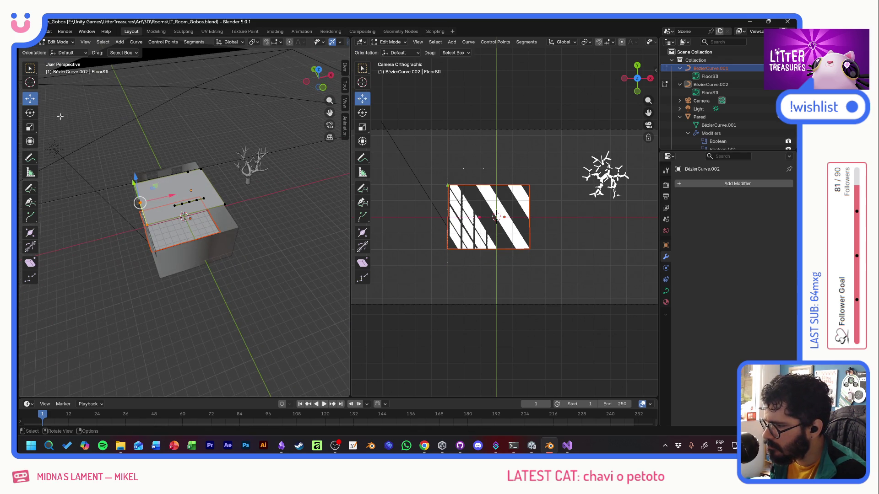
left_click_drag(174, 197, 204, 197)
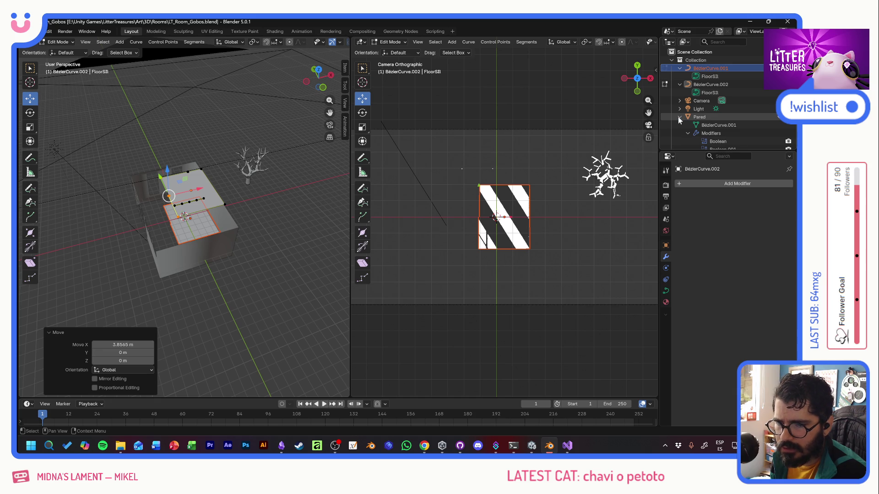
left_click(718, 125)
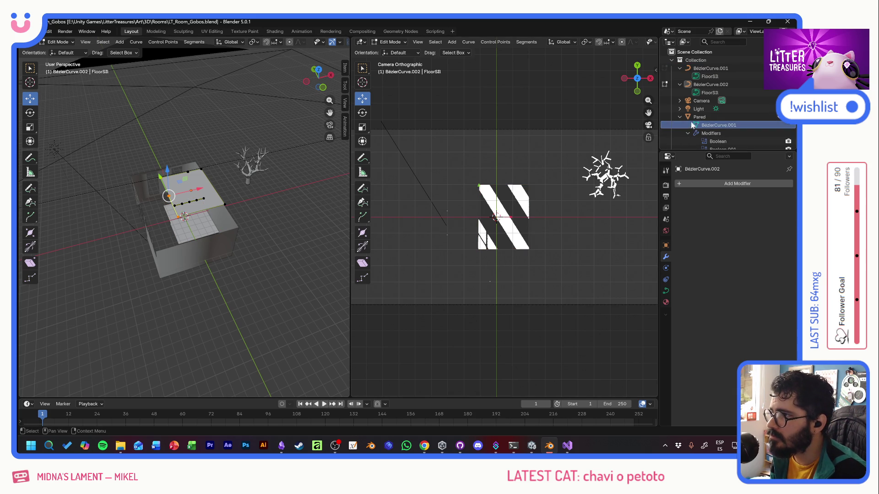
Step: Select the Pared wall and its BézierCurve.001 entry in the Outliner
left_click(707, 117)
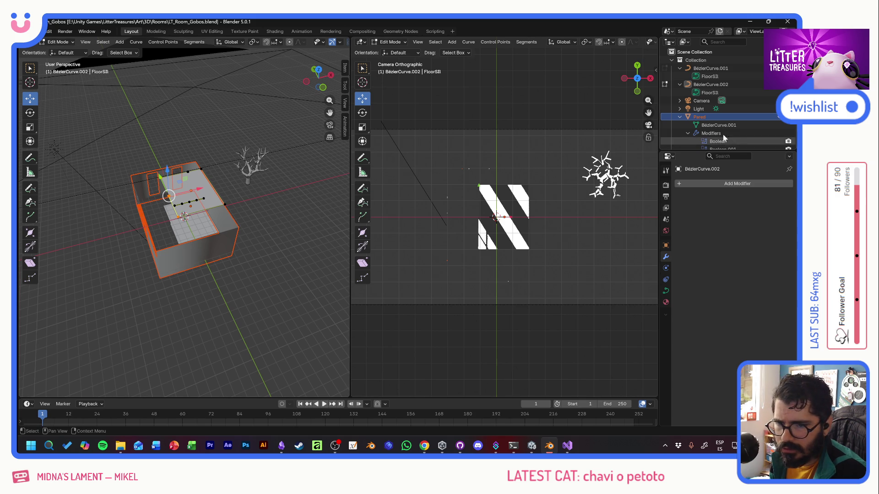
left_click(714, 126)
left_click(693, 133)
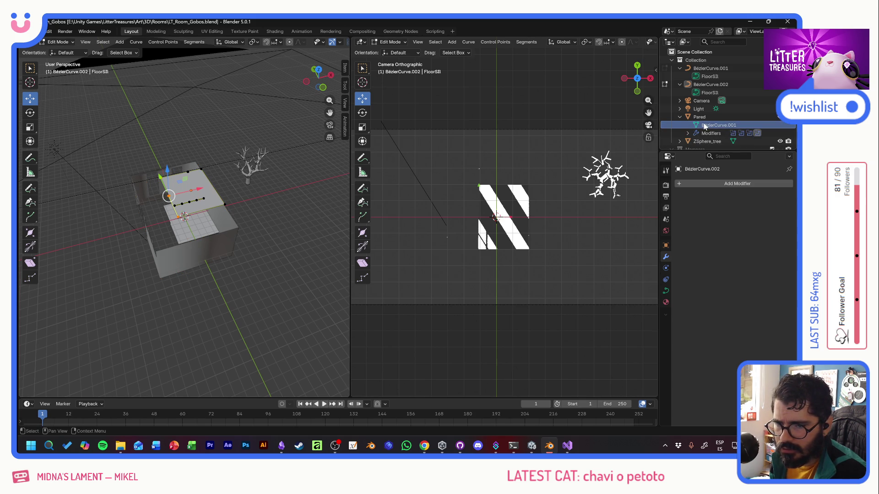
left_click(30, 69)
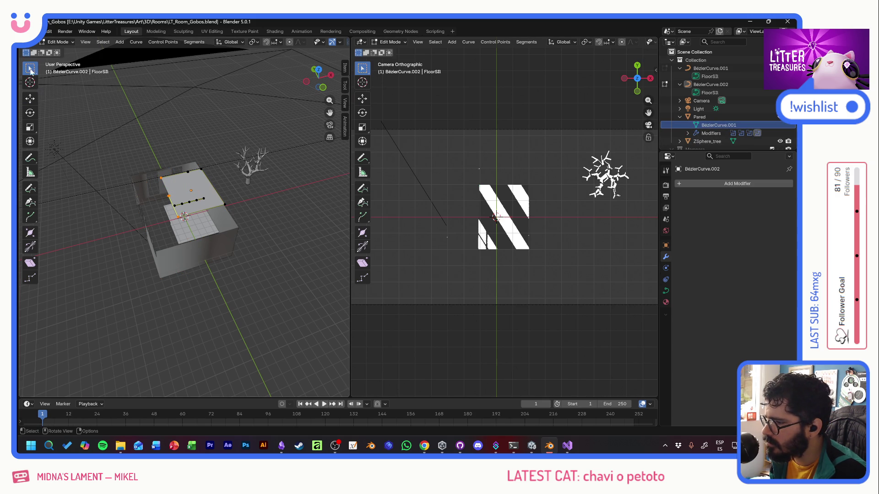
left_click(700, 116)
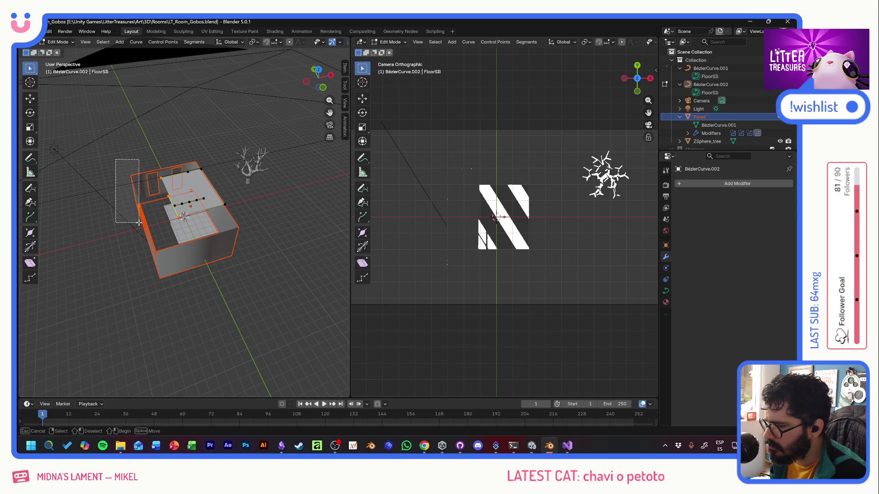
mouse_move(186, 263)
left_mouse_down()
mouse_move(207, 272)
mouse_move(184, 264)
left_mouse_up()
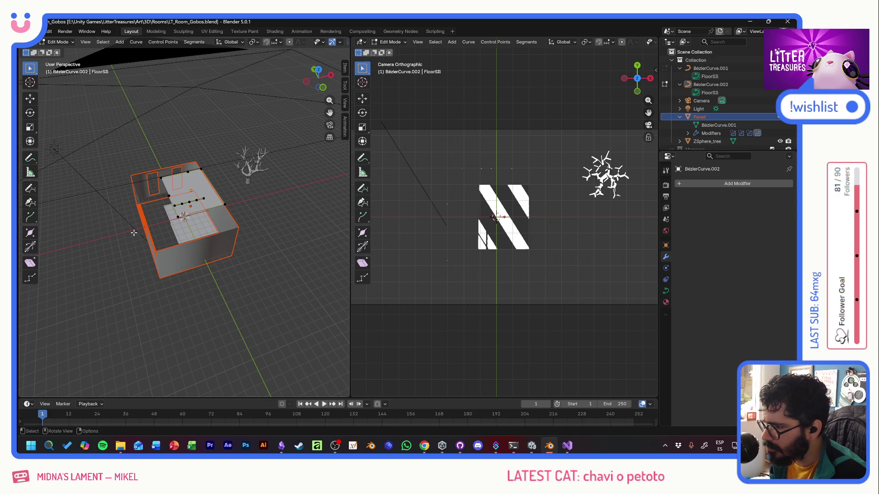
left_click(714, 125)
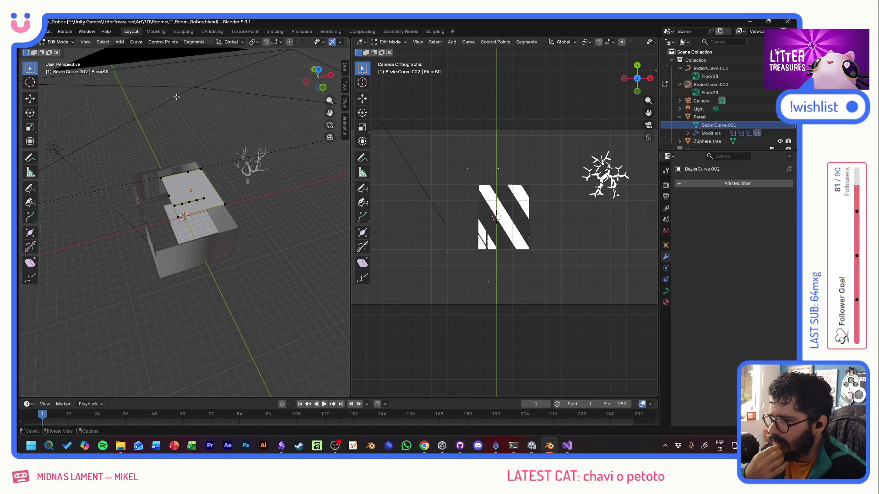
Step: Collapse the BézierCurve entries and return to Object Mode with Pared selected
left_click(680, 68)
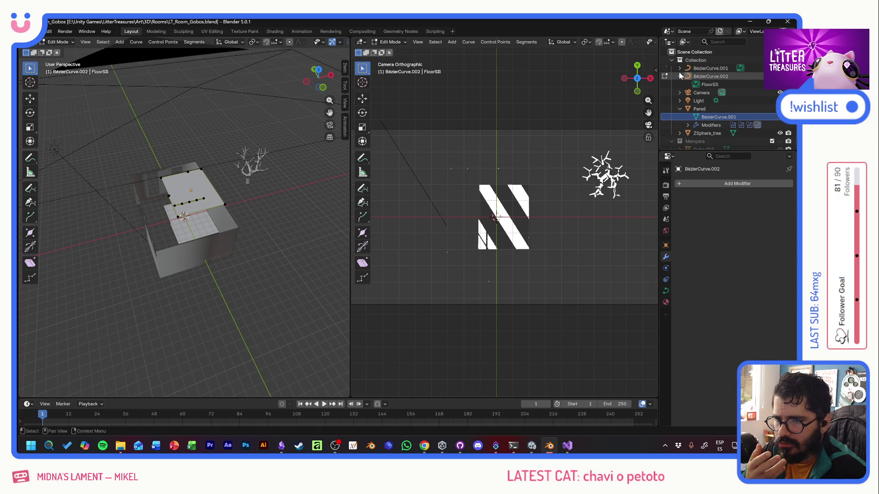
key("h")
key("ctrl+z")
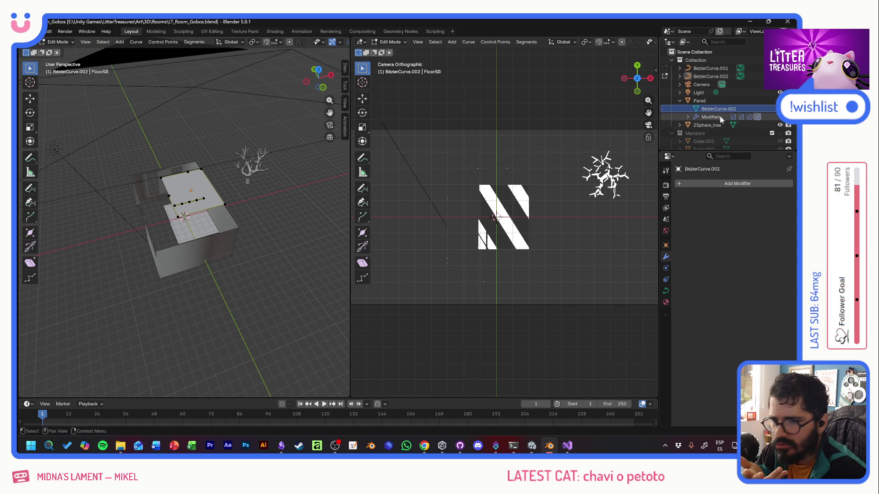
left_click(706, 101)
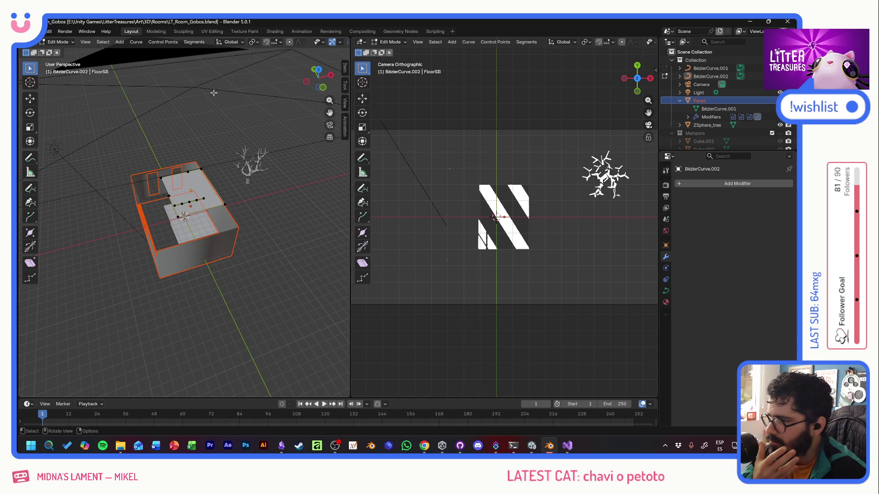
left_click(58, 42)
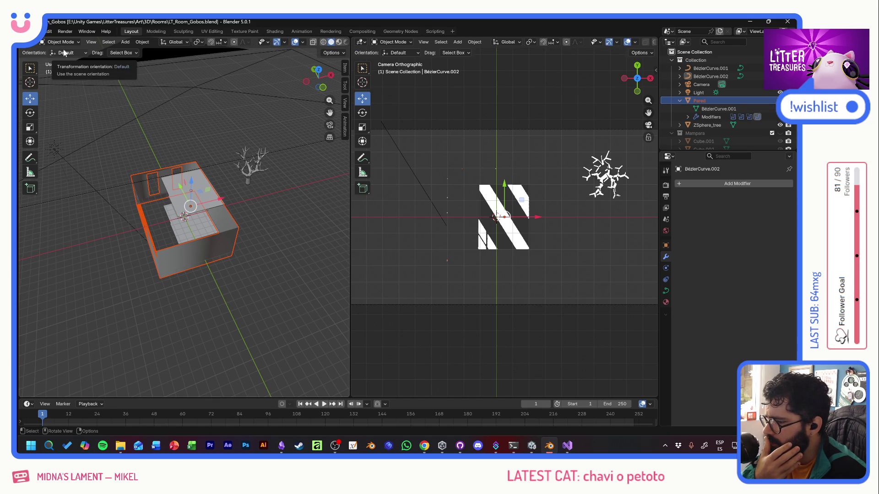
Step: Select the Pared wall and enter Edit Mode on its mesh
left_click(697, 101)
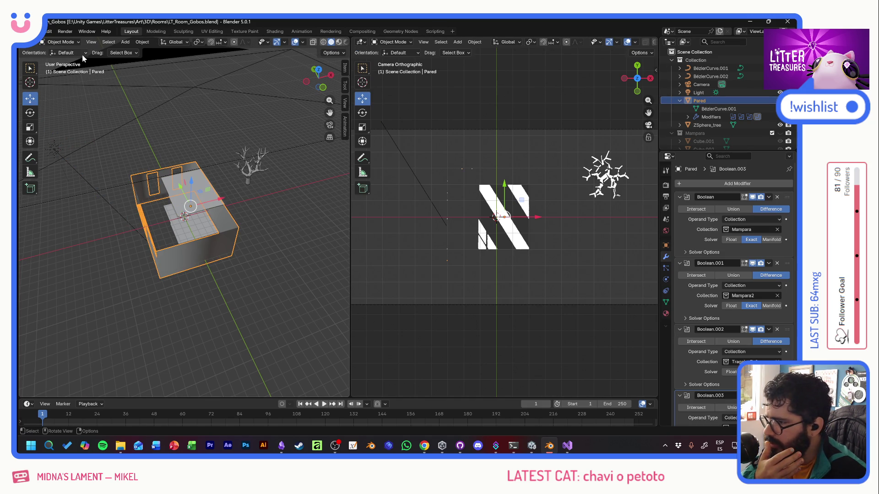
left_click(60, 41)
left_click(68, 62)
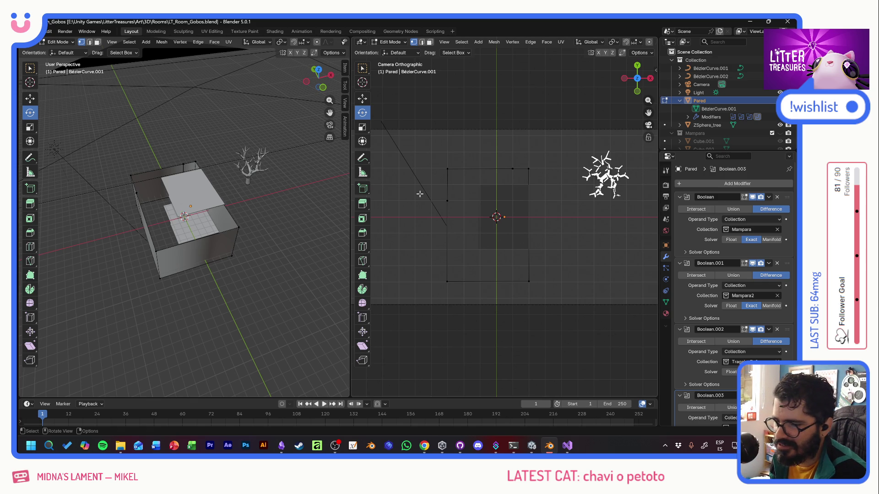
Step: Select the wall's top edge and a side face and move the face inward along Y
left_click_drag(426, 156, 568, 204)
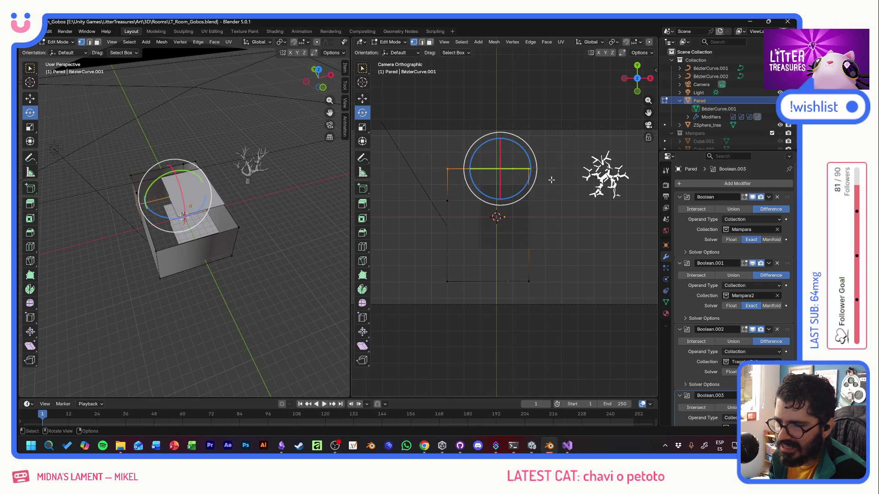
left_click(32, 98)
middle_click_drag(115, 161, 145, 153)
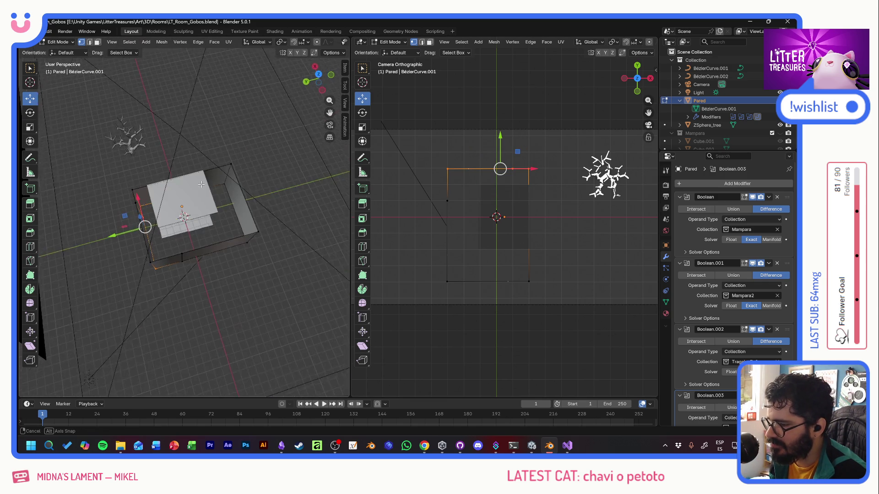
left_click(30, 69)
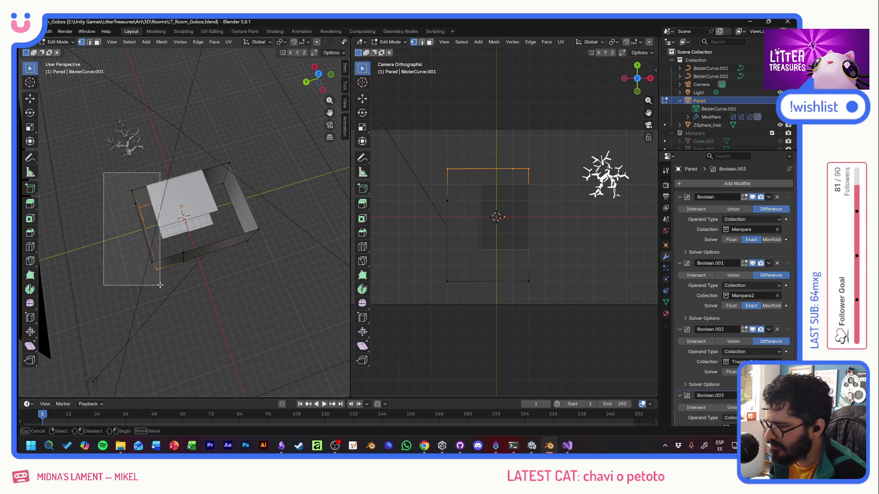
left_click_drag(101, 174, 159, 275)
left_click(32, 99)
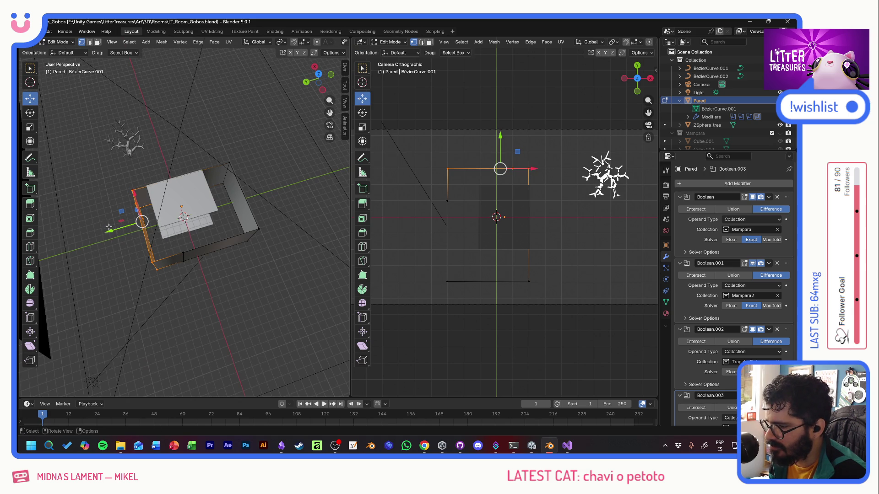
left_click_drag(110, 232, 124, 227)
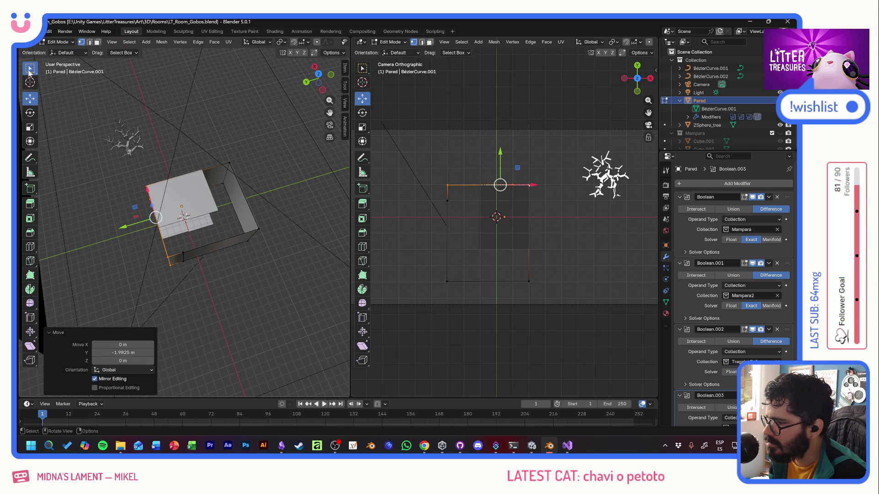
Step: Select the right wall's faces and slide them inward along X
left_click(30, 70)
left_click_drag(296, 302, 132, 233)
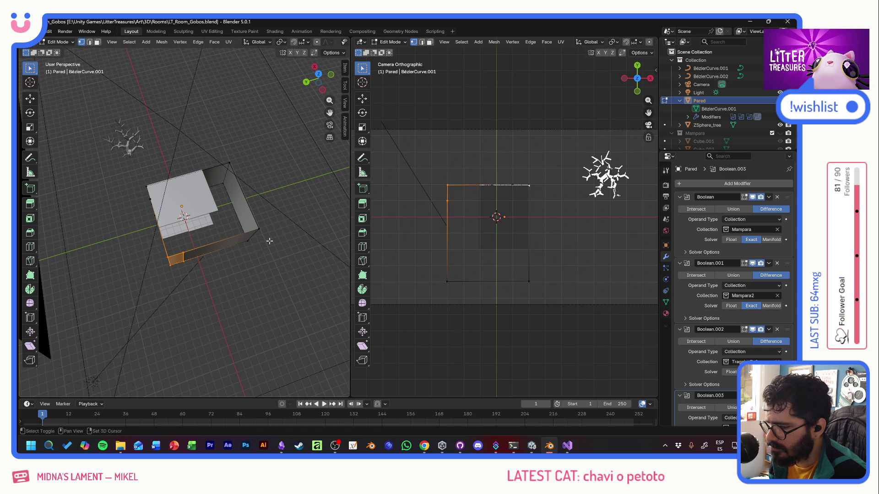
left_click_drag(302, 220, 226, 261, "shift")
left_click(30, 99)
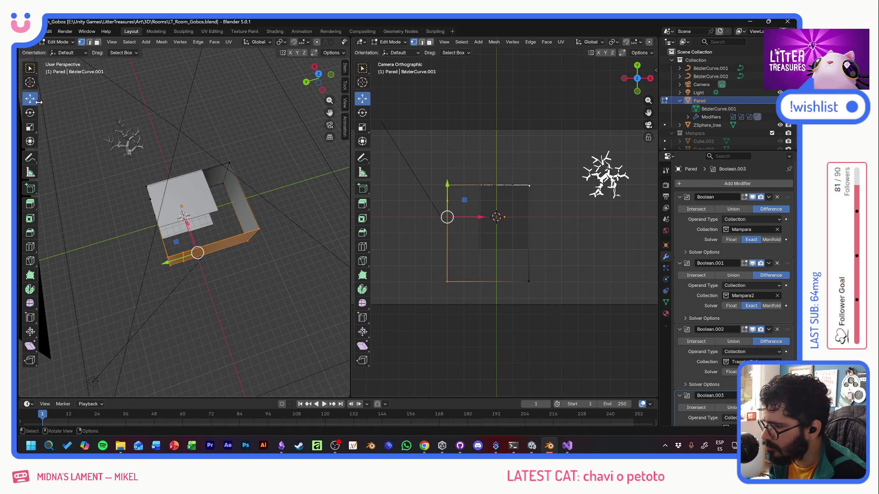
left_click_drag(187, 223, 179, 200)
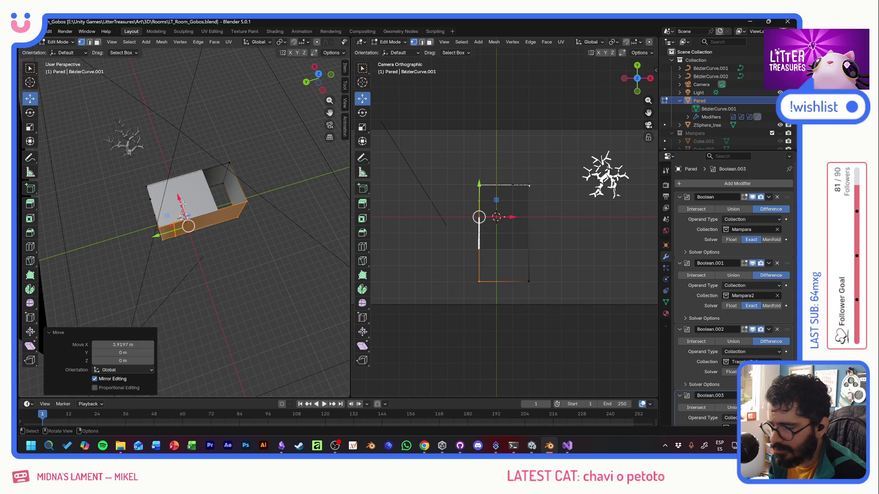
Step: Select the opposite wall faces and shift them about 4.08 m along Y, shortening the box
left_click(31, 84)
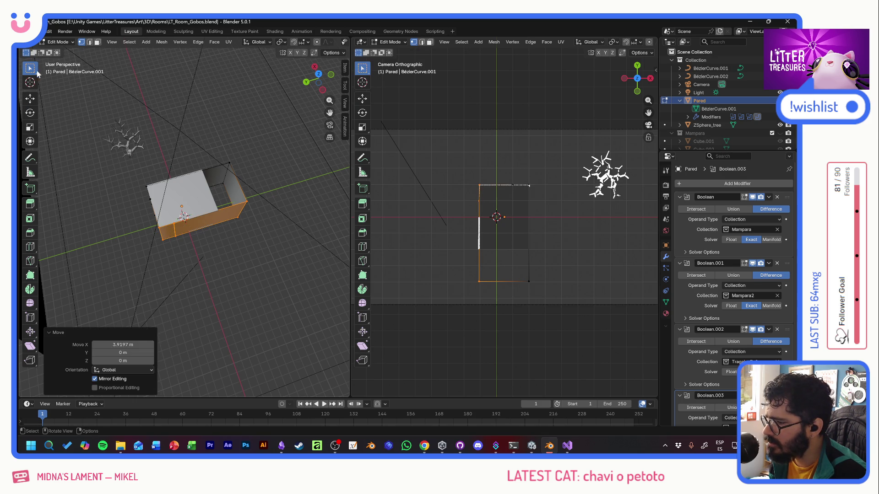
left_click_drag(258, 130, 248, 247)
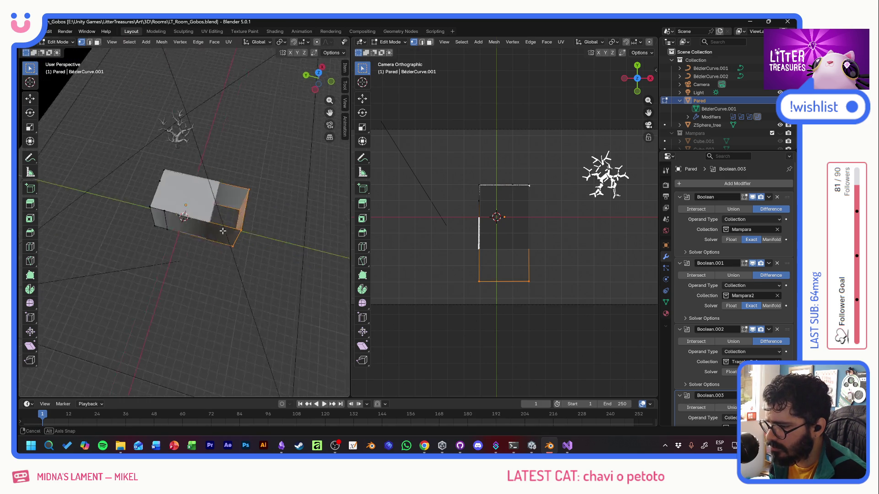
middle_click_drag(248, 247, 48, 122)
left_click(30, 99)
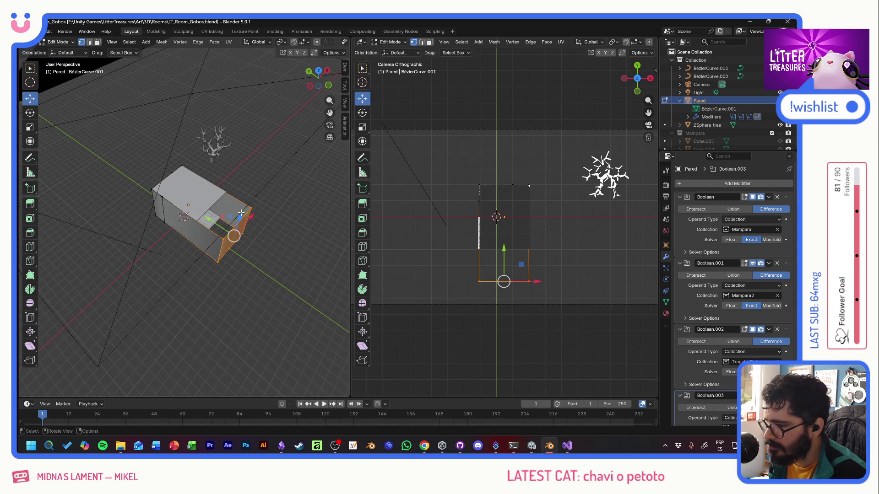
left_click_drag(209, 219, 179, 205)
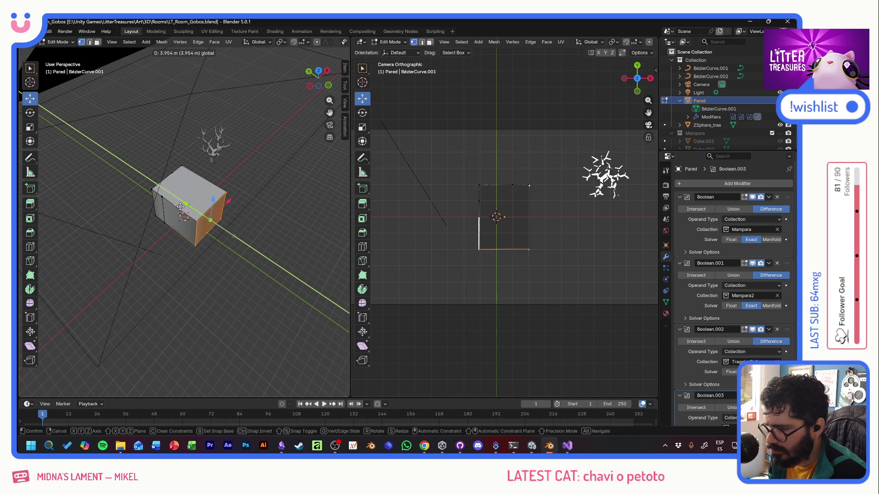
left_click(179, 205)
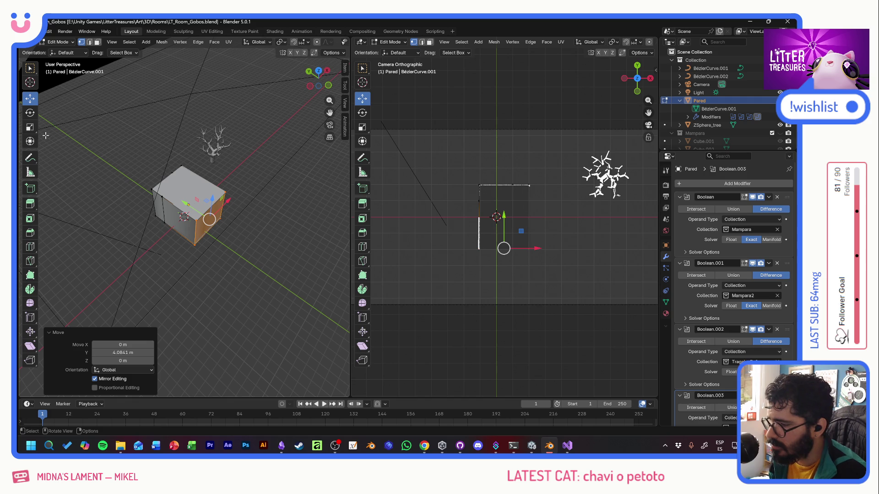
left_click(712, 116)
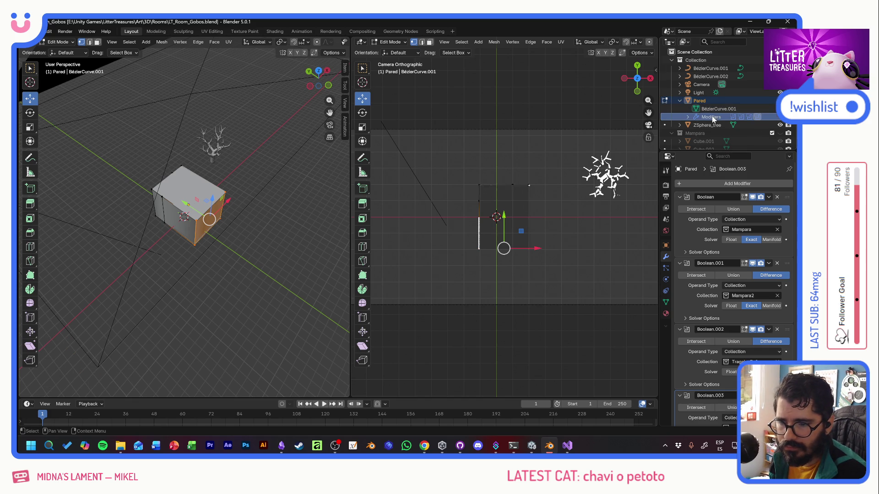
Step: Collapse Pared and Mampara and enable the TragaluzBaño collection so its cubes show
left_click(679, 99)
scroll(726, 113, "down", 2)
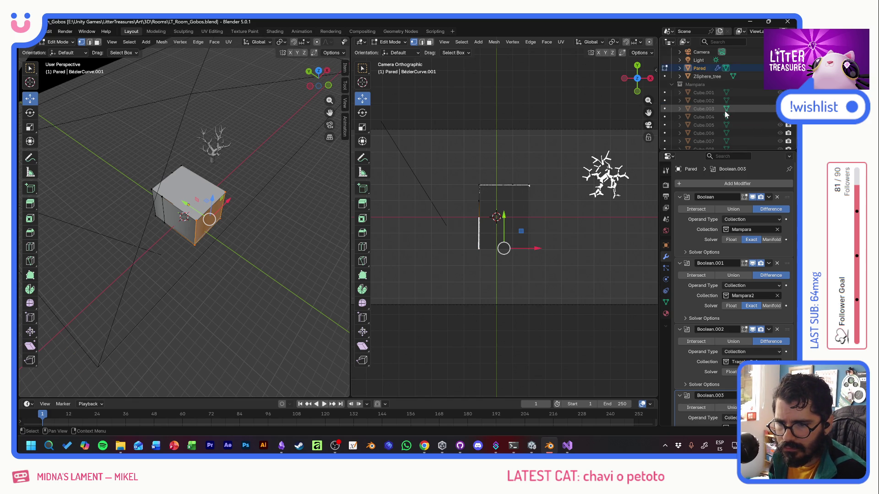
left_click(679, 86)
scroll(693, 103, "up", 2)
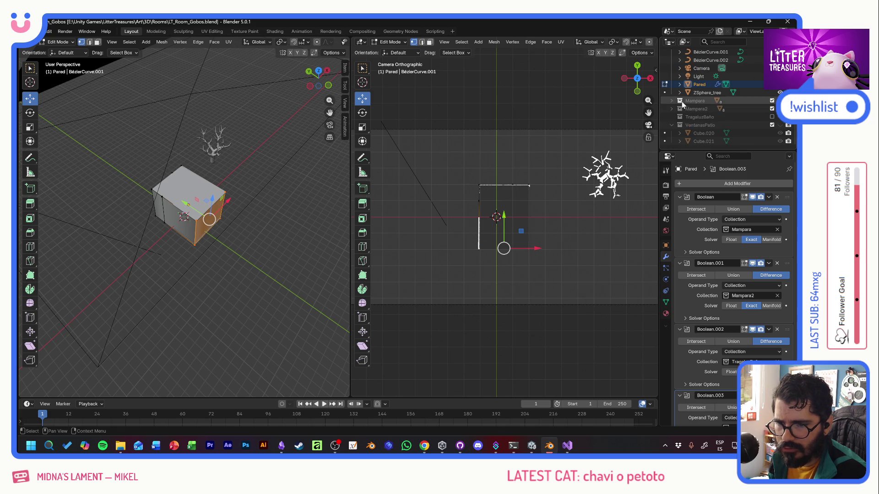
left_click(698, 118)
left_click(772, 117)
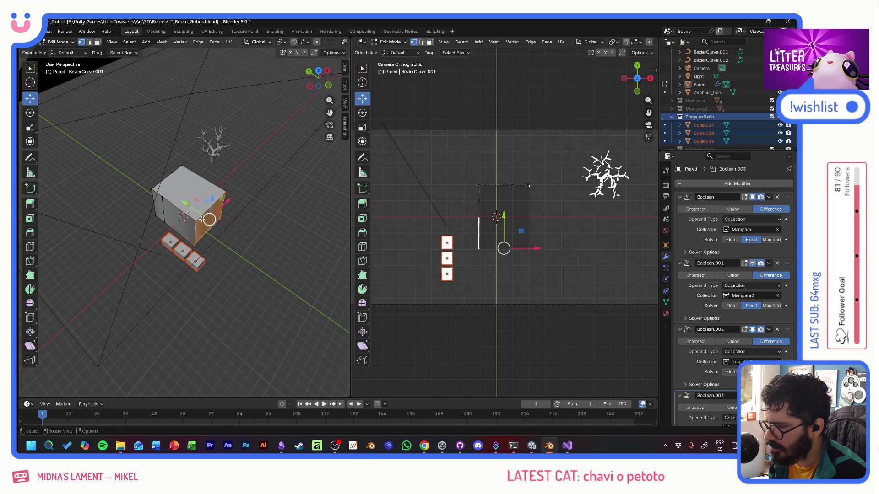
Step: Select the three TragaluzBaño cubes and switch back to Object Mode
middle_click_drag(208, 218, 227, 227)
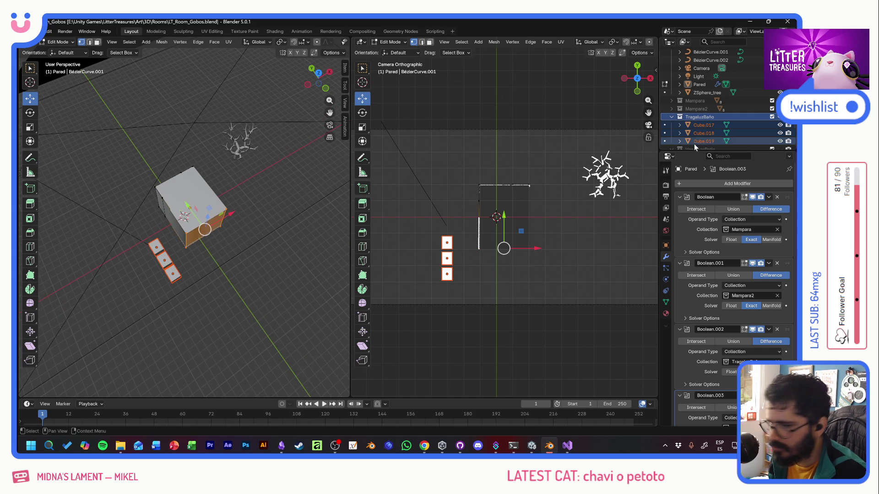
left_click(701, 125, "ctrl")
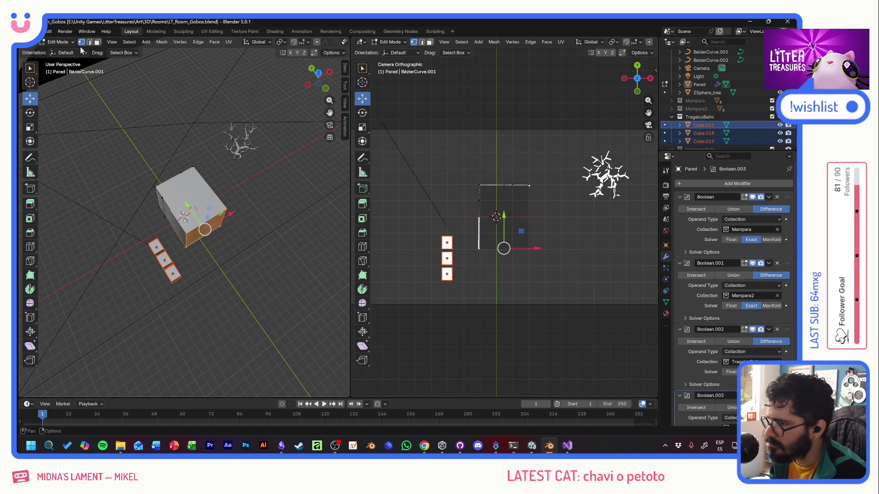
left_click(61, 42)
left_click(41, 79)
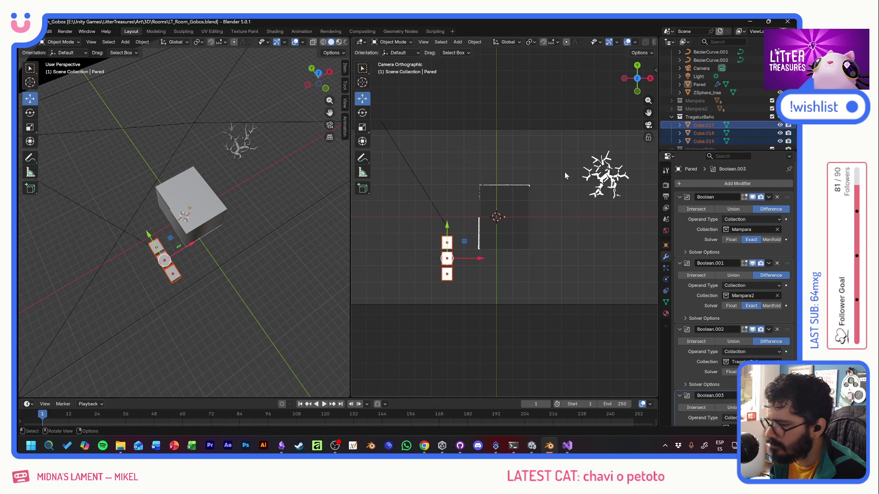
Step: Move the TragaluzBaño cubes onto the wall box, hiding and re-showing them to preview the cut
key("g")
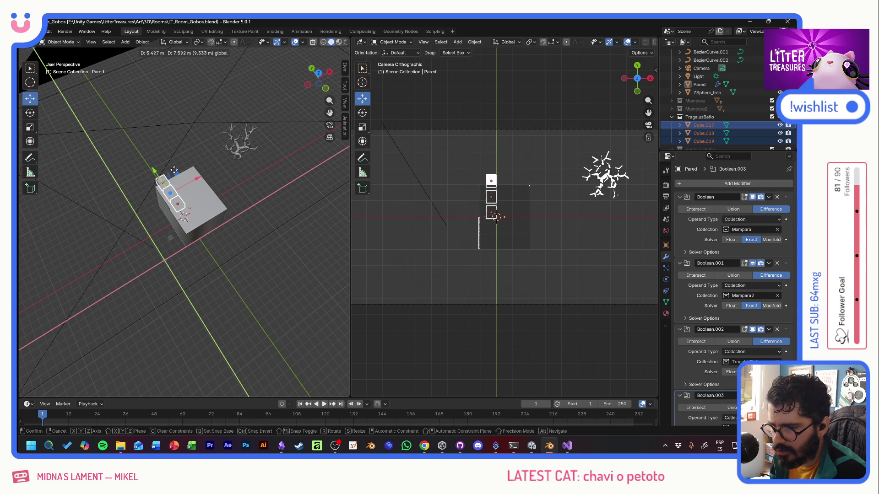
left_click(176, 173)
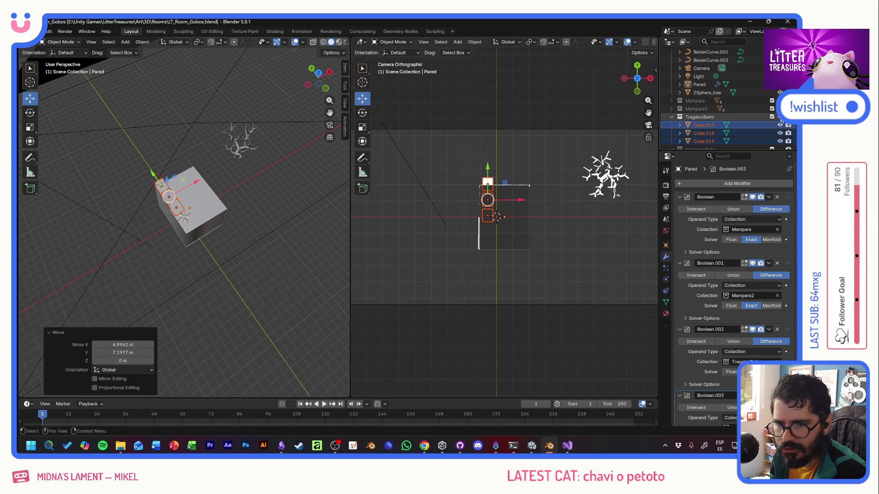
left_click(780, 125)
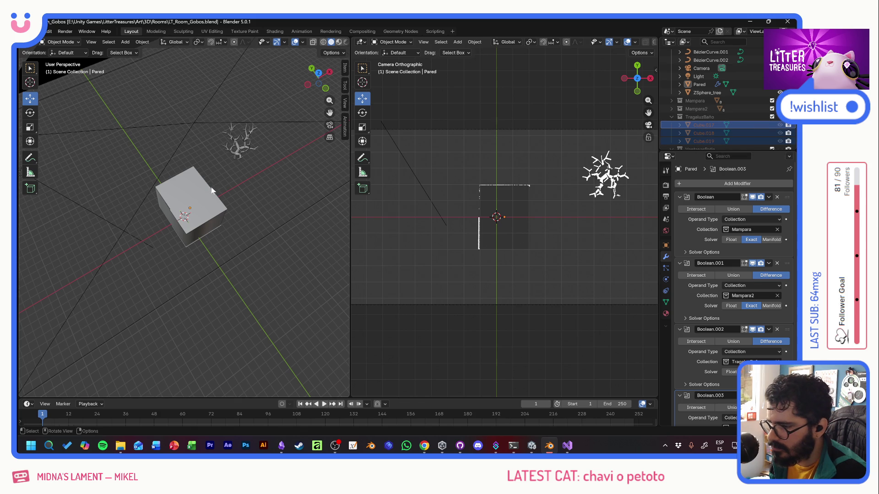
mouse_move(295, 161)
middle_mouse_down()
mouse_move(333, 143)
mouse_move(315, 155)
middle_mouse_up()
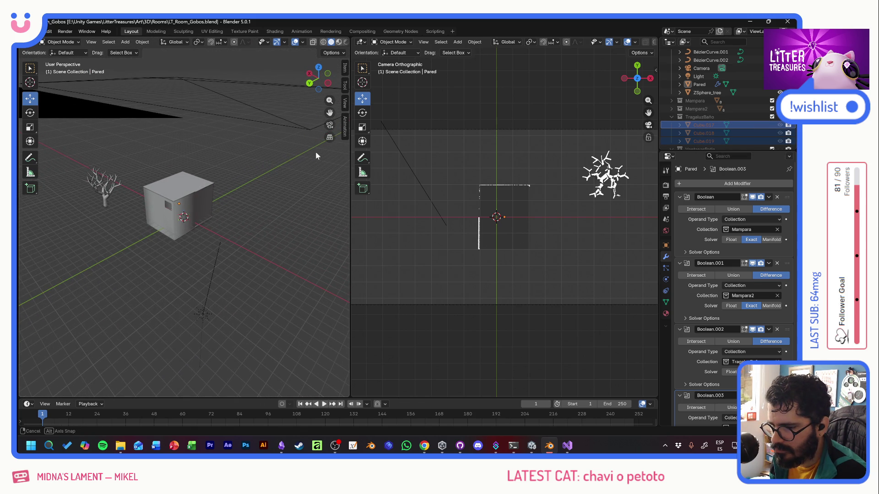
middle_click_drag(317, 156, 328, 151)
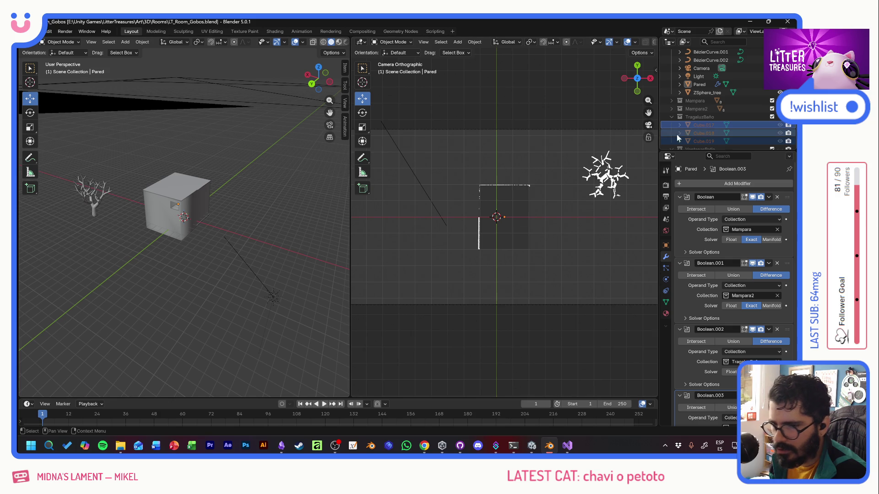
left_click(770, 116)
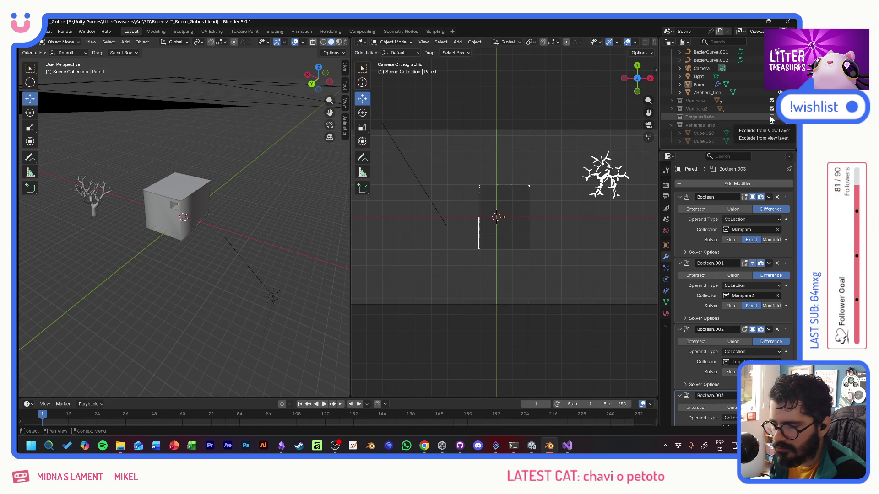
left_click(772, 118)
left_click(739, 125)
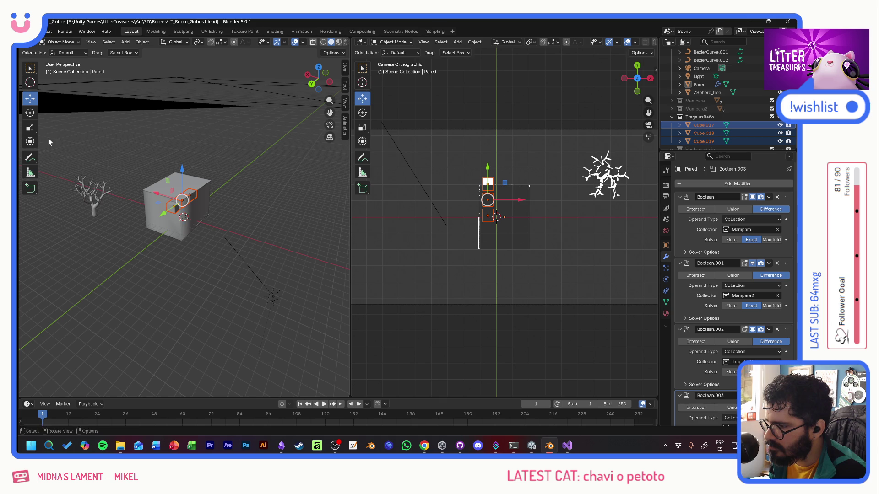
Step: Rotate the cubes about the vertical axis and slide them along X and down onto the wall face
left_click(30, 112)
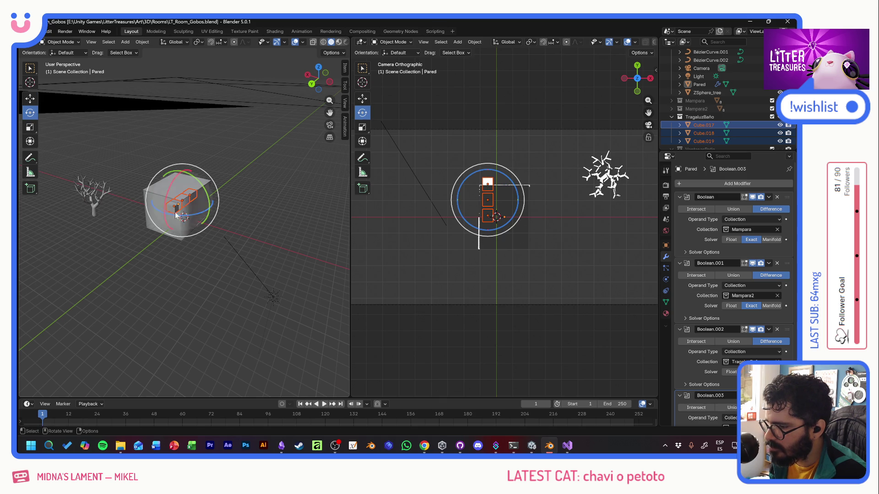
left_click_drag(196, 216, 86, 186)
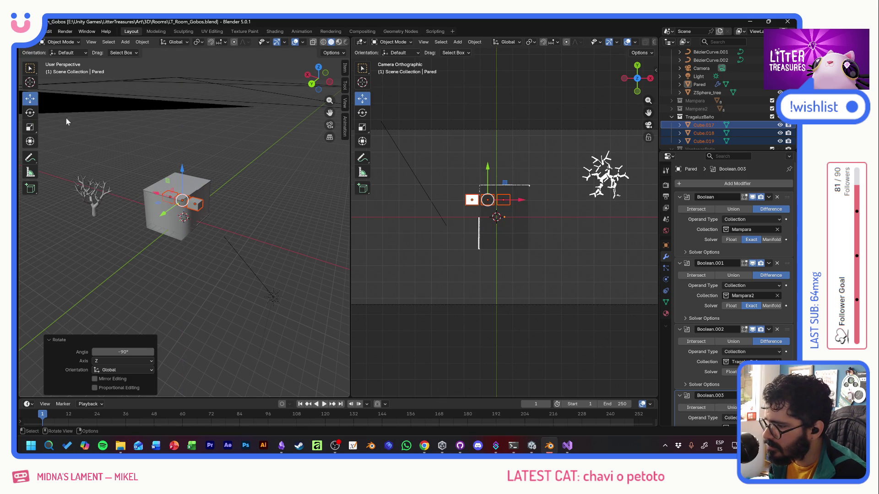
key("g")
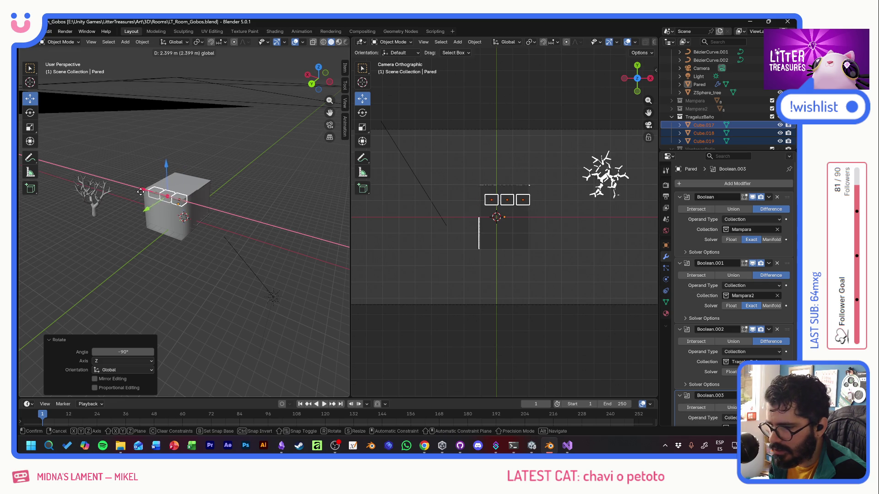
left_click(142, 193)
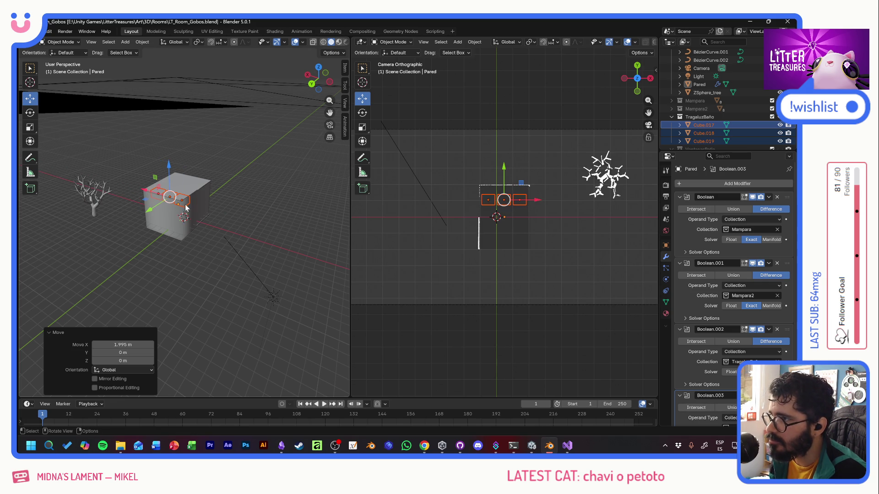
left_click_drag(170, 165, 169, 207)
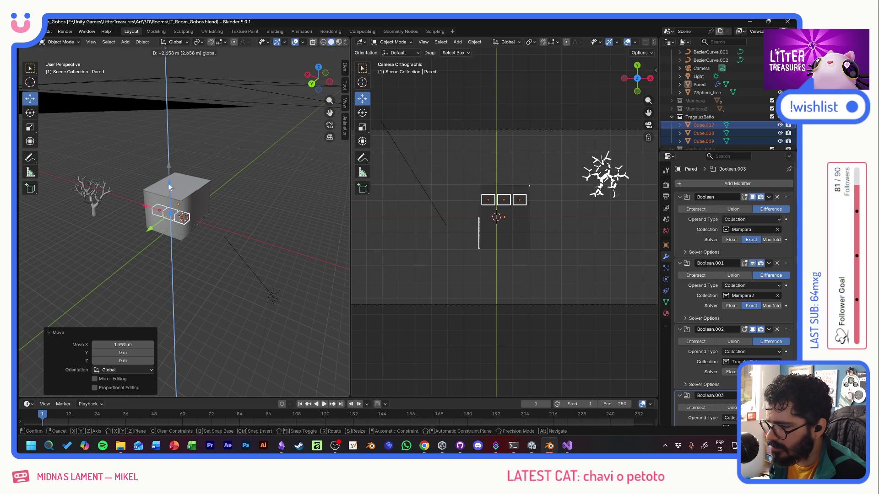
middle_click_drag(172, 213, 145, 226)
left_click_drag(141, 226, 129, 230)
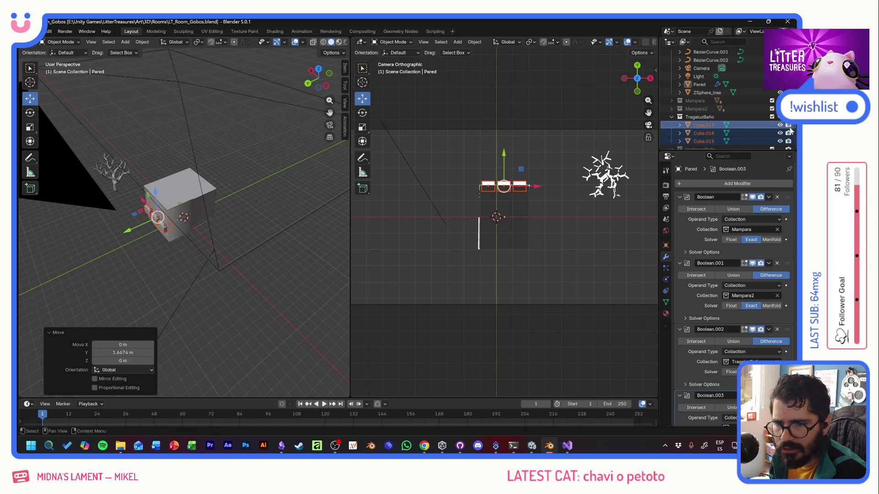
Step: Raise the cubes about 3.04 m to the wall's top edge and hide them to check the light pattern against Unity
left_click(779, 117)
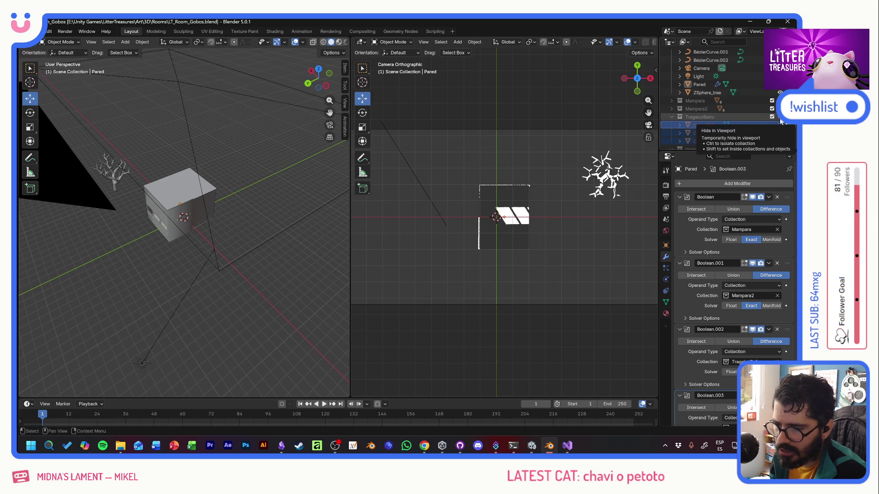
left_click(780, 116)
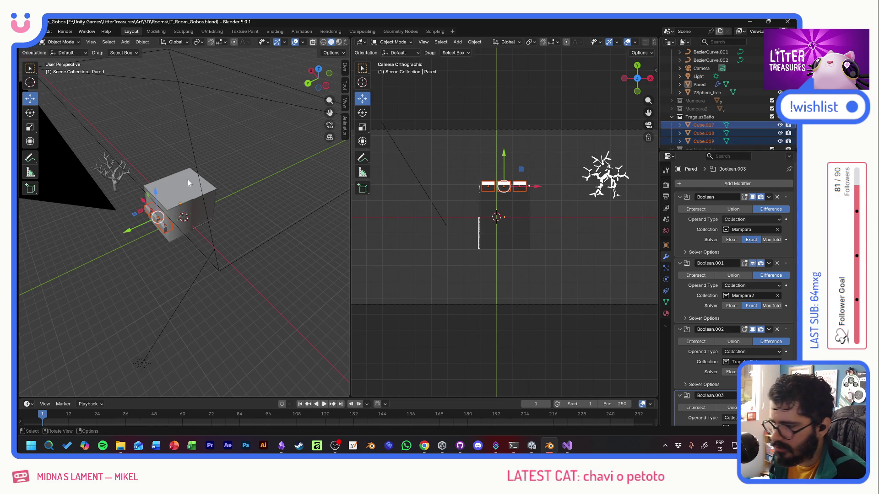
left_click_drag(155, 196, 155, 179)
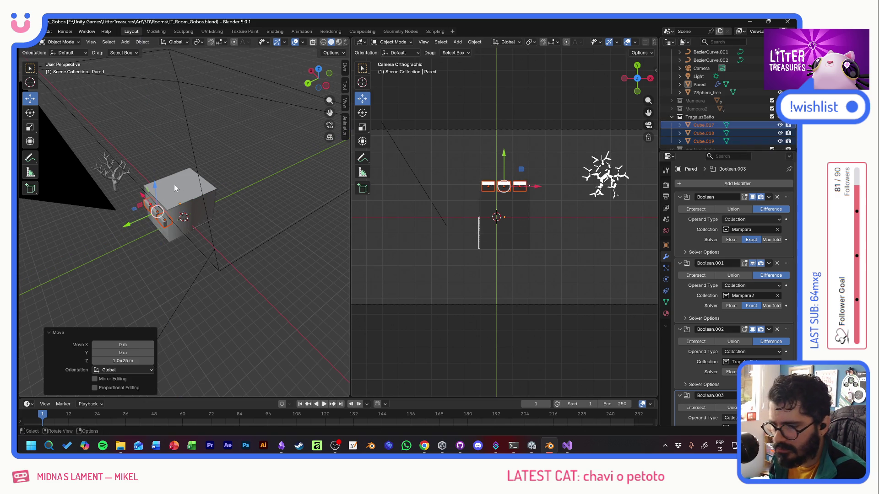
left_click(703, 125)
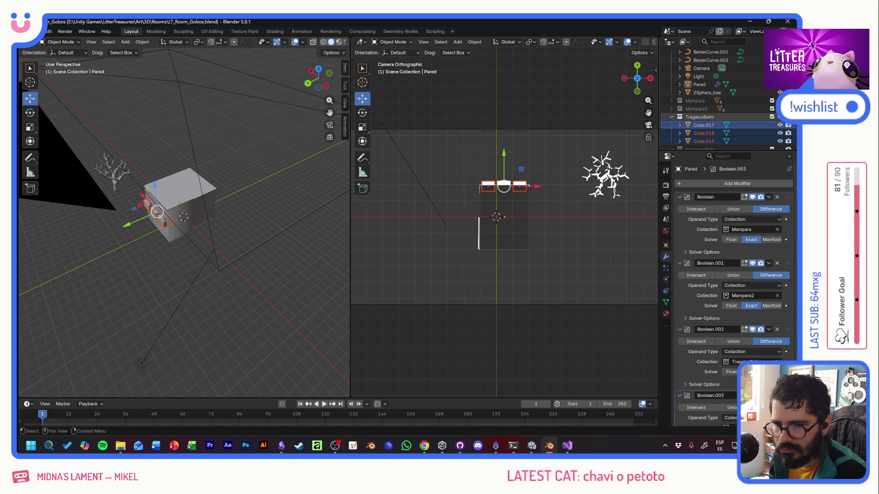
left_click(781, 117)
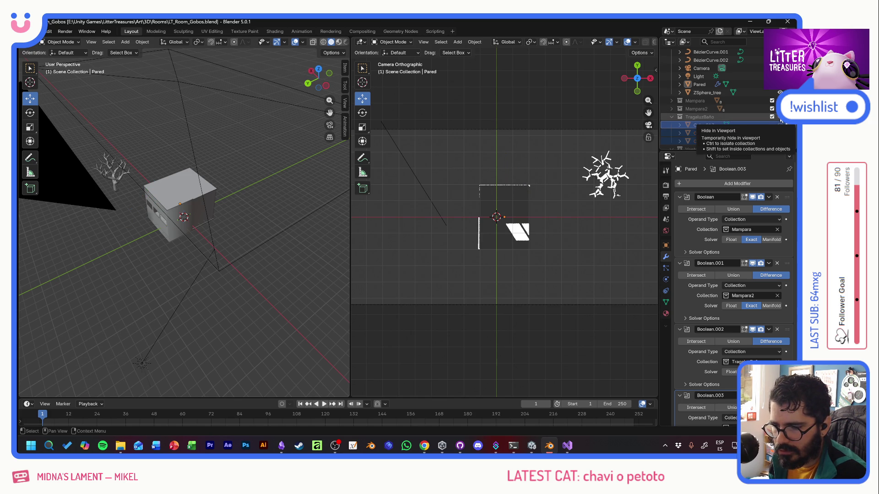
key("alt+Tab")
key("alt+Tab")
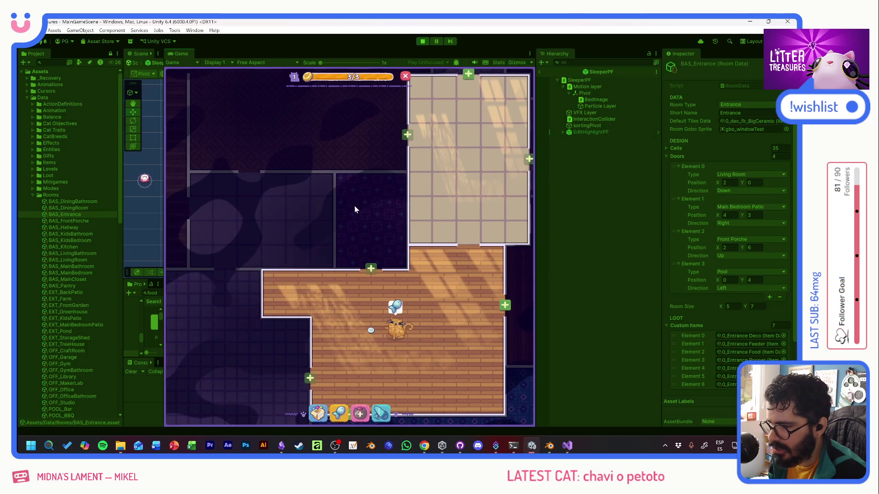
key("alt+Tab")
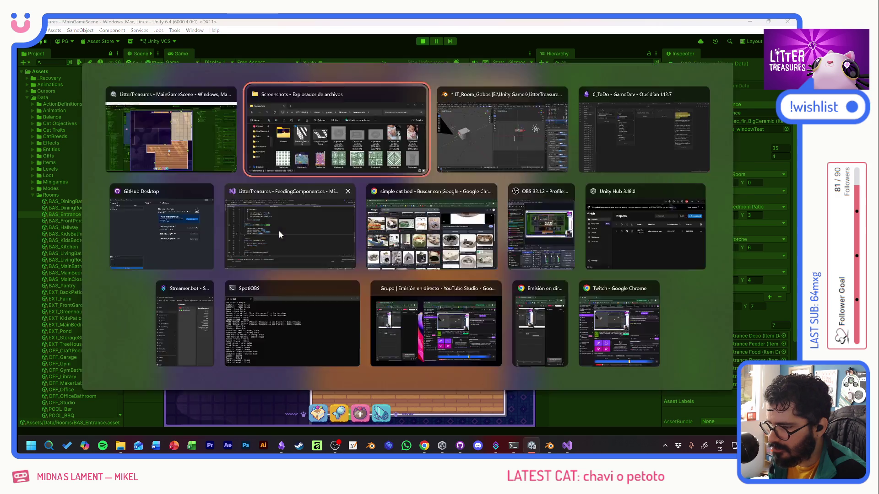
key("Tab")
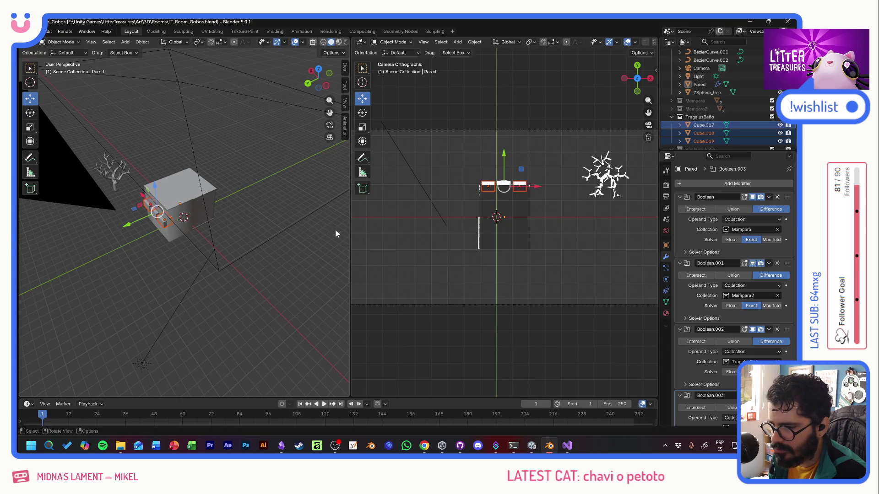
Step: Duplicate window cubes 017–019 as Cube.022–024 and move them into the TragaluzBaño collection
left_click(705, 126)
key("ctrl+v")
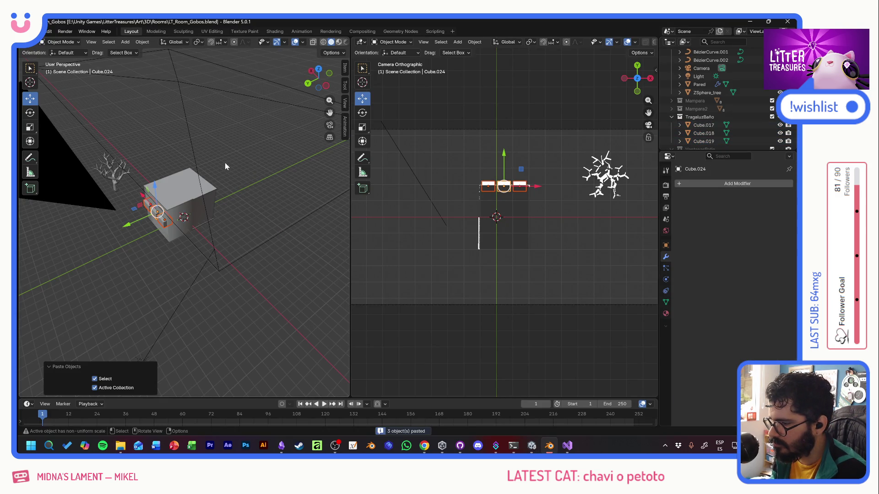
left_click(29, 113)
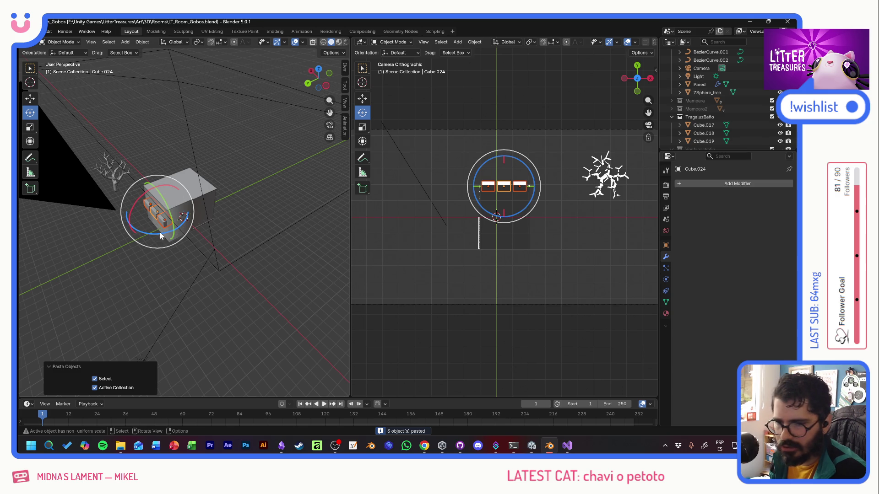
right_click(707, 127)
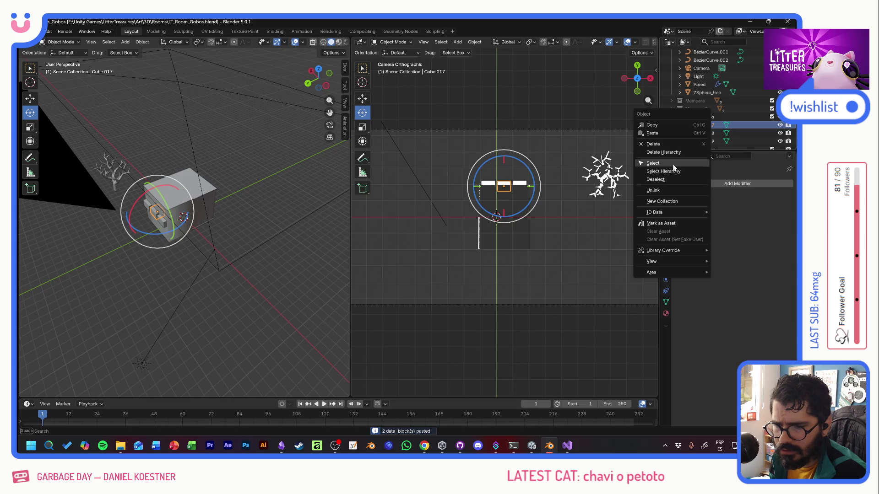
left_click(732, 123)
left_click(707, 118, "shift")
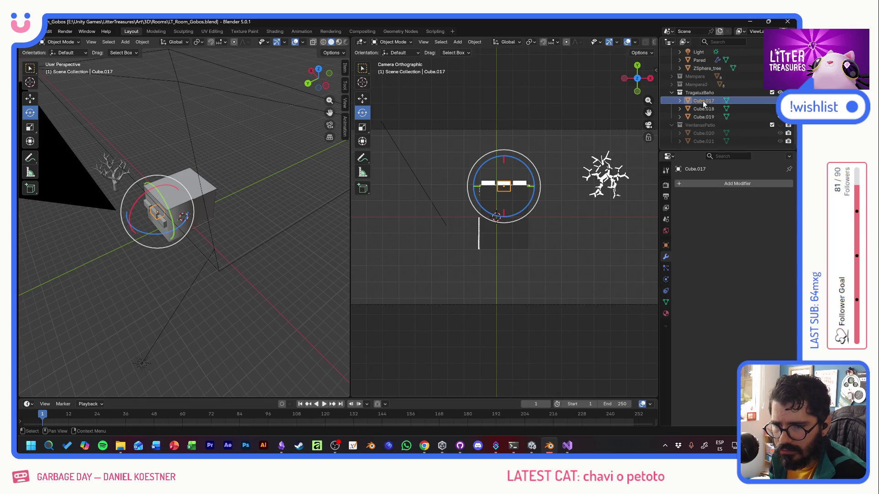
key("ctrl+c")
key("ctrl+v")
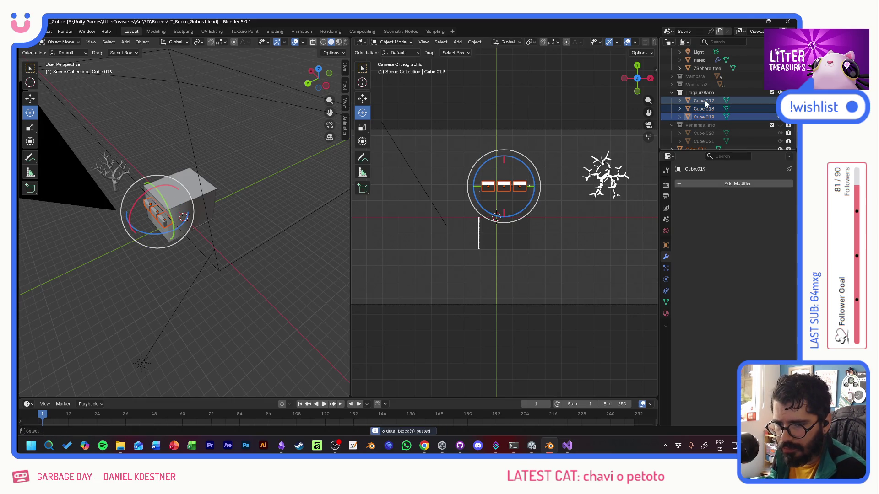
scroll(705, 101, "down", 3)
left_click(702, 125)
left_click(700, 141, "shift")
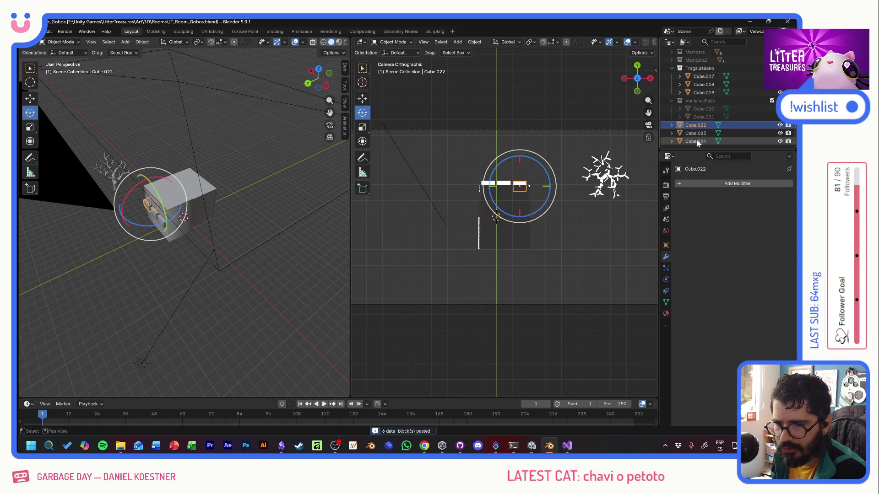
left_click_drag(697, 127, 695, 68)
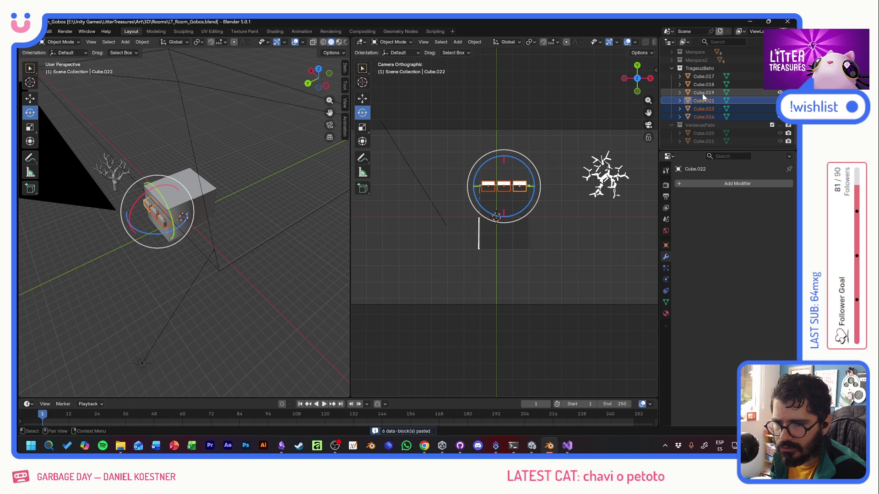
Step: Turn the new cubes 90 degrees and slide them along Y onto the wall's other side
left_click(701, 117)
left_click(693, 103, "shift")
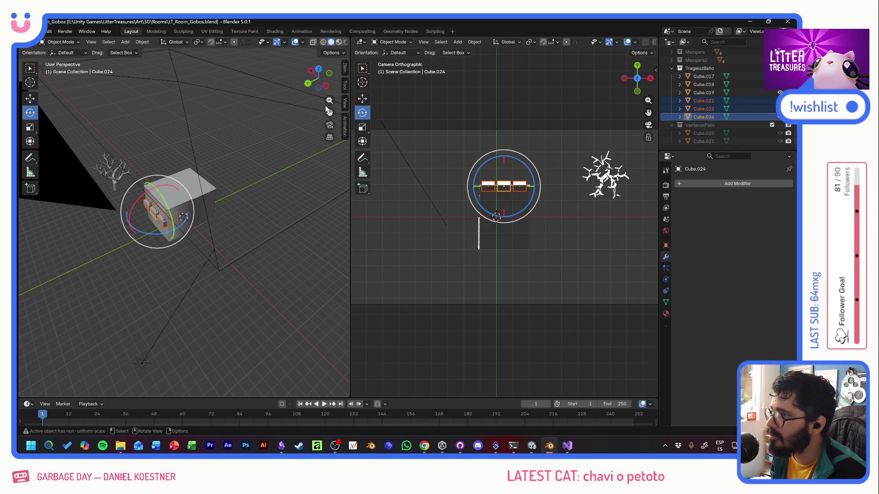
type("r")
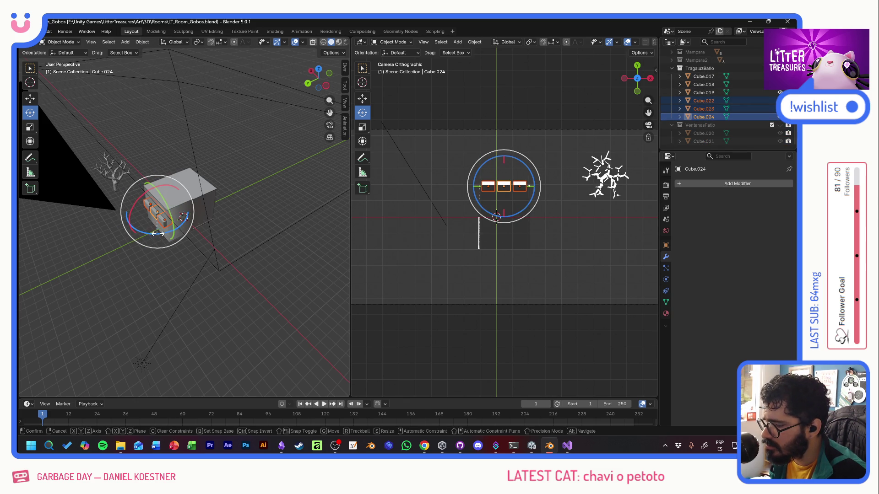
type("z")
type("90.00 global")
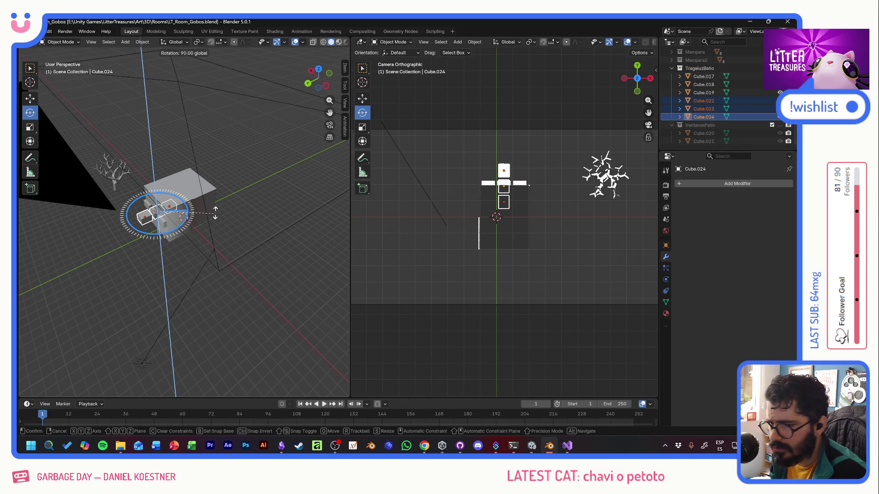
key("Return")
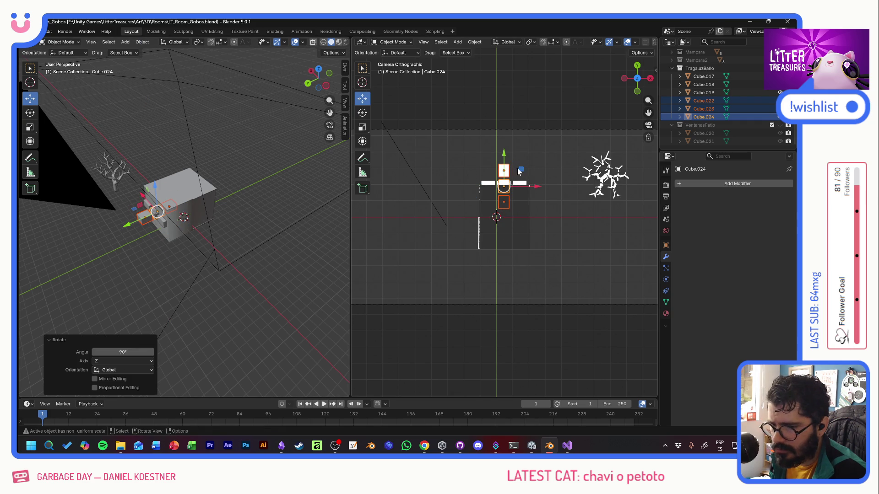
key("g")
key("y")
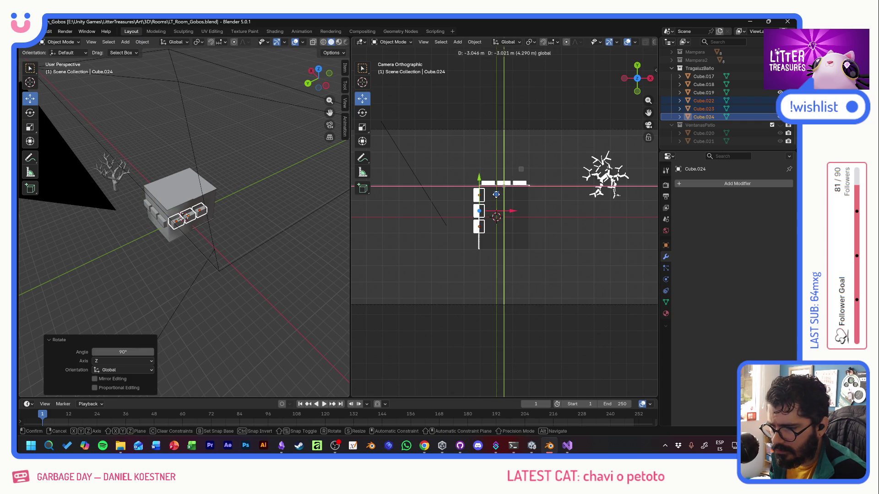
left_click(494, 193)
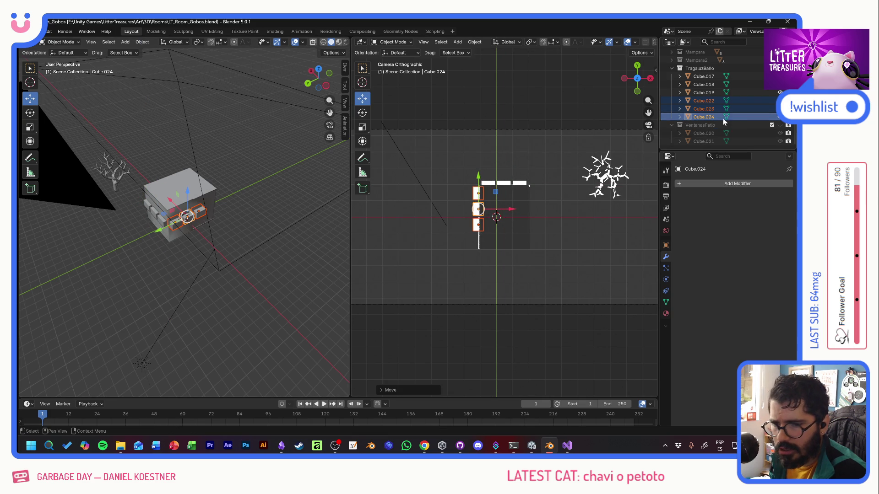
key("h")
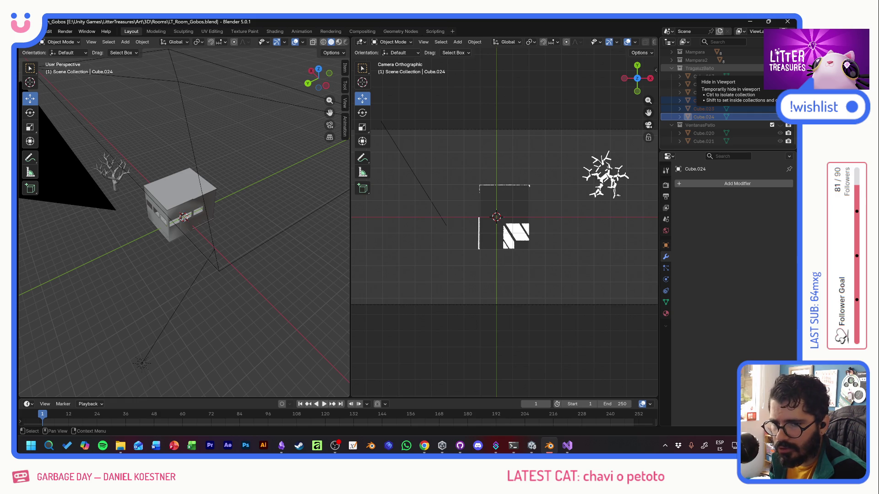
key("alt+h")
Step: Lower all six skylight cubes along Z, hide them, and bring the Unity game preview forward
left_click(703, 76, "ctrl")
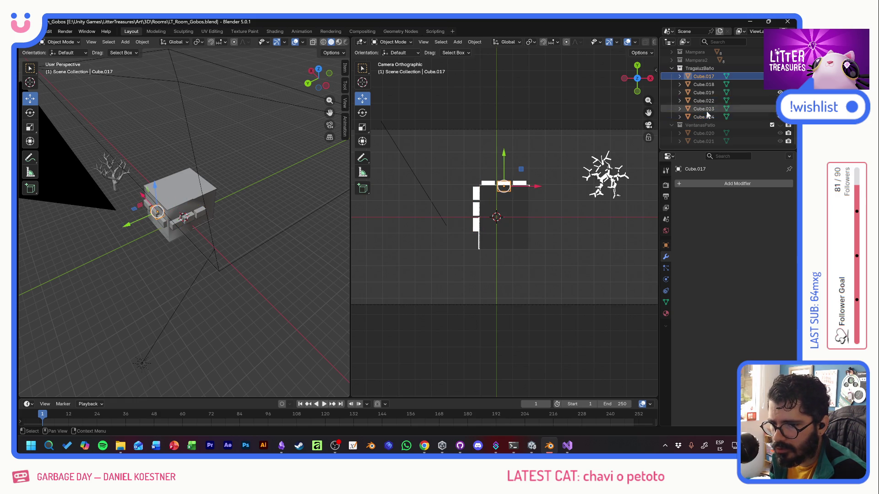
key("g")
key("z")
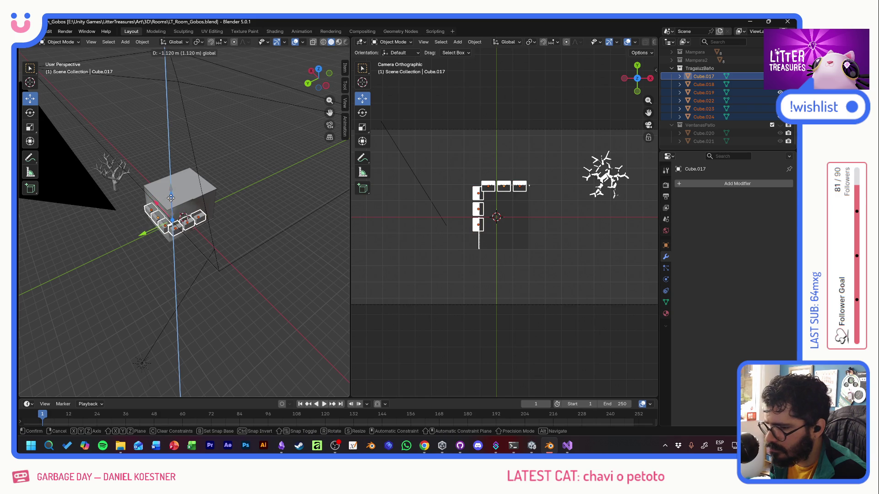
left_click(184, 217)
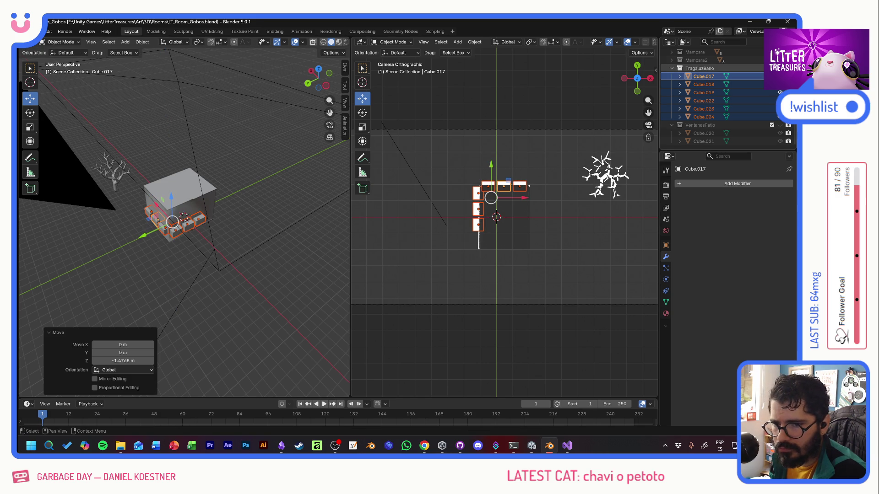
key("h")
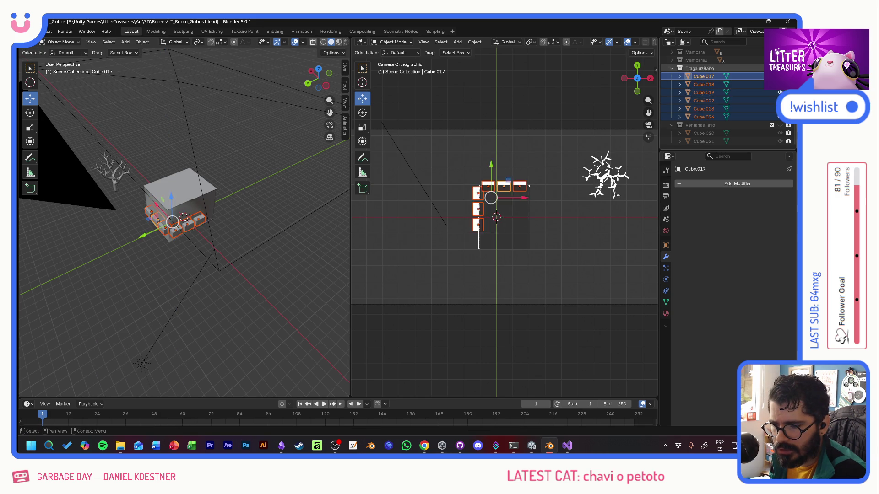
key("alt+Tab")
key("Escape")
key("alt+Tab")
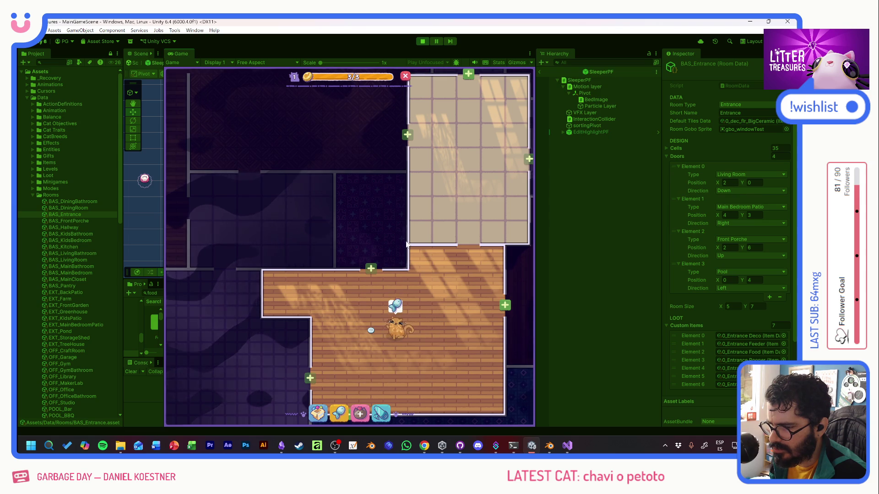
Step: Deselect the cubes, snip a screenshot of the L-shaped stripe gobo, then return to Unity
key("alt+Tab")
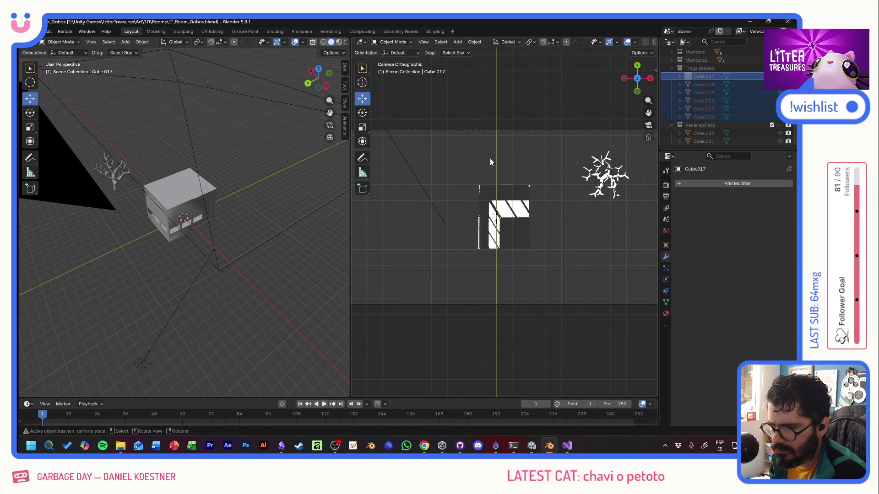
left_click(490, 163)
scroll(494, 209, "up", 2)
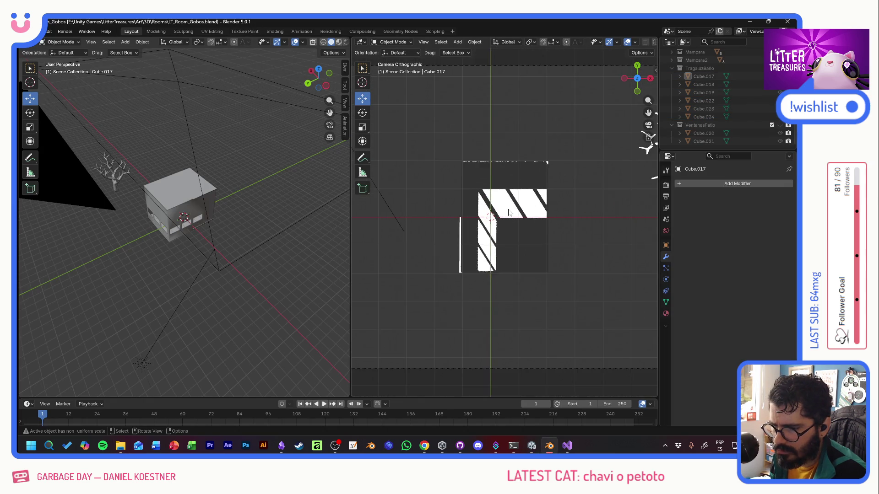
scroll(495, 209, "down", 1)
key("super+shift+s")
left_click_drag(466, 168, 542, 268)
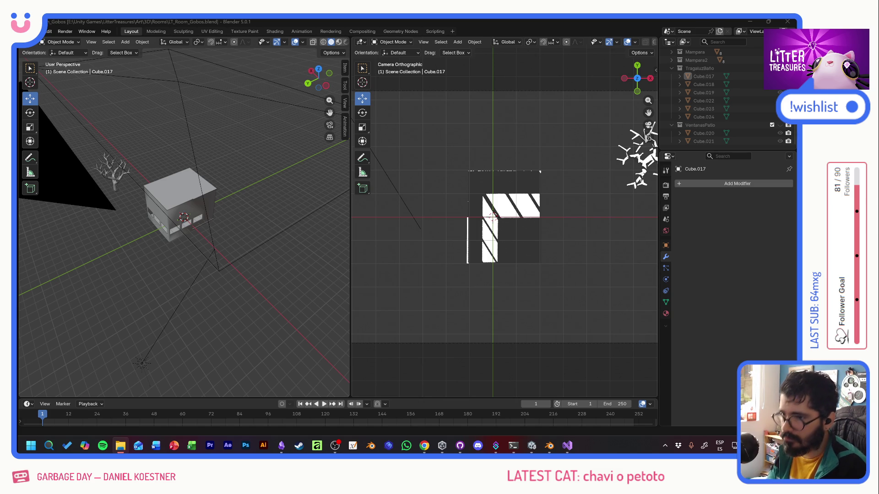
left_click(401, 22)
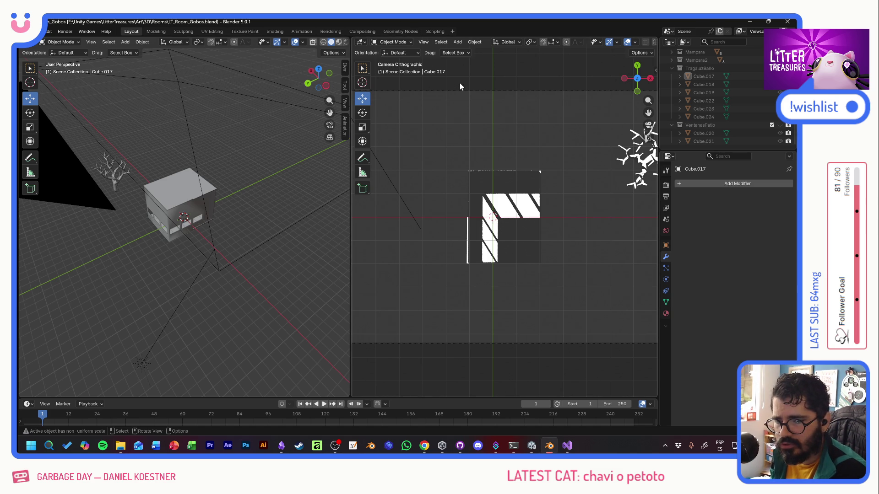
key("alt+Tab")
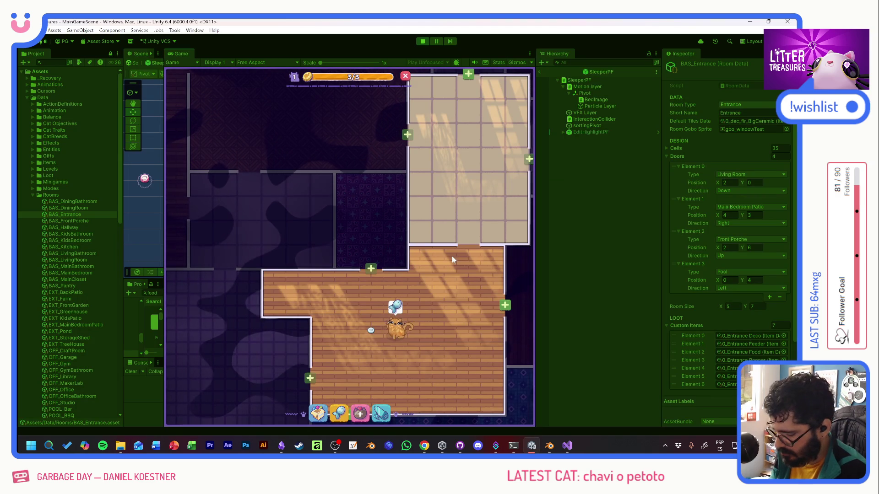
Step: Walk the cat into the tiled Entrance room, stop Play mode, and go back to Blender
left_click(457, 184)
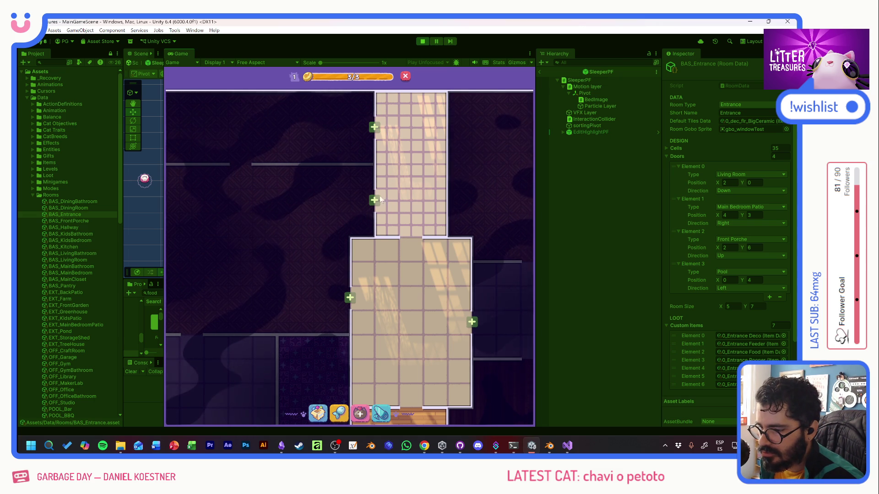
left_click(420, 41)
key("alt+Tab")
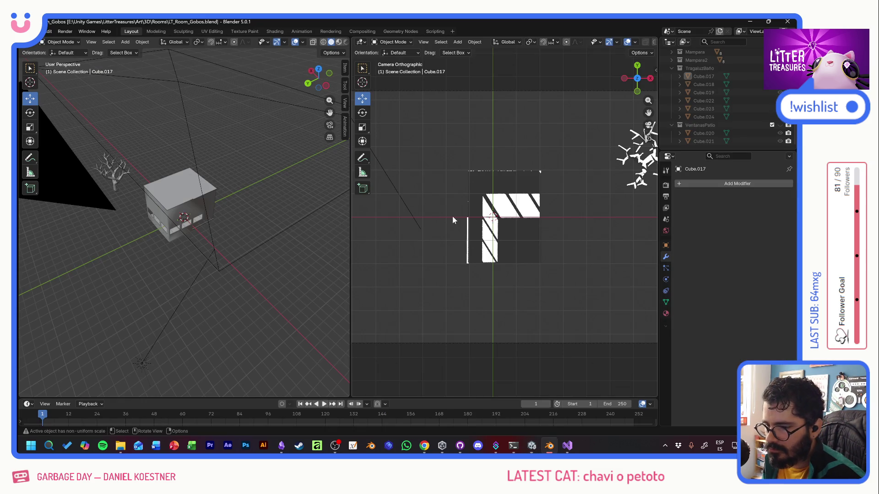
Step: Collapse the collections, hide the Pared wall, and make BezierCurve.001 the active object
left_click(674, 70)
left_click(672, 125)
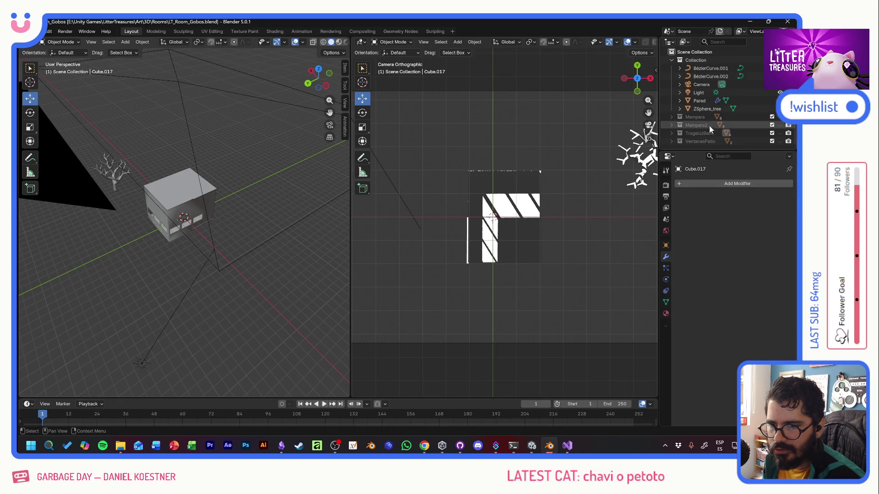
left_click(700, 101)
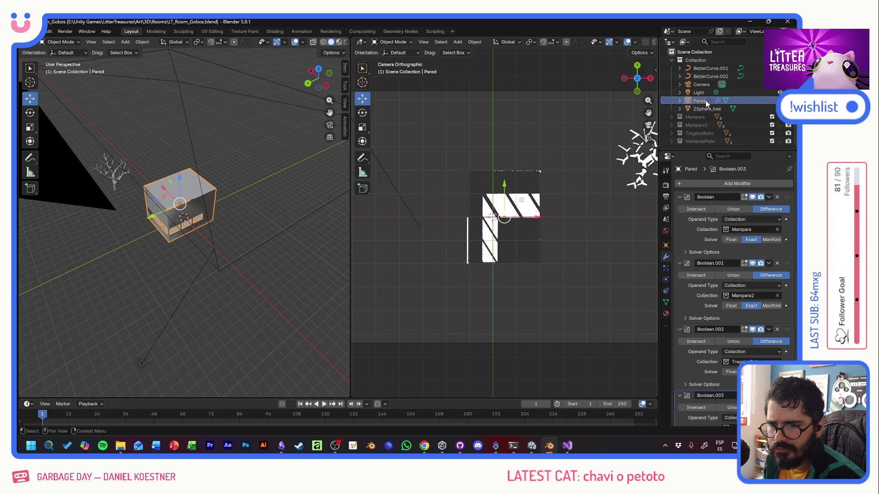
left_click(771, 100)
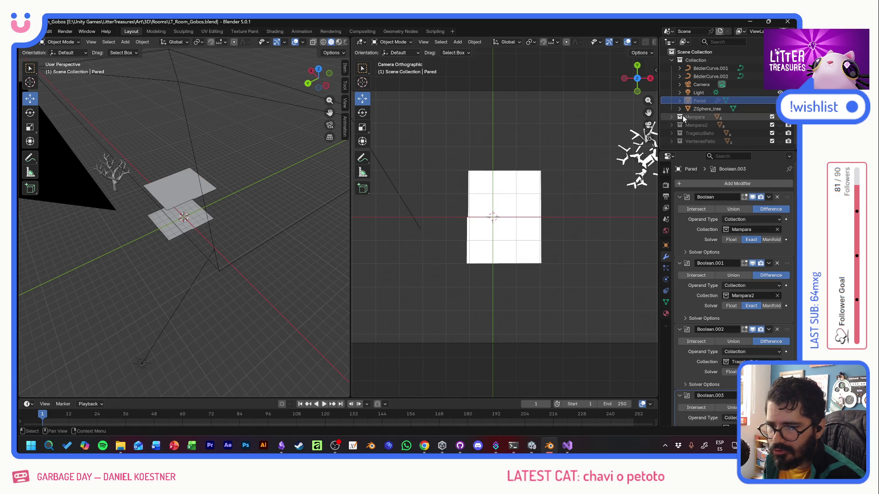
left_click(680, 68)
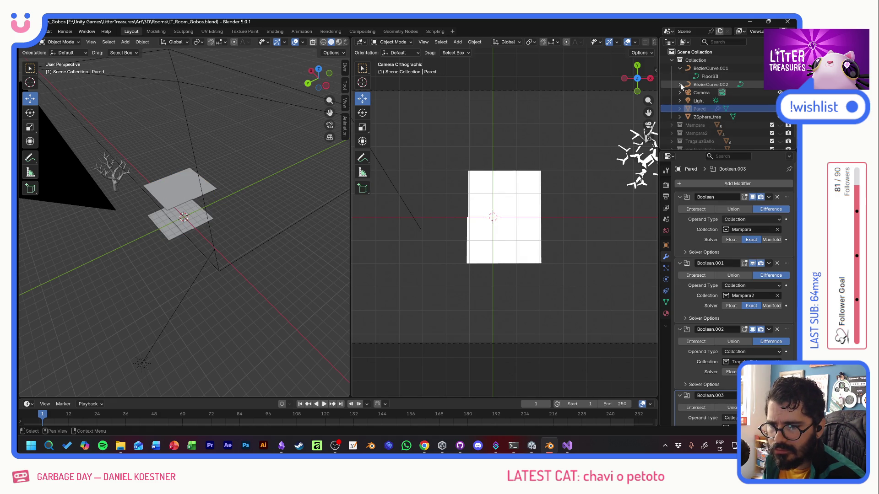
left_click(680, 83)
left_click(711, 68)
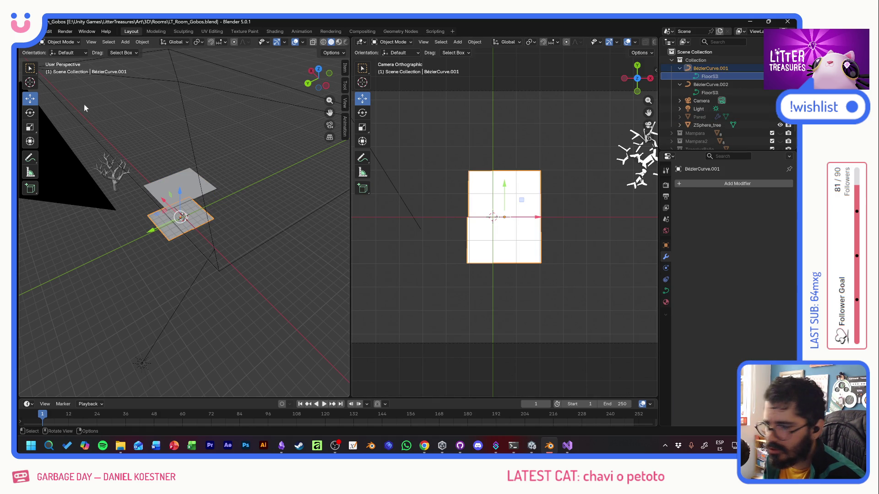
Step: In Edit Mode, box-select the curve's top points and pull them upward into a taller rectangle
left_click(31, 68)
left_click(63, 42)
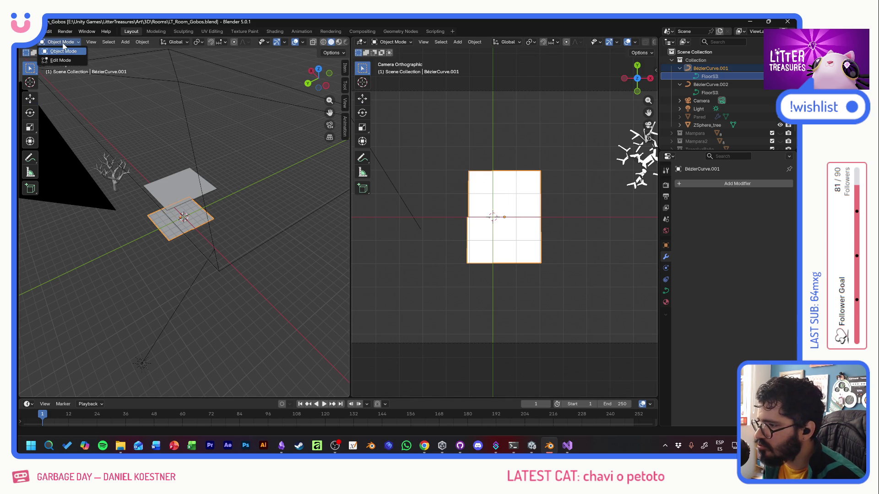
left_click(65, 61)
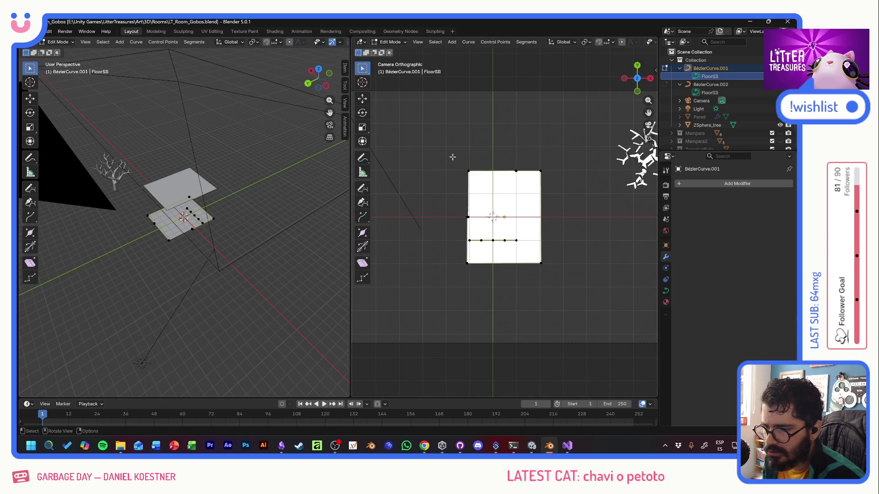
left_click_drag(453, 158, 564, 192)
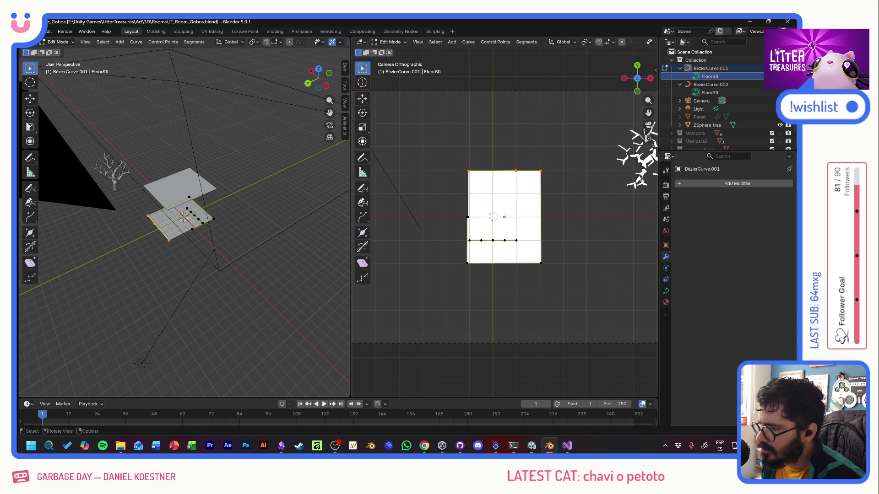
left_click(31, 100)
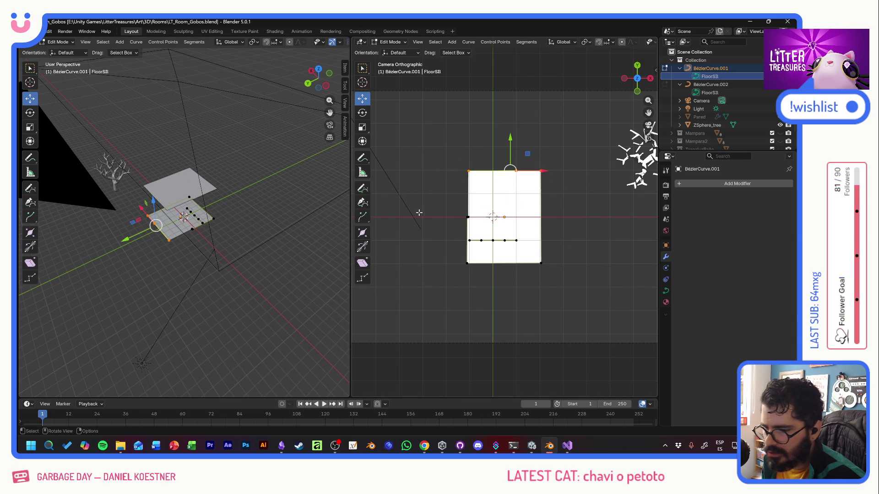
left_click_drag(509, 141, 516, 113)
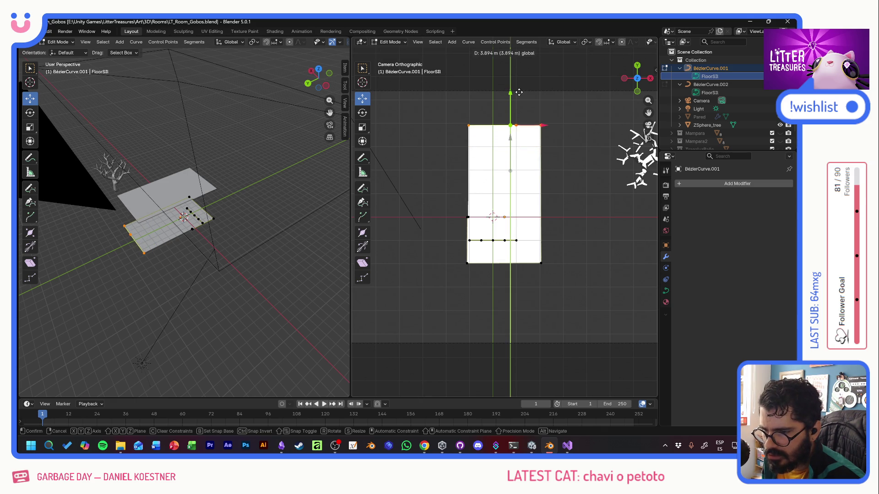
left_click_drag(517, 113, 515, 91)
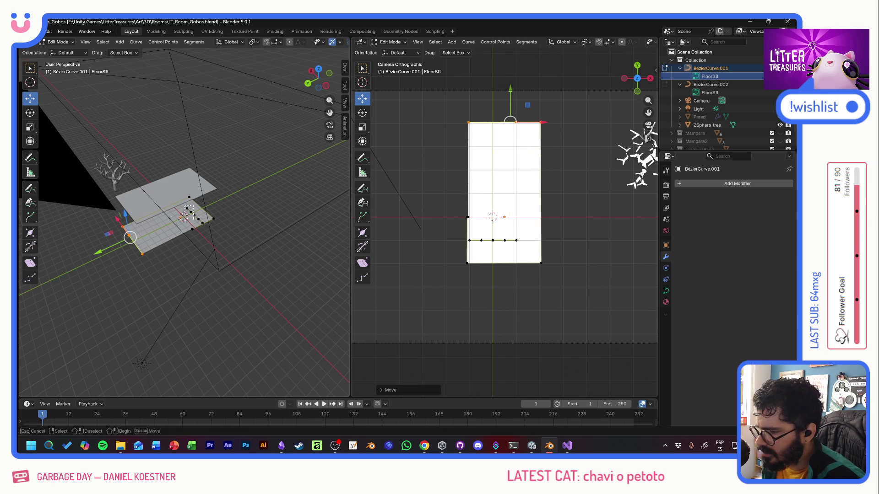
Step: Delete the leftover interior control points so only the rectangle's corners remain
left_click(185, 206)
key("x")
left_click(191, 218)
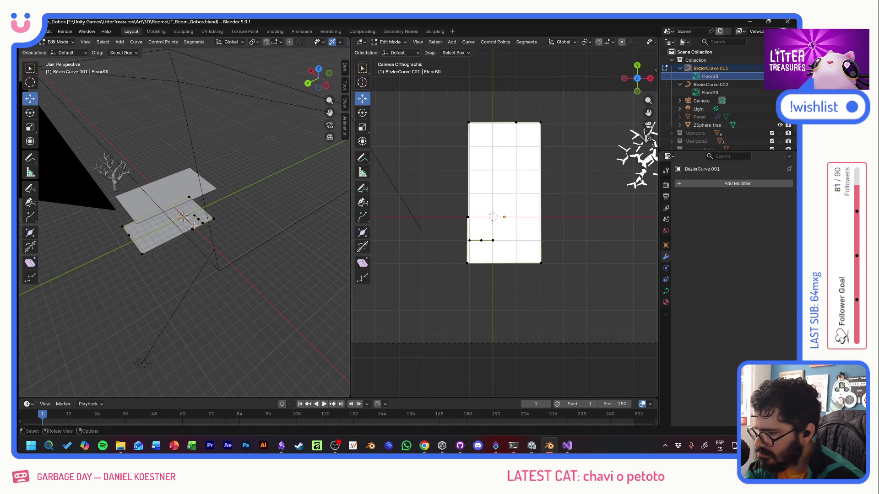
left_click(196, 218)
key("x")
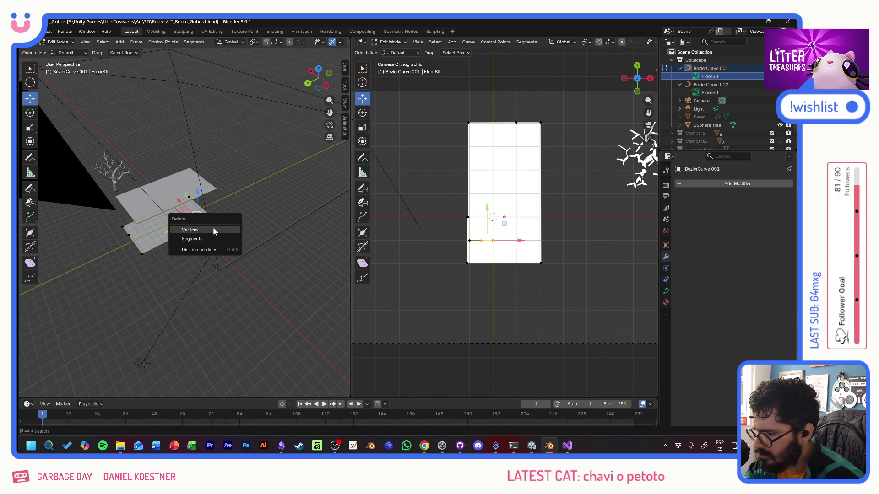
key("Escape")
key("x")
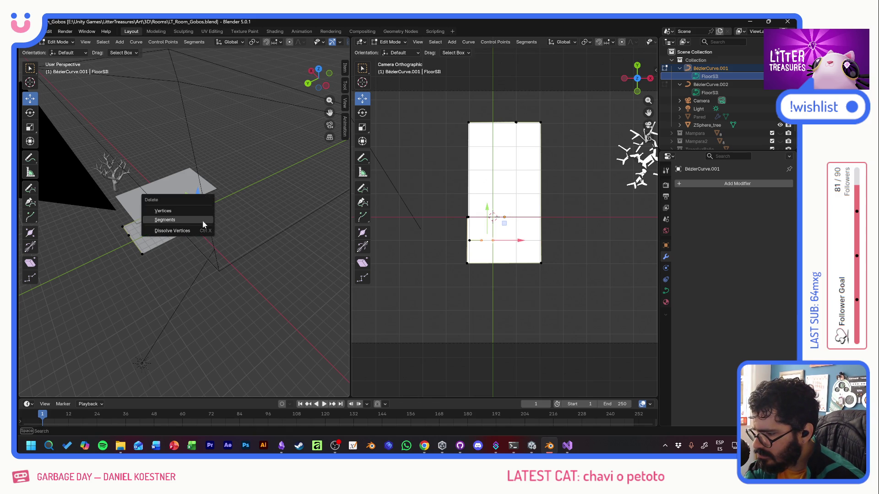
left_click(202, 223)
left_click(201, 220)
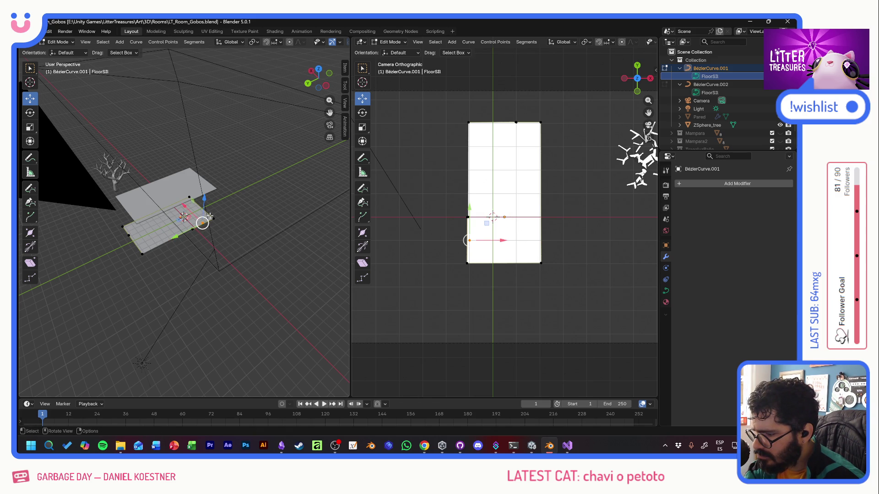
key("x")
key("Escape")
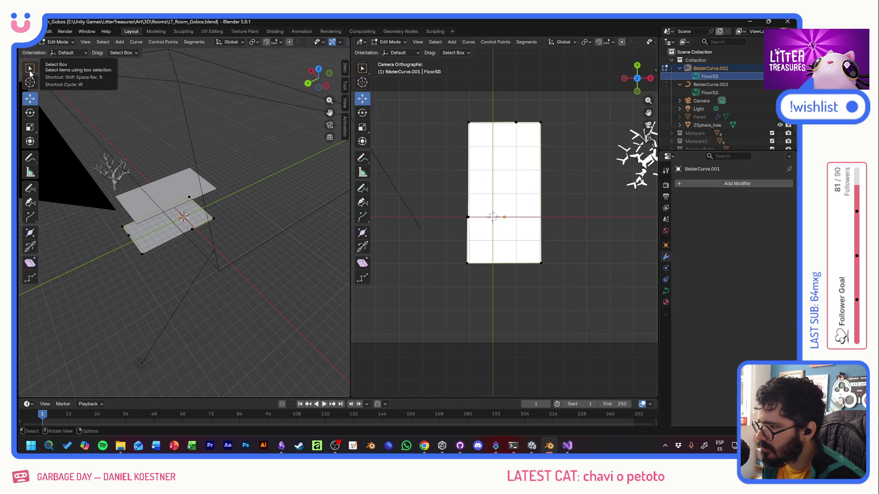
left_click(30, 69)
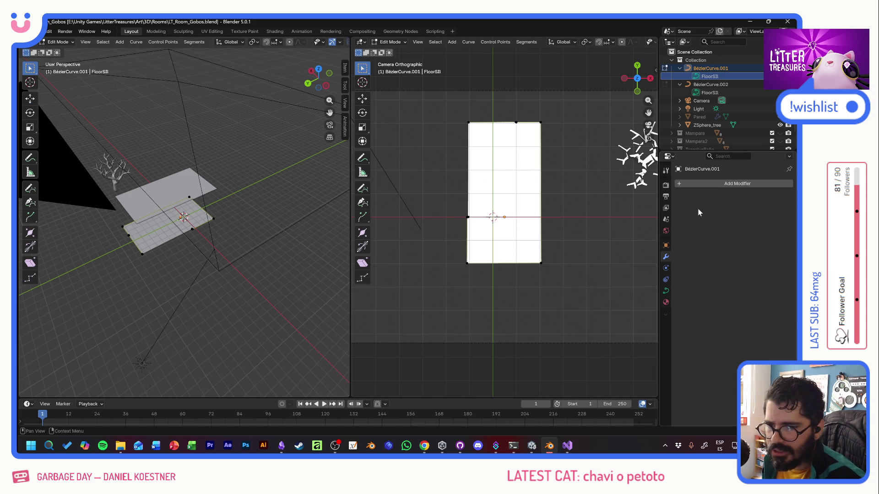
left_click(680, 67)
left_click(680, 76)
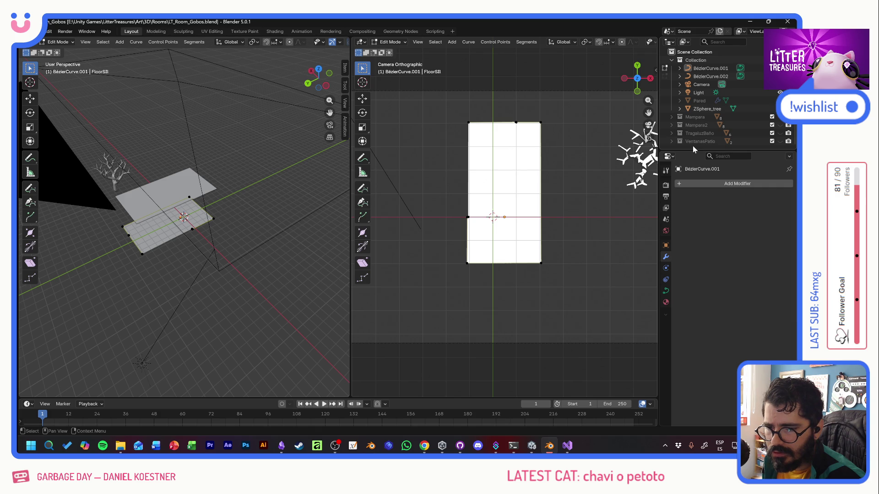
Step: Return to Object Mode, create a new collection named Columnas, and bring up the Add menu
left_click(61, 41)
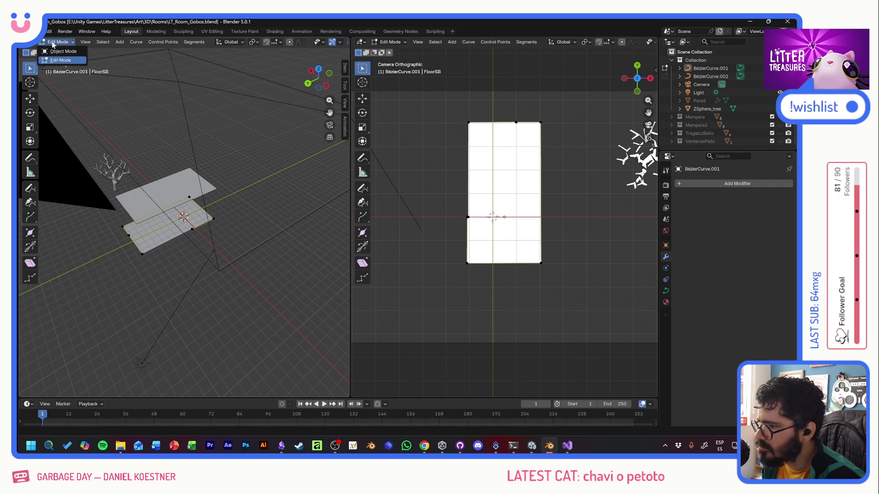
key("m")
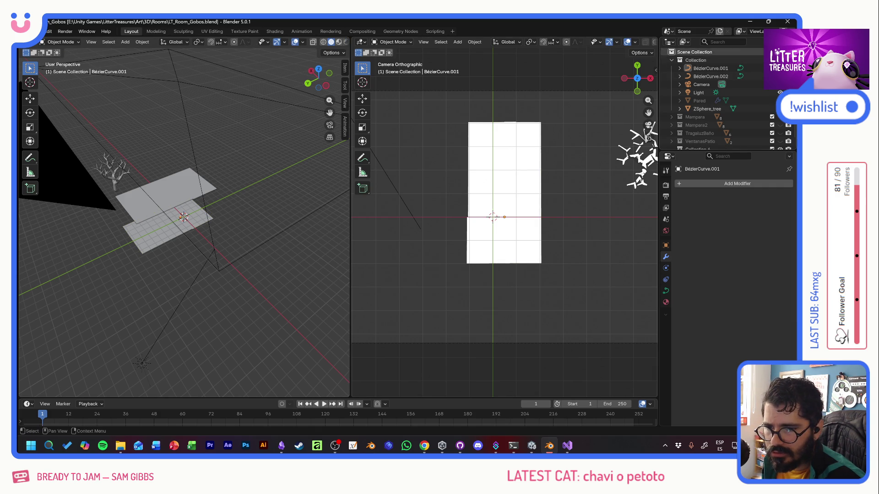
left_click(748, 142)
double_click(697, 141)
type("Co")
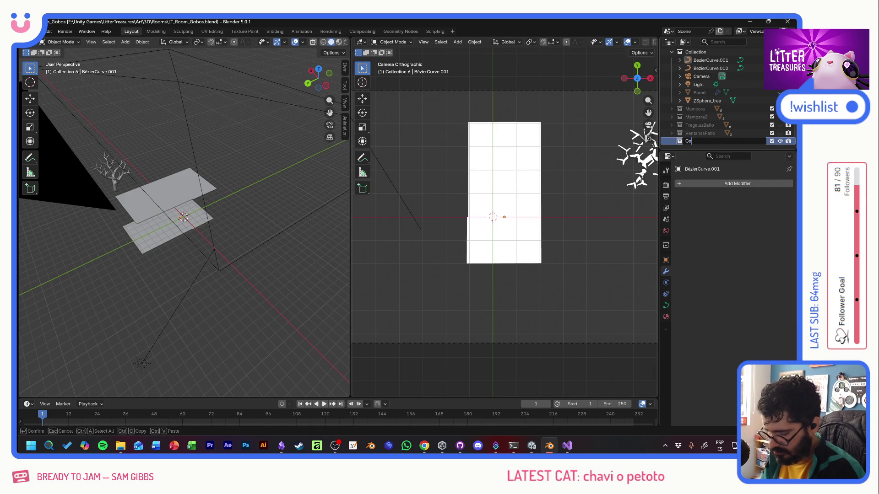
type("lumnas")
key("Return")
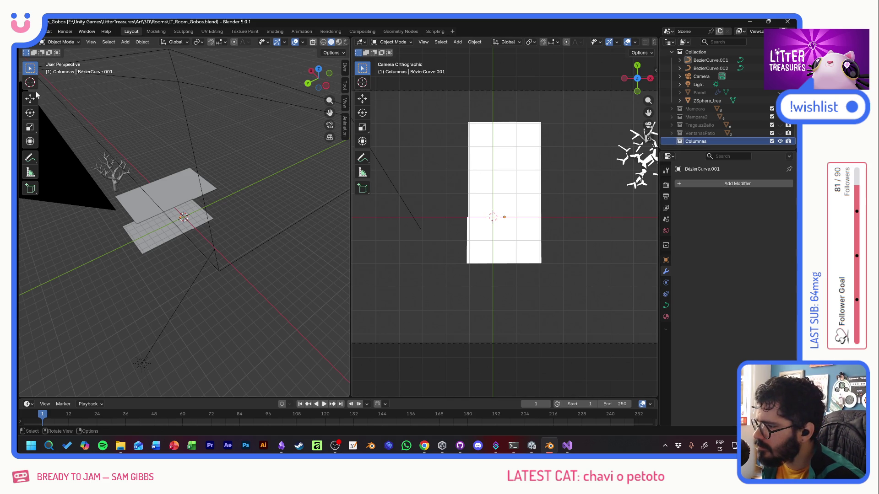
left_click(127, 43)
mouse_move(141, 51)
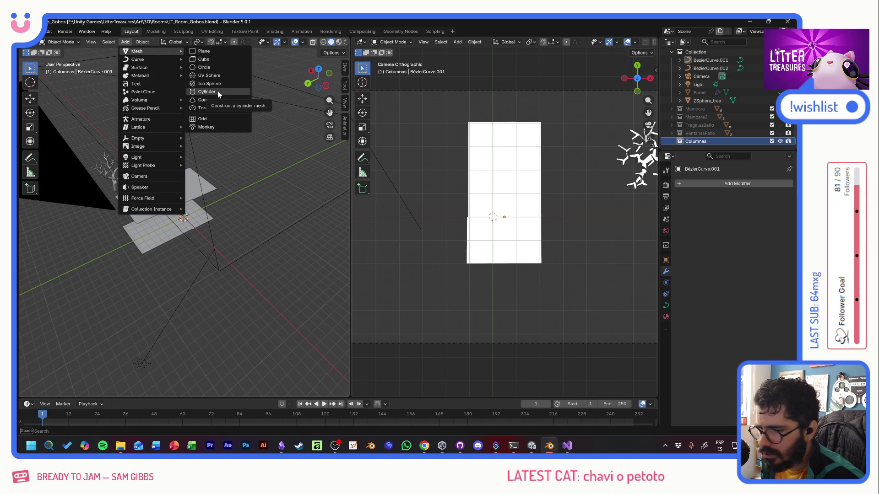
Step: Add a cylinder, shrink it to about half size, then stretch it about 6.4 times along Z
left_click(217, 90)
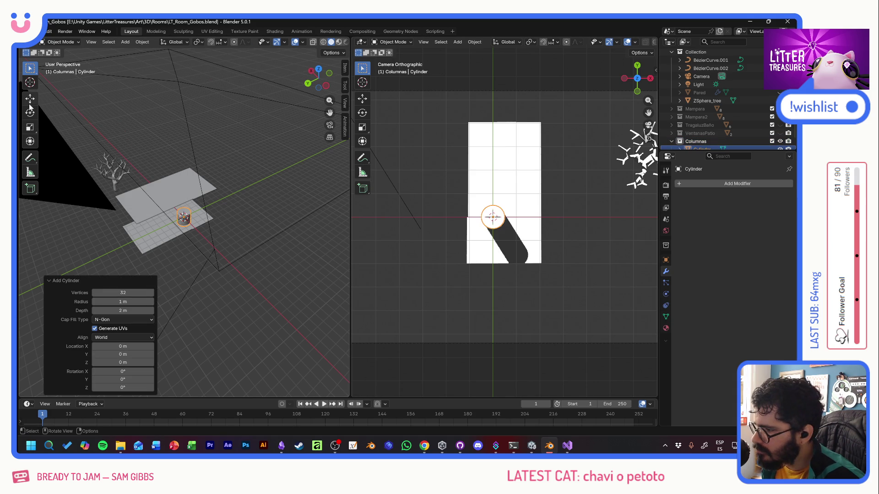
key("g")
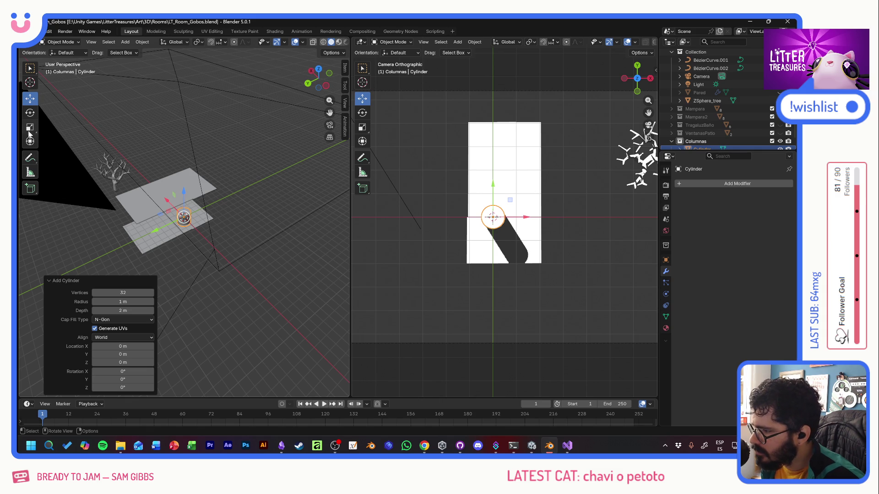
left_click(29, 128)
left_click(210, 217)
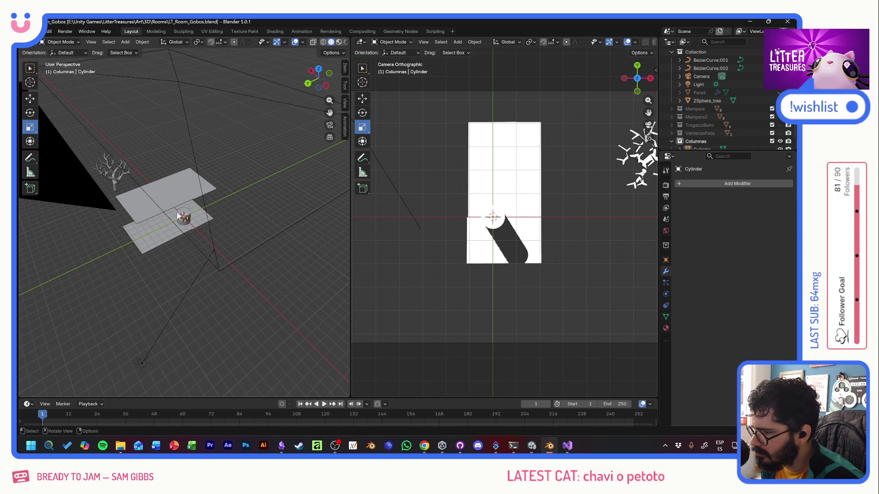
key("s")
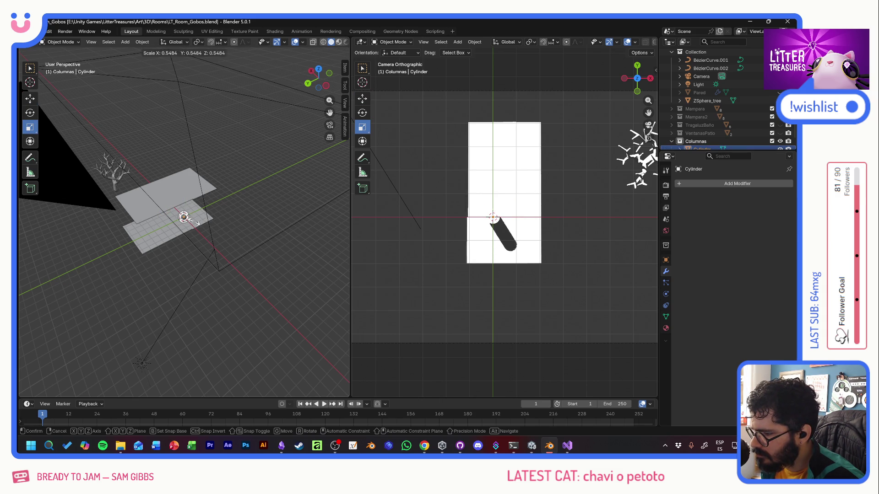
left_click(184, 217)
key("s")
key("z")
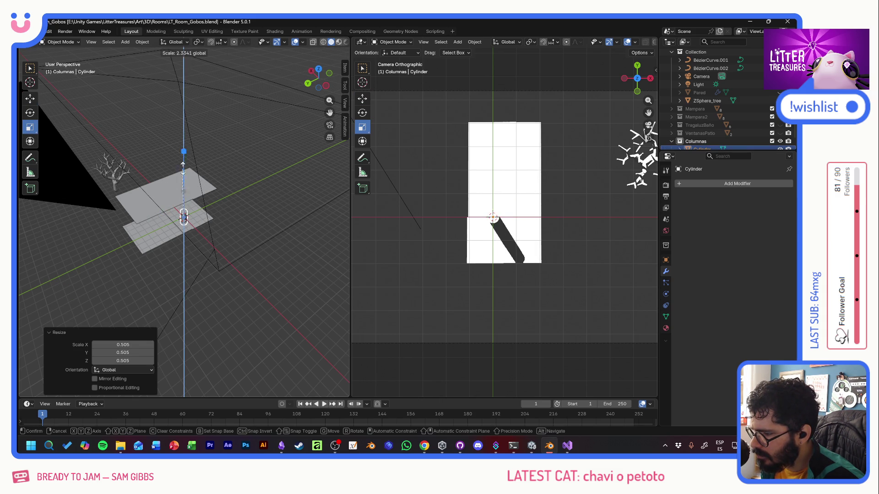
left_click(177, 85)
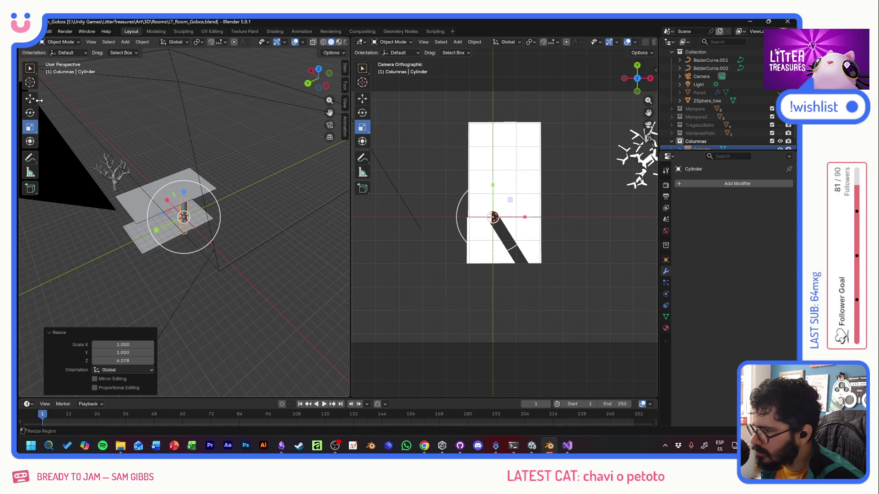
Step: Orbit the left view from above and start moving the cylinder across the wall
key("g")
middle_click_drag(208, 222, 135, 253)
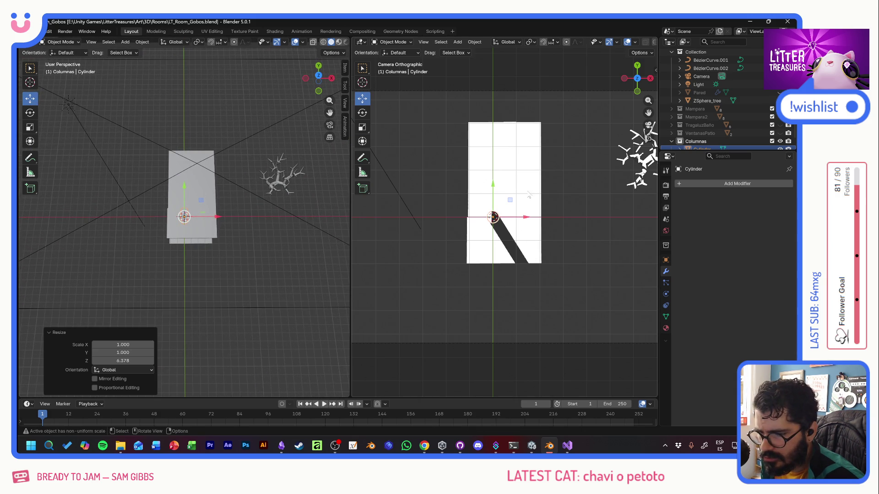
key("g")
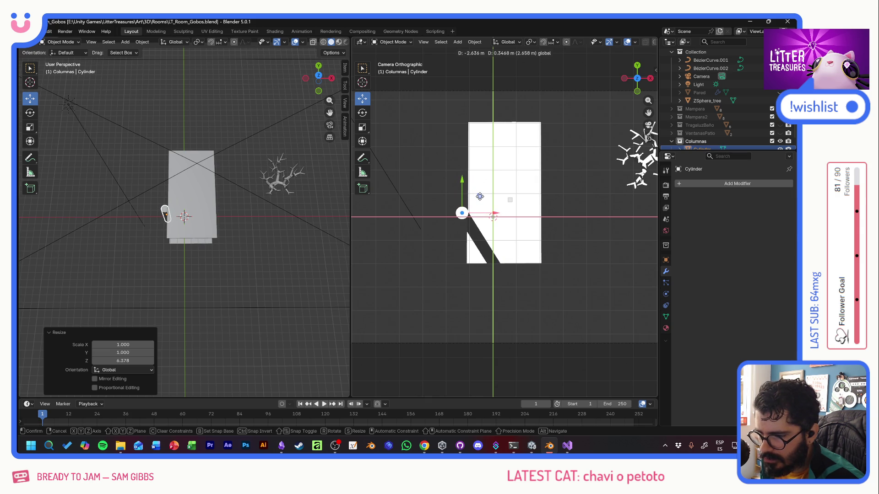
Step: Place the cylinder at the wall's left edge and paste two copies higher along Y
left_click(480, 197)
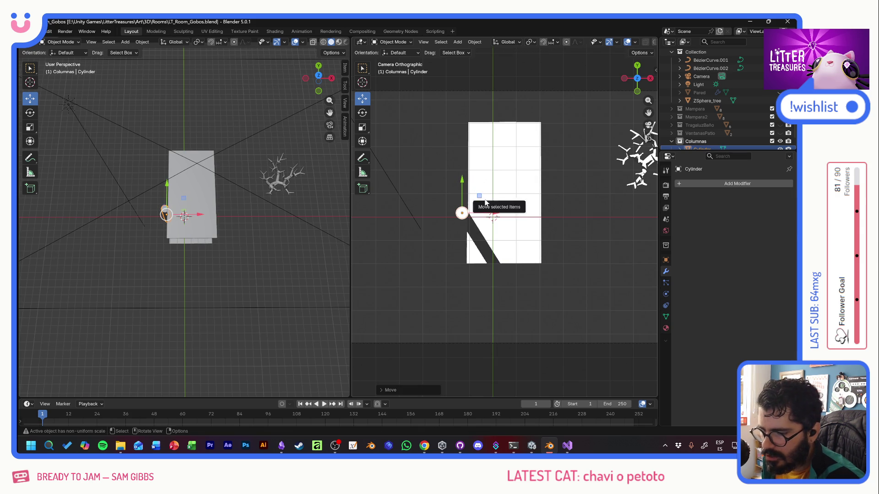
key("ctrl+c")
key("ctrl+v")
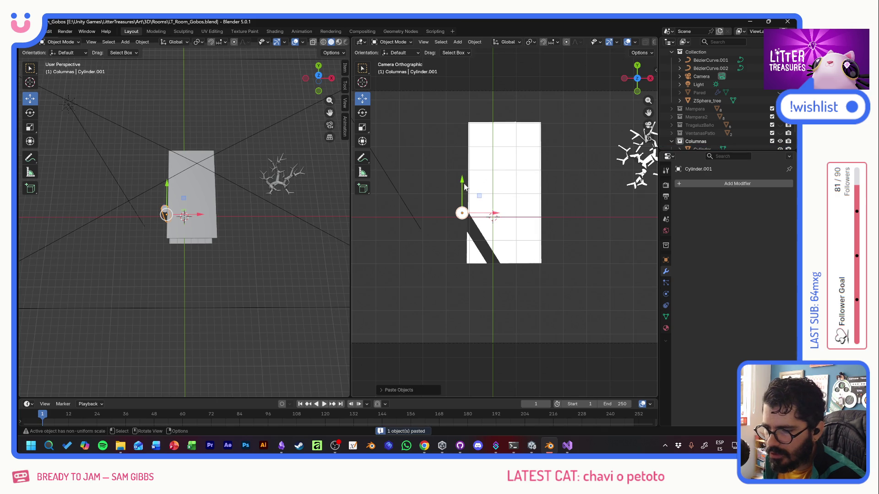
key("g")
key("y")
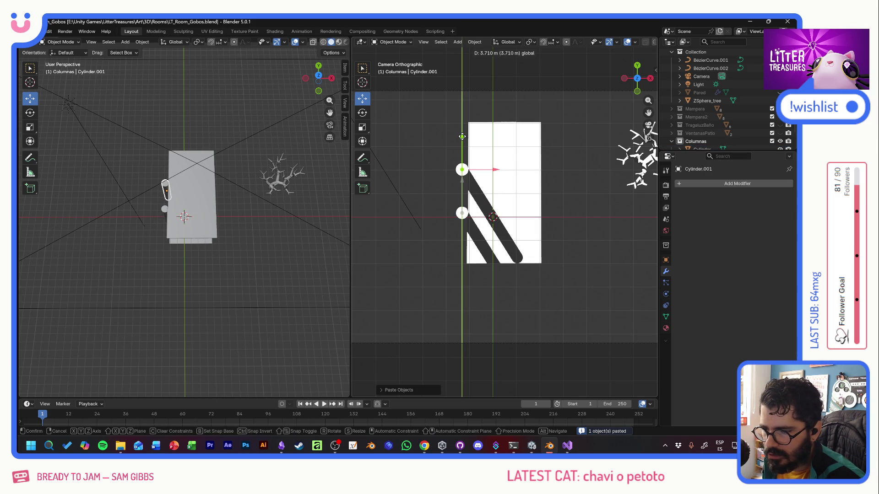
left_click(461, 137)
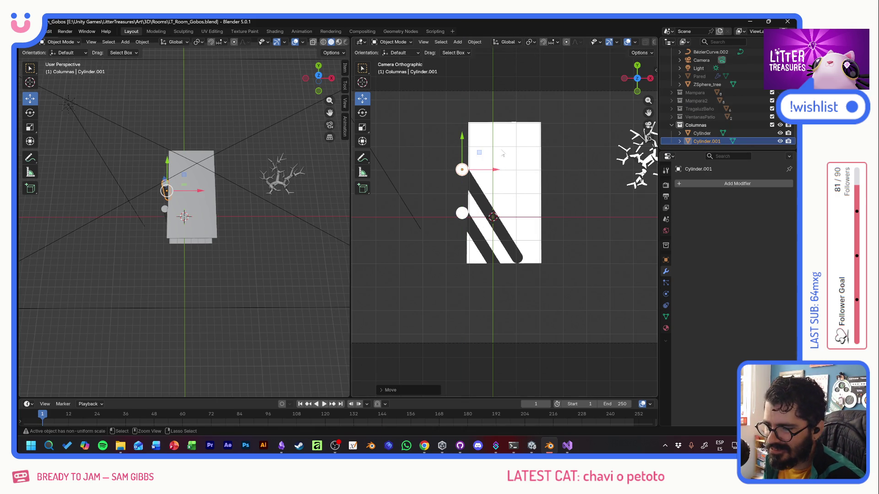
key("ctrl+v")
key("g")
key("y")
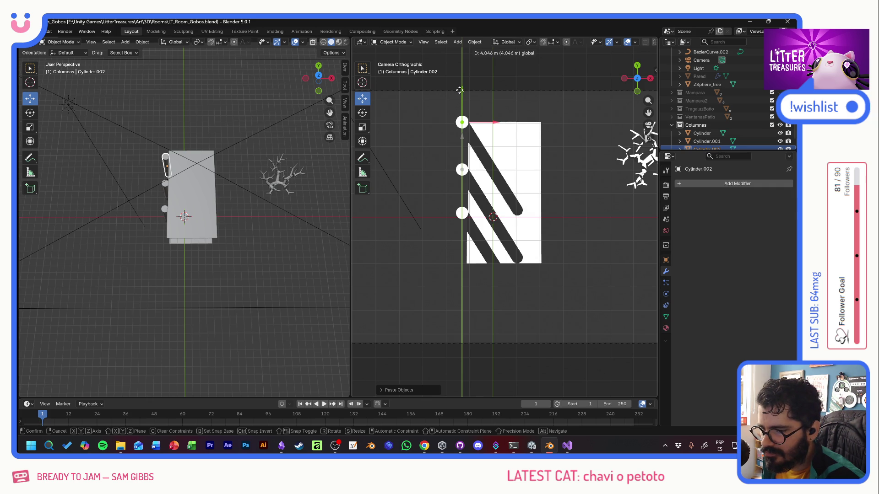
left_click(459, 90)
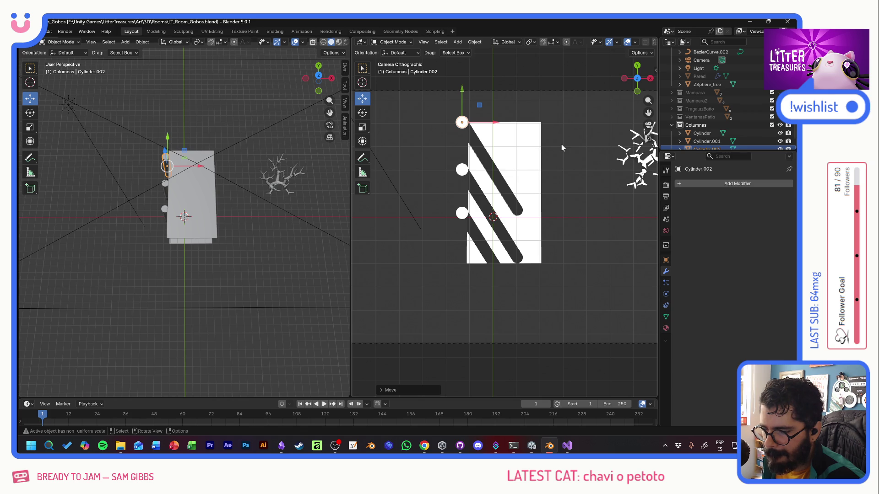
Step: Select the tree and orbit the right view around the scene
left_click(637, 159)
middle_click_drag(637, 165, 580, 184)
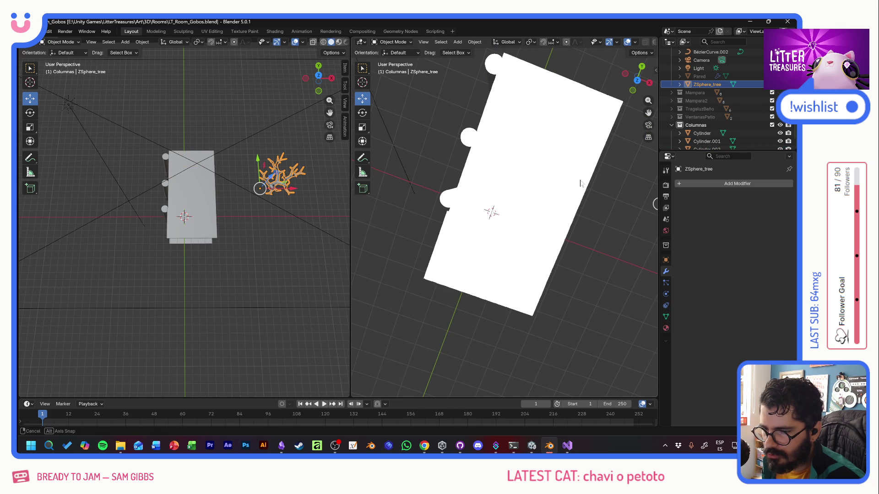
Step: Set the right view to Active Camera and move ZSphere_tree above the wall into the light path
left_click(423, 42)
mouse_move(438, 138)
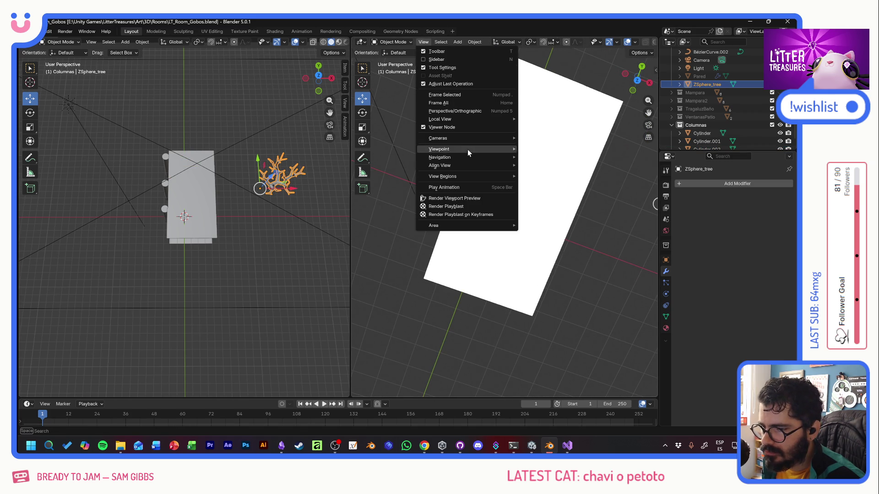
left_click(543, 147)
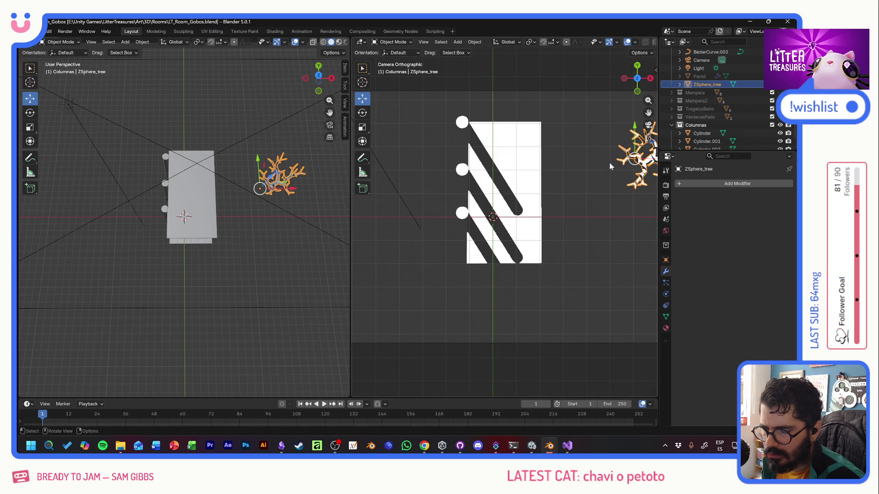
key("g")
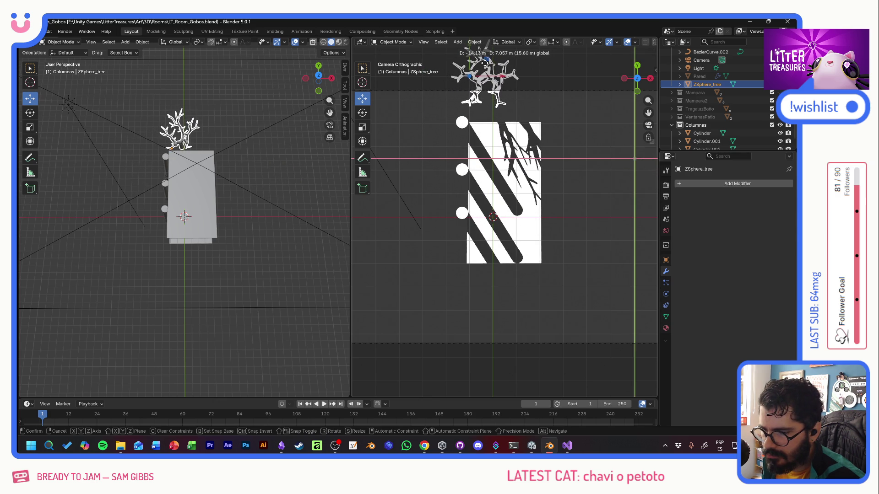
left_click(484, 76)
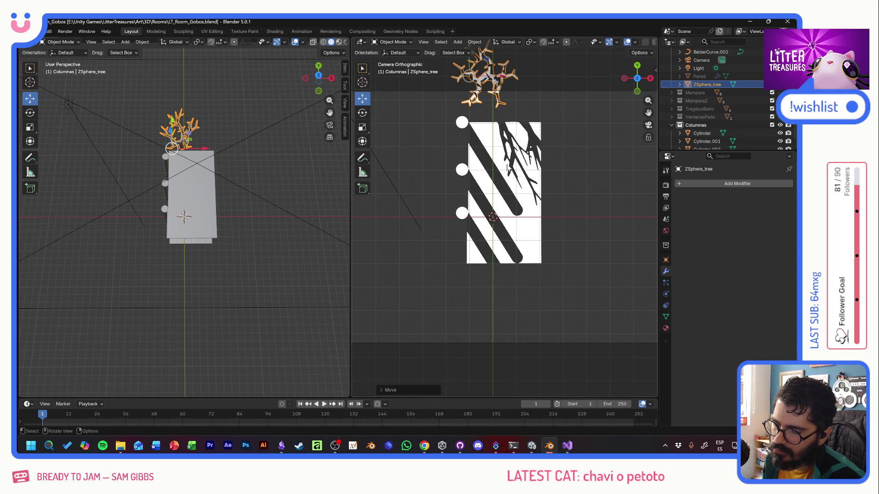
left_click(191, 199)
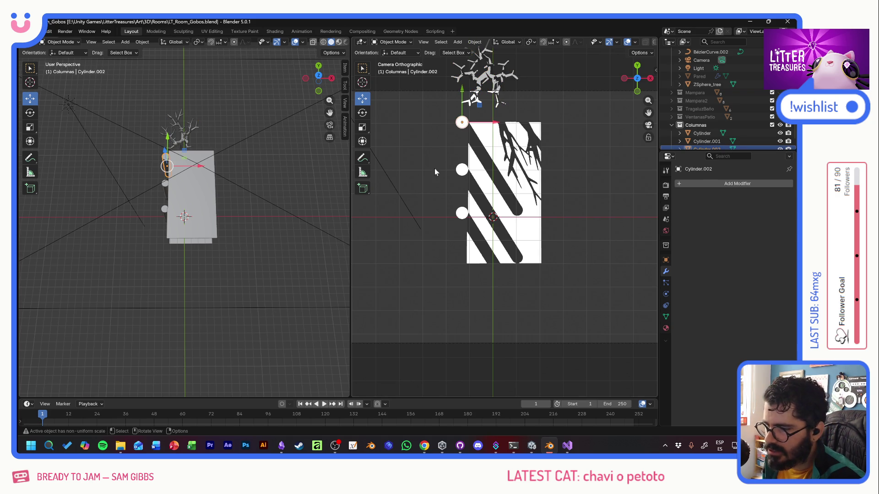
mouse_move(189, 188)
middle_mouse_down()
mouse_move(245, 132)
mouse_move(165, 205)
middle_mouse_up()
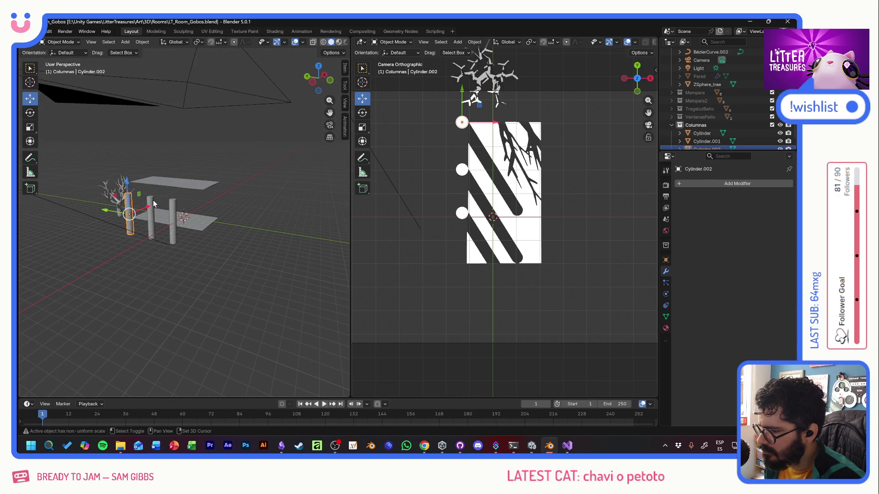
Step: Raise the three cylinders about 2.0194 m along Z and deselect them
left_click(150, 213, "shift")
key("g")
key("z")
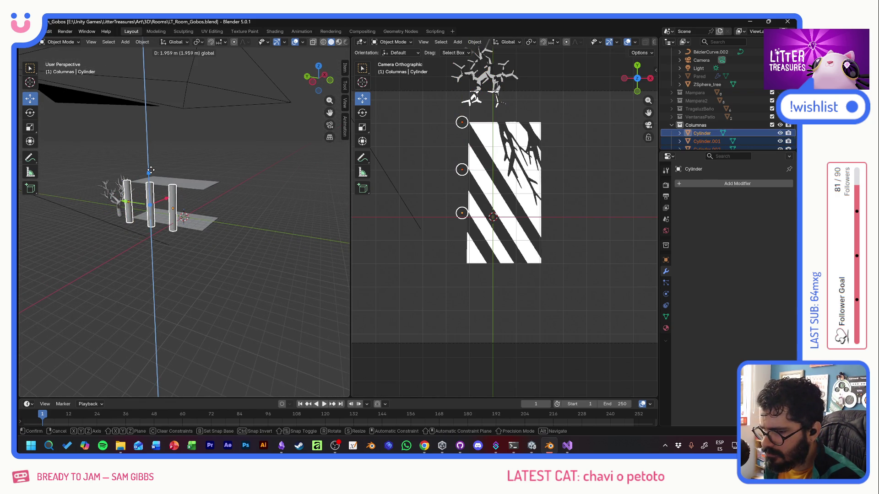
left_click(150, 170)
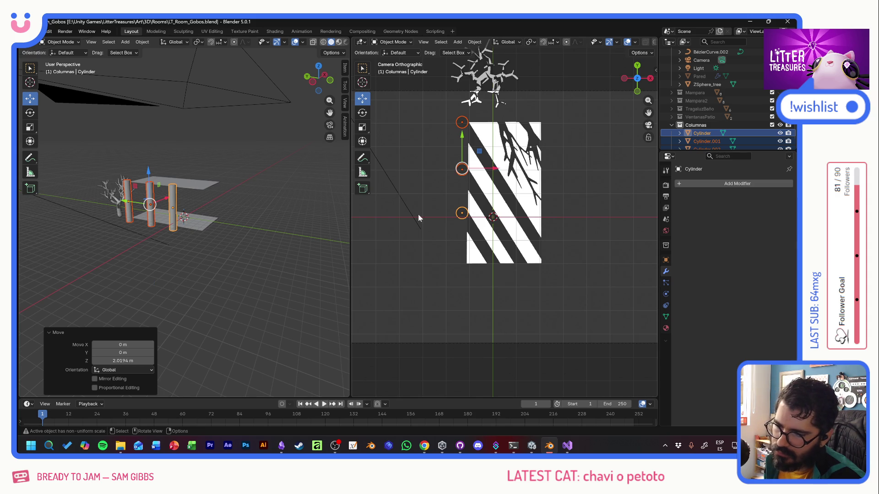
left_click(536, 290)
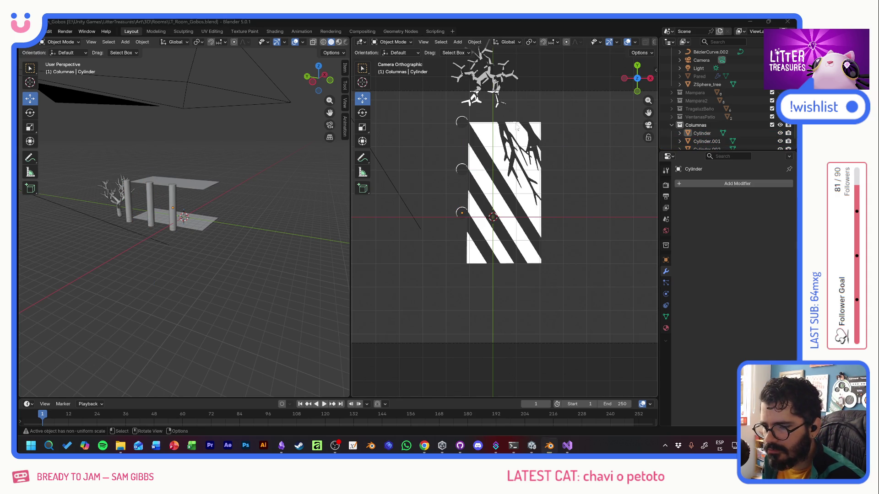
Step: Snip a screenshot of the column-and-branch gobo and save LT_Room_Gobos.blend
key("super+shift+s")
mouse_move(466, 122)
left_mouse_down()
mouse_move(547, 273)
mouse_move(542, 264)
left_mouse_up()
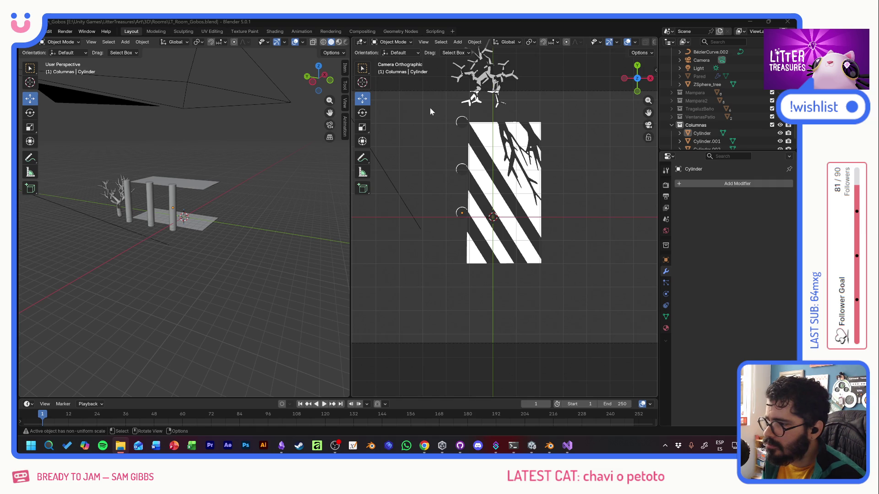
key("ctrl+s")
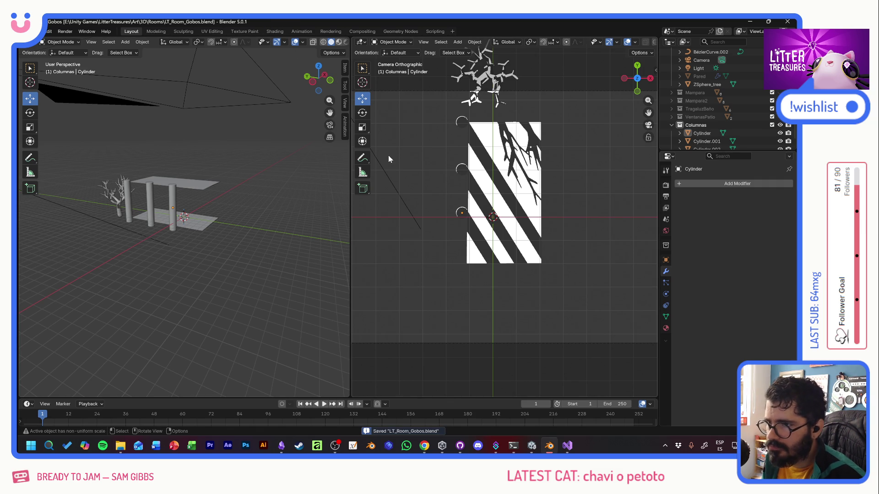
Step: Switch to Unity and run the game to see the window-light stripes across the room floors
key("alt+Tab")
key("Tab")
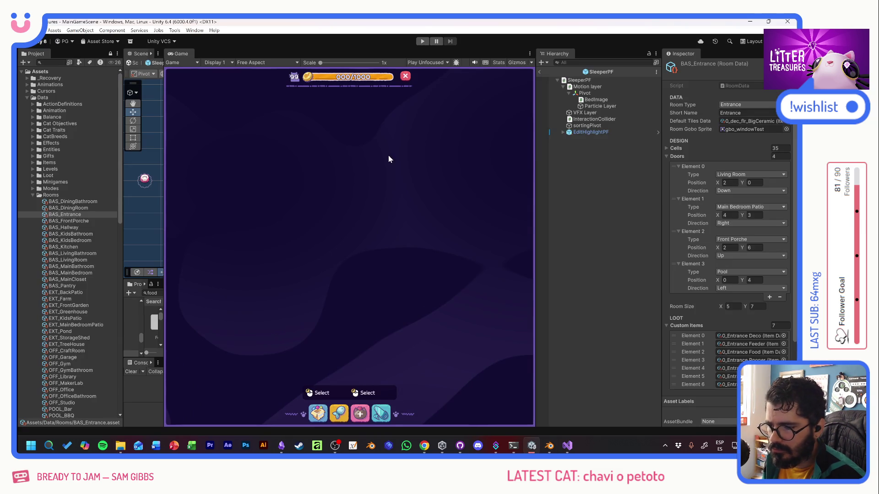
left_click(421, 41)
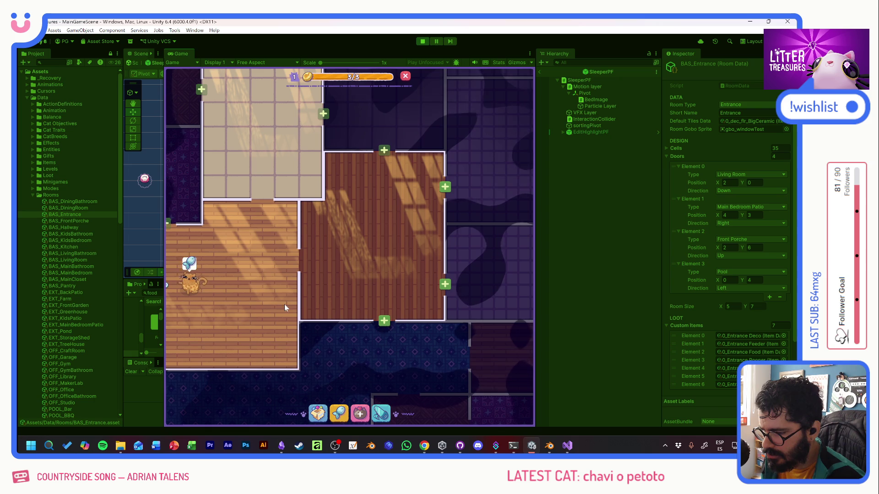
Step: Back in Blender, hide and collapse Columnas, briefly toggling the Pared wall's visibility
key("alt+Tab")
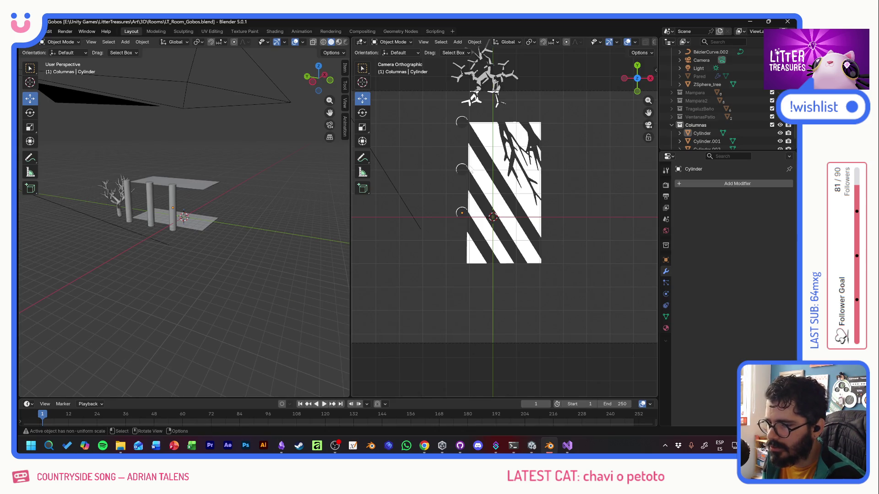
left_click(780, 125)
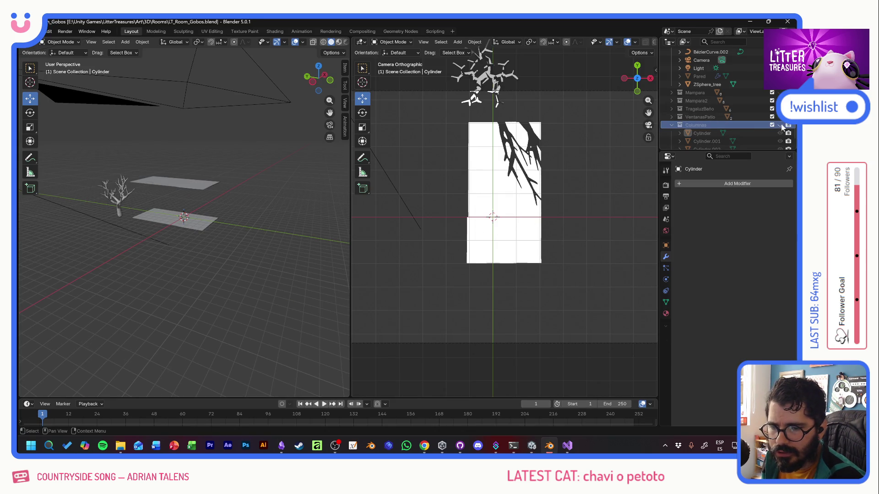
left_click(672, 126)
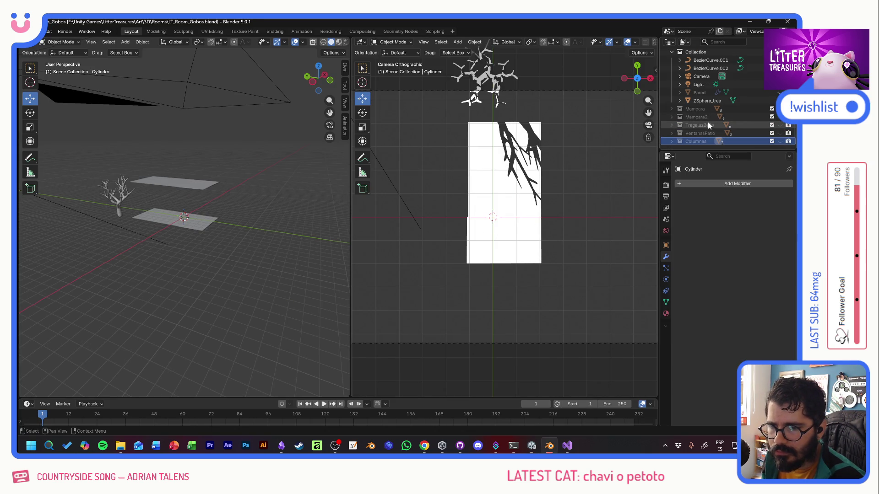
scroll(707, 110, "up", 3)
left_click(772, 92)
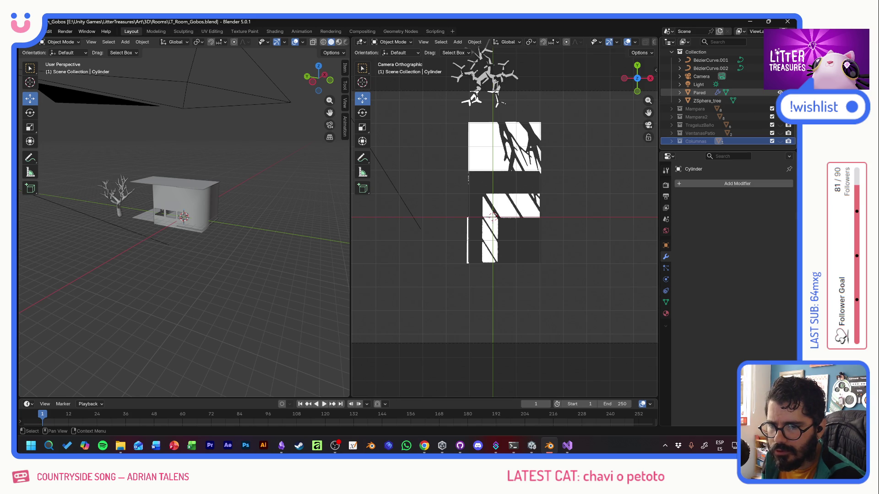
left_click(772, 92)
Step: Expand the floor curves and make BezierCurve.001 the active object with box selection
left_click(679, 60)
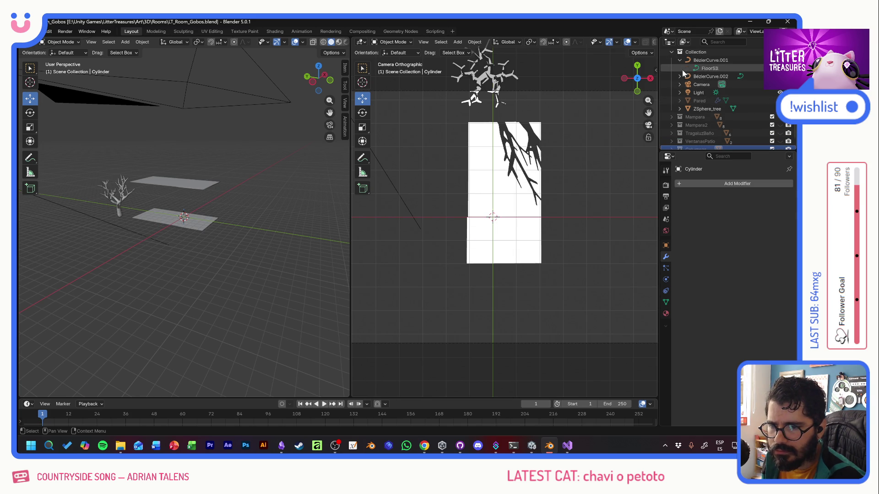
left_click(710, 60)
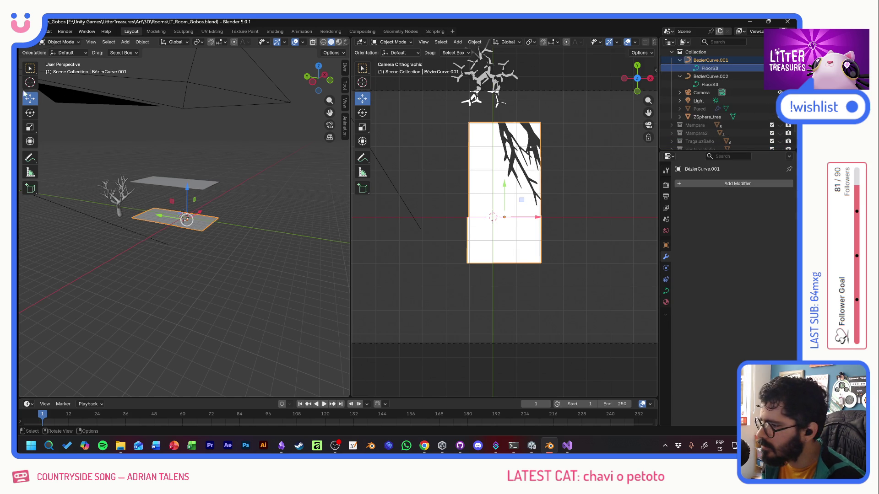
left_click(29, 70)
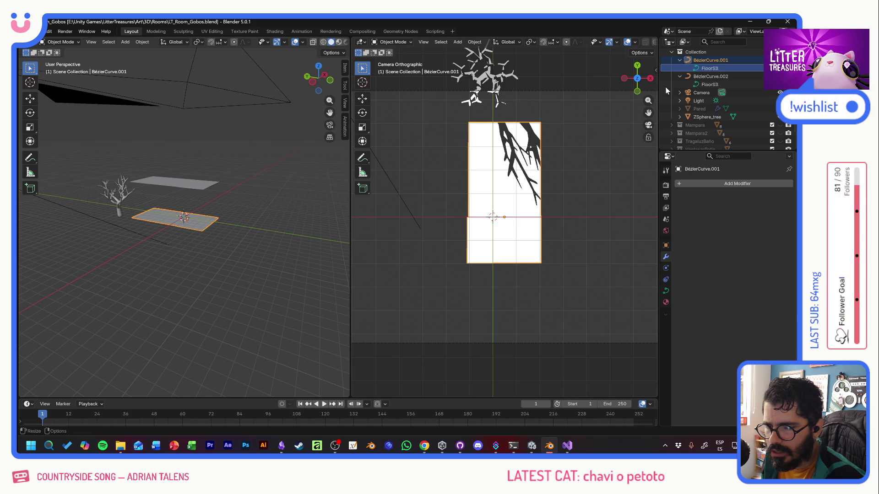
left_click(708, 60)
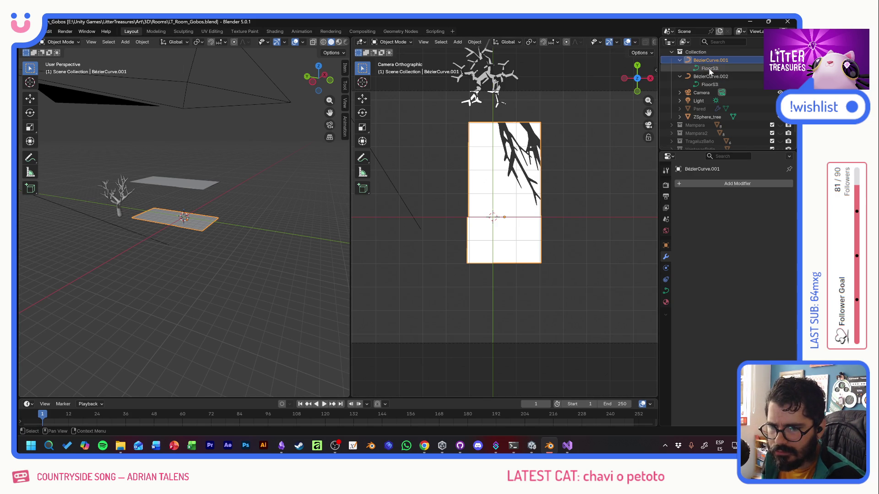
Step: In the curve data settings, try the custom-profile bevel and return it to round
left_click(666, 291)
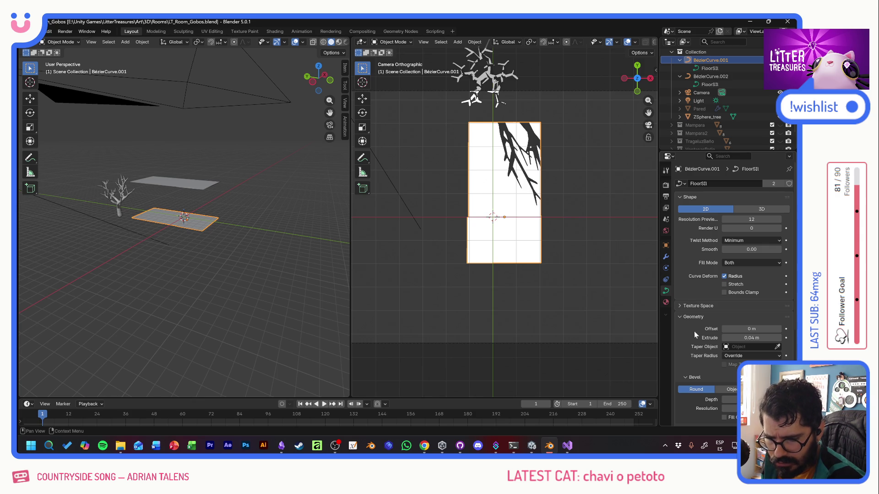
scroll(694, 331, "down", 2)
left_click(734, 356)
left_click(771, 357)
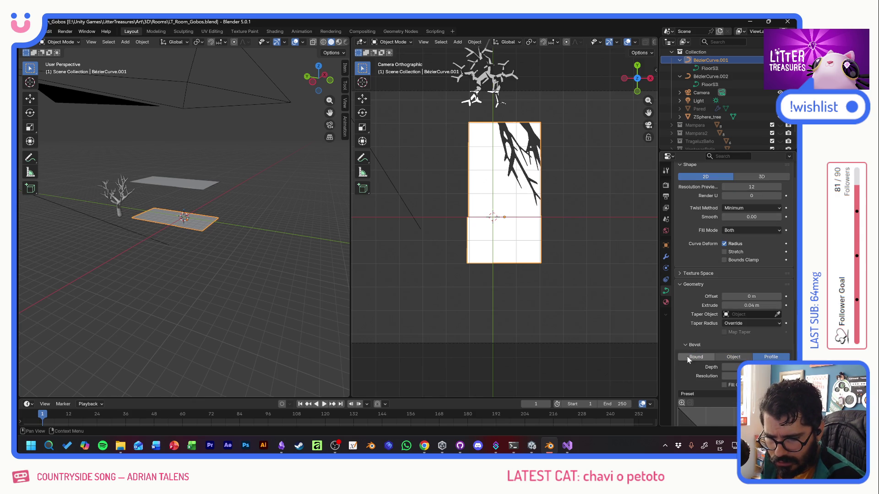
left_click(695, 357)
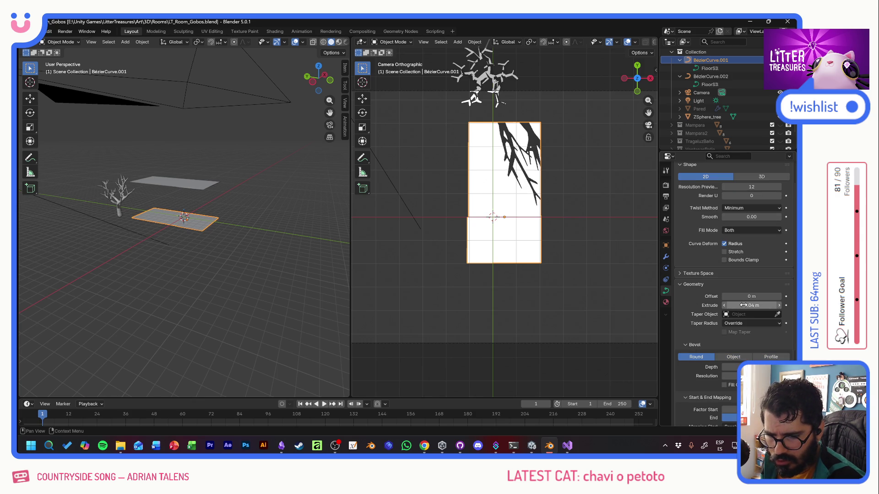
Step: Drag Extrude up to 2.34 m and Offset inward, then undo back to 0.04 m extrusion
left_click_drag(743, 306, 751, 305)
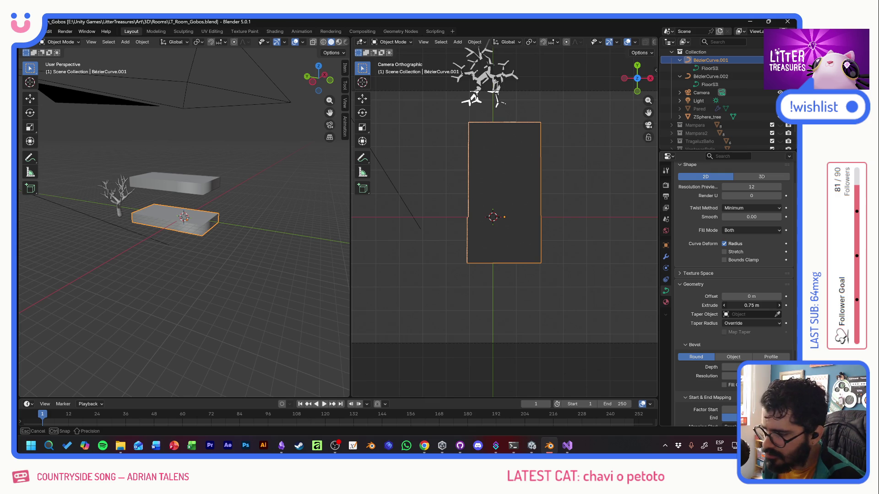
left_click_drag(752, 305, 776, 305)
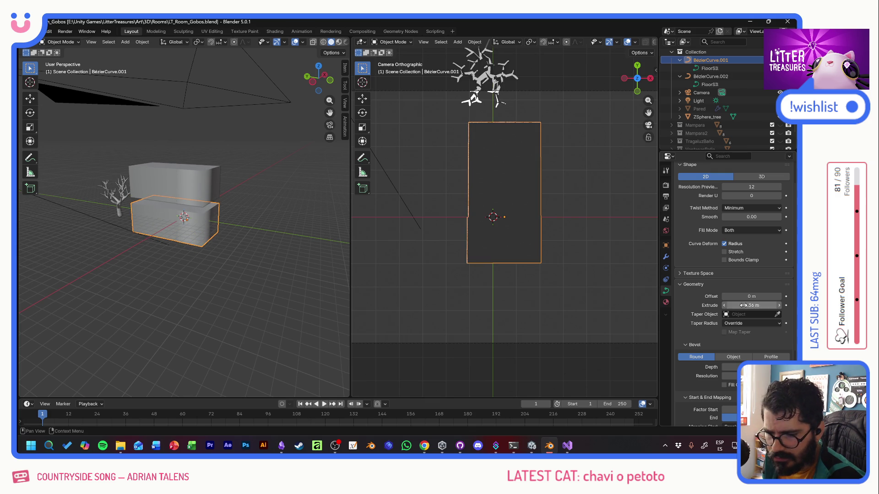
scroll(701, 317, "down", 3)
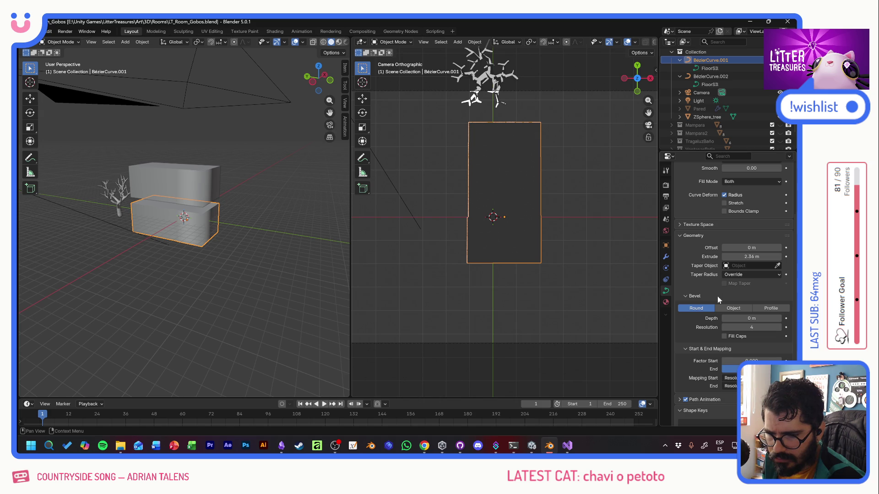
left_click_drag(752, 248, 727, 247)
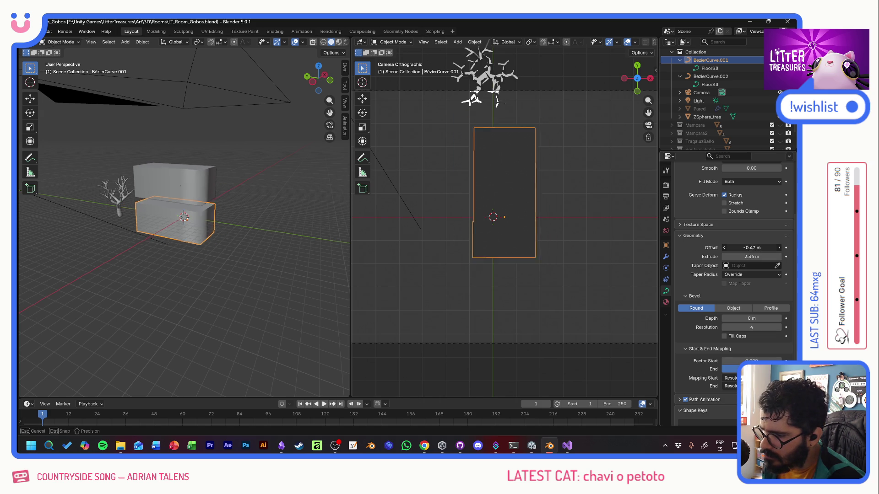
key("ctrl+z")
key("ctrl+z")
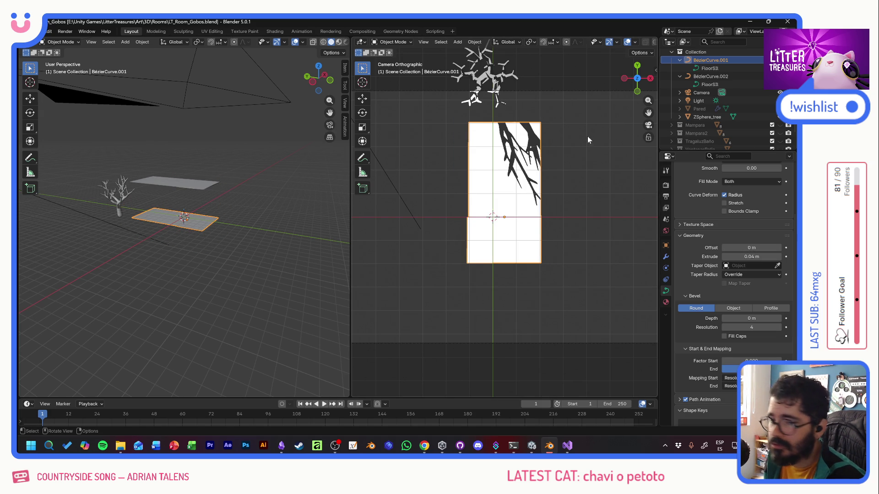
Step: Select the FloorSB shape and enter Edit Mode, briefly checking the pattern in Unity
left_click(707, 69)
left_click(64, 42)
left_click(64, 66)
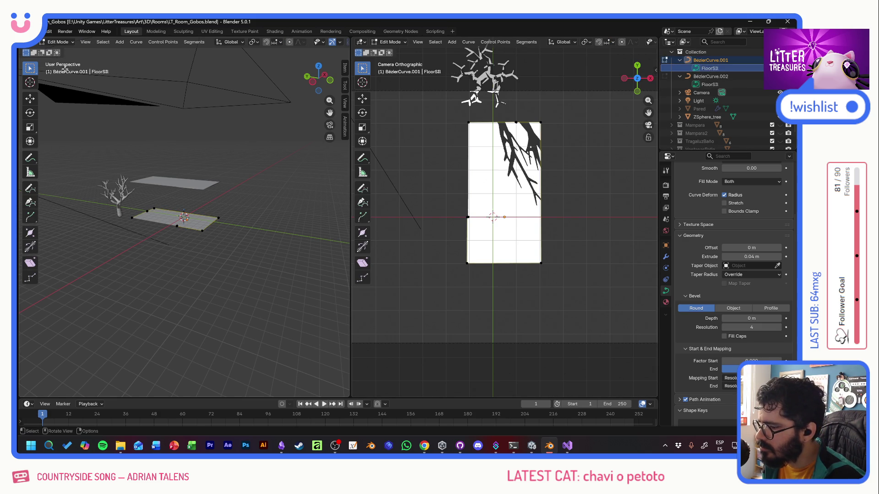
key("alt+Tab")
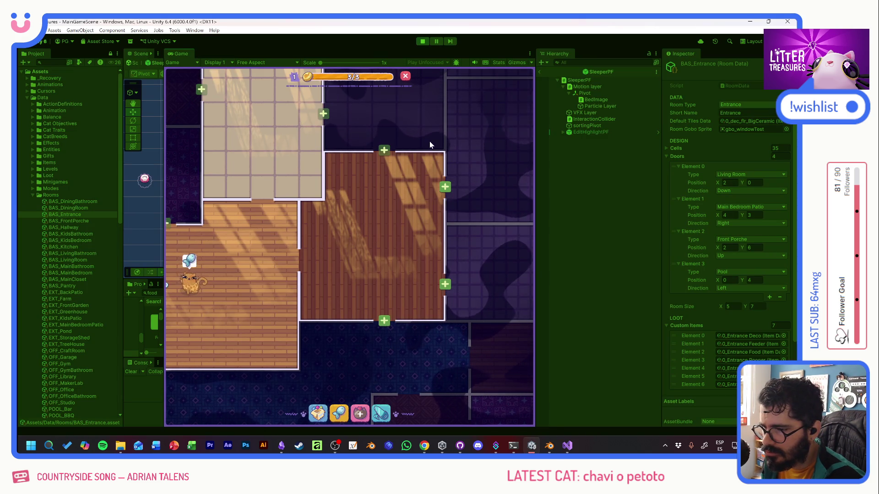
key("alt+Tab")
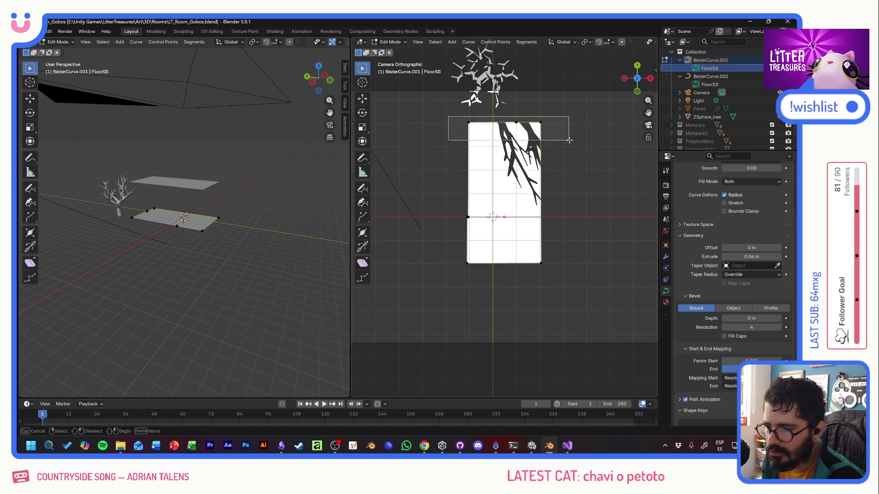
Step: Box-select the right-edge control points and stretch them about 5.9 m outward along X
left_click_drag(455, 120, 571, 143)
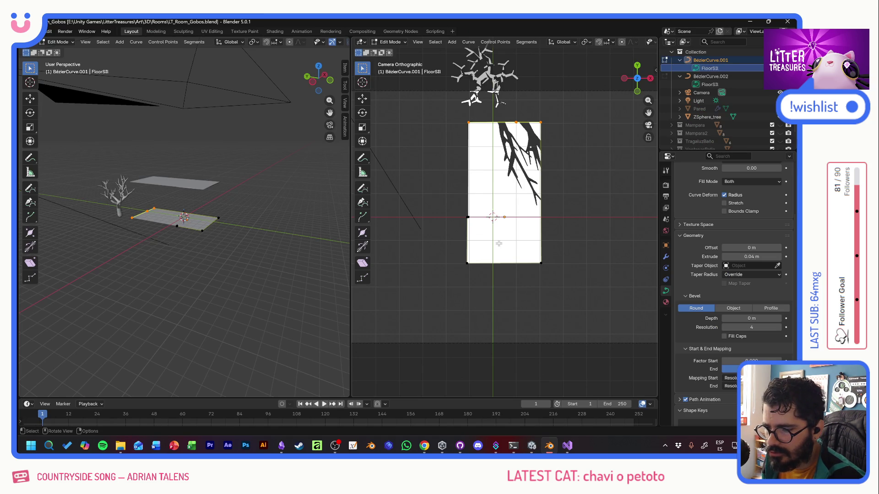
left_click_drag(556, 116, 532, 289)
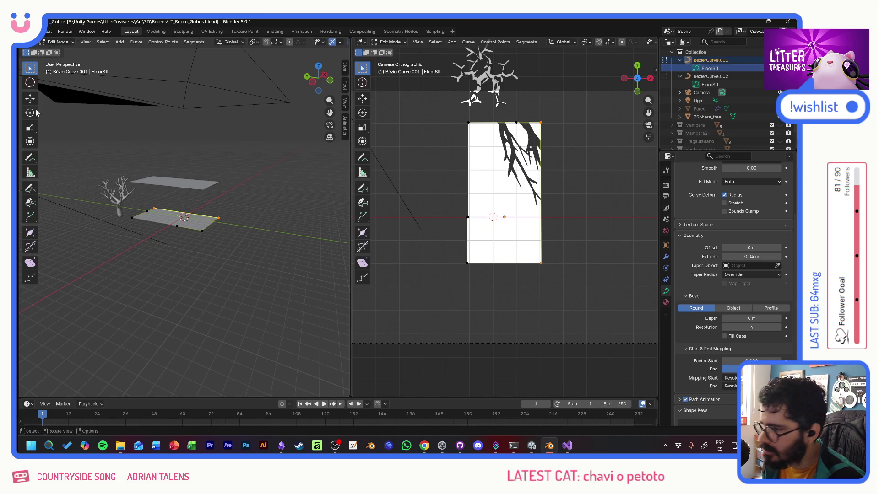
key("g")
key("alt+Tab")
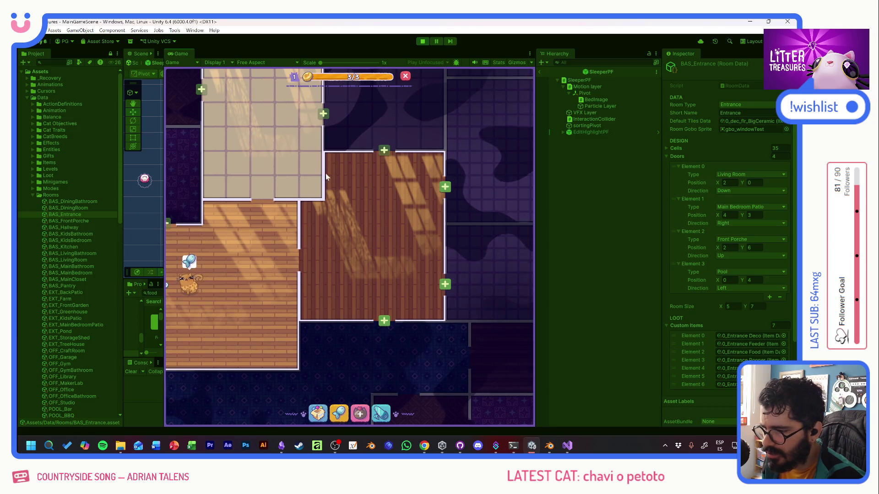
key("alt+Tab")
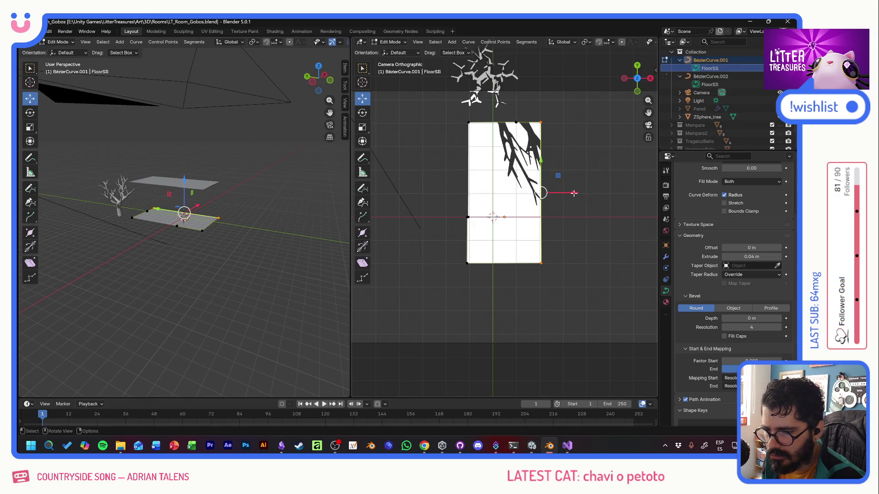
left_click_drag(574, 191, 641, 199)
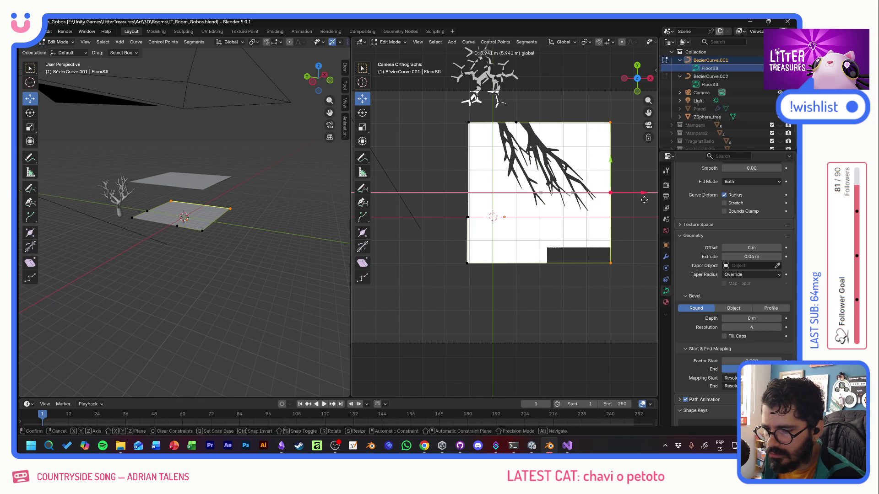
Step: Push the left edge outward, pull the right edge back in and lower the bottom edge
left_click_drag(453, 115, 477, 271)
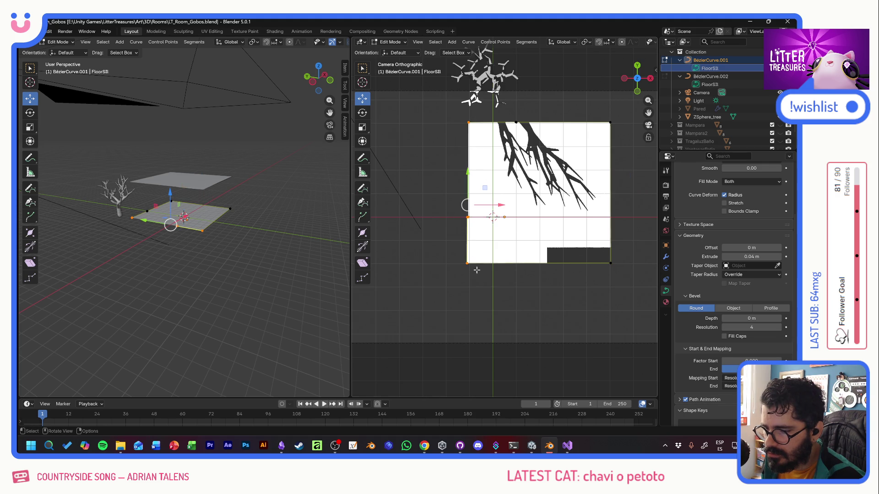
left_click_drag(489, 207, 447, 207)
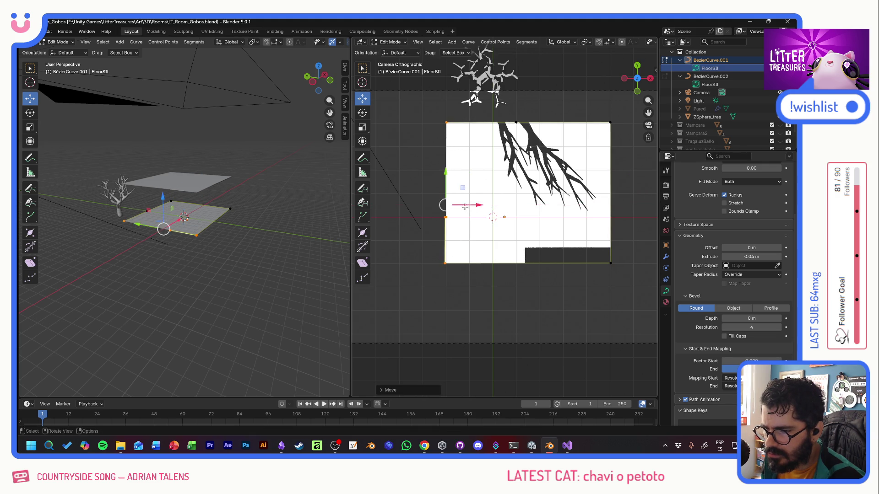
key("alt+Tab")
key("alt+Tab")
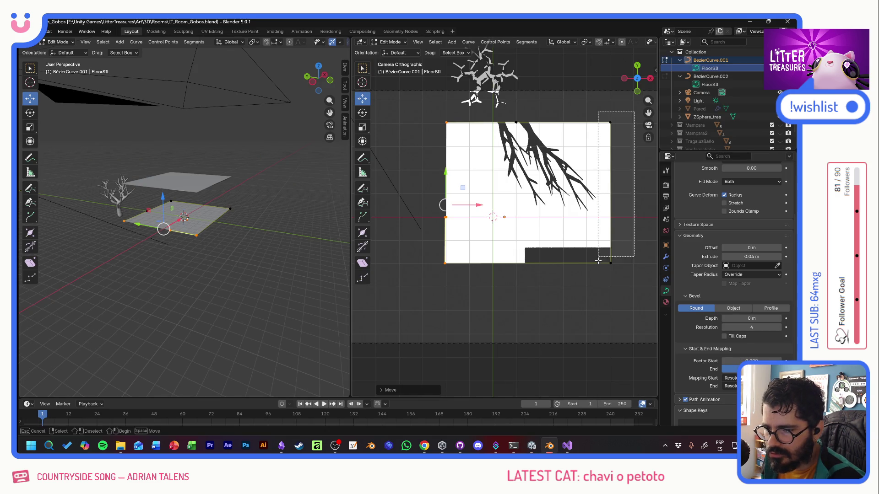
left_click_drag(621, 117, 638, 261)
left_click_drag(636, 194, 611, 195)
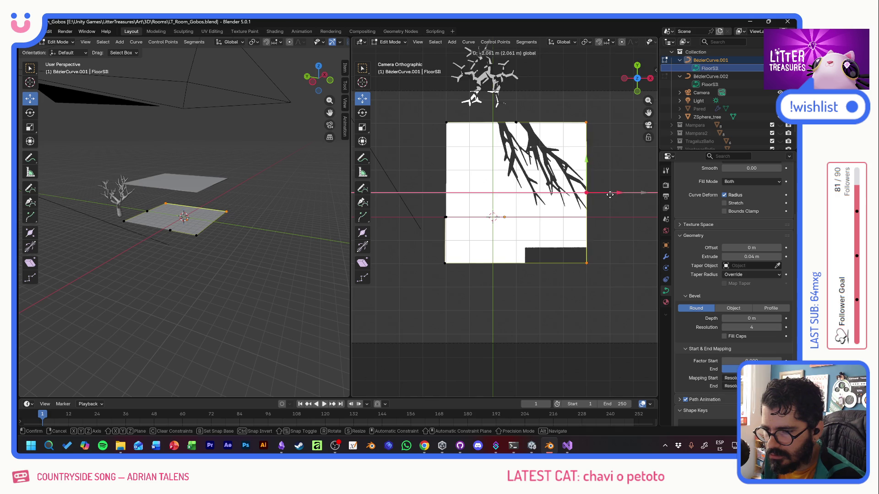
left_click_drag(617, 294, 369, 236)
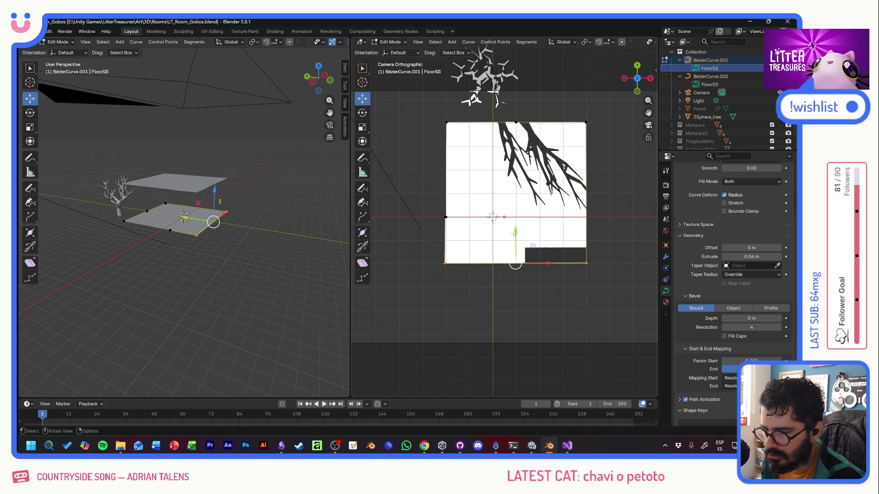
left_click_drag(515, 233, 515, 287)
Step: Raise and shift the upper-left control points inward to form a notch, comparing in Unity
left_click(446, 217)
key("alt+Tab")
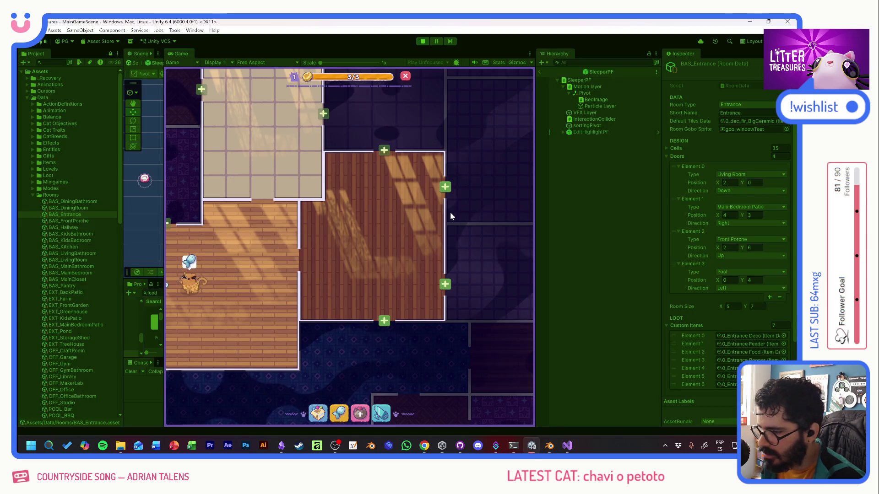
key("alt+Tab")
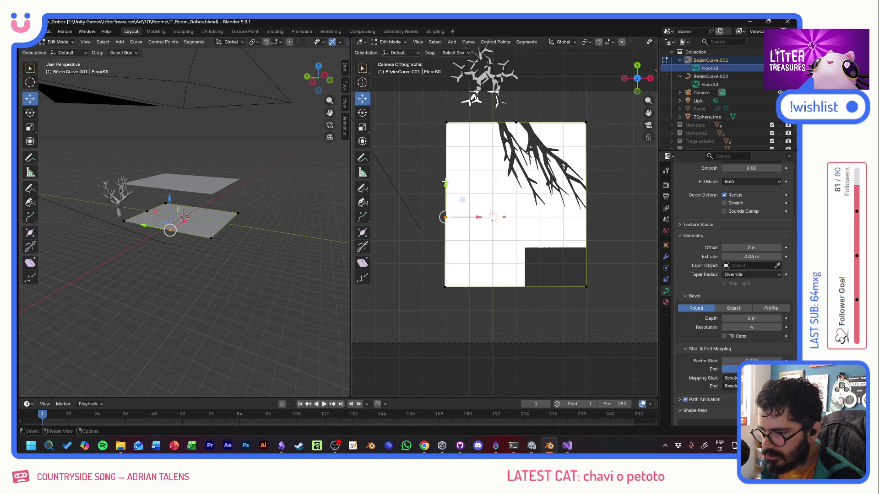
mouse_move(446, 184)
left_mouse_down()
mouse_move(446, 134)
mouse_move(497, 124)
left_mouse_up()
left_click(447, 123)
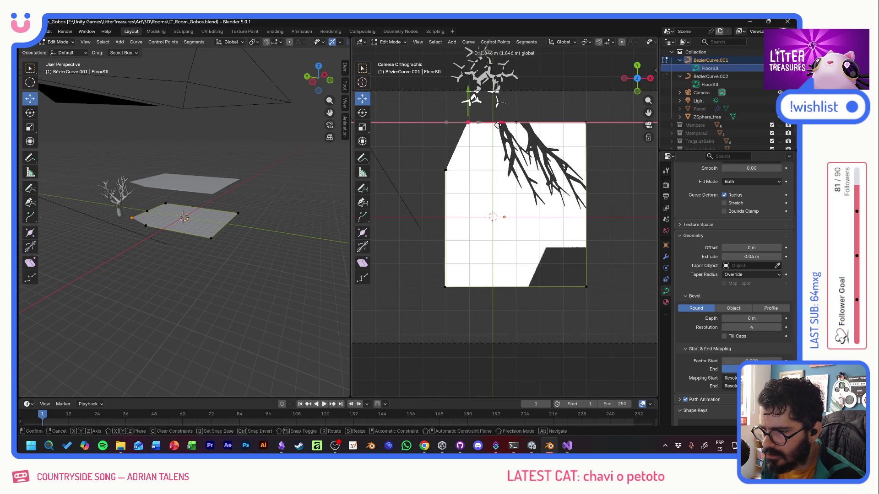
left_click(447, 168)
left_click_drag(468, 170, 489, 172)
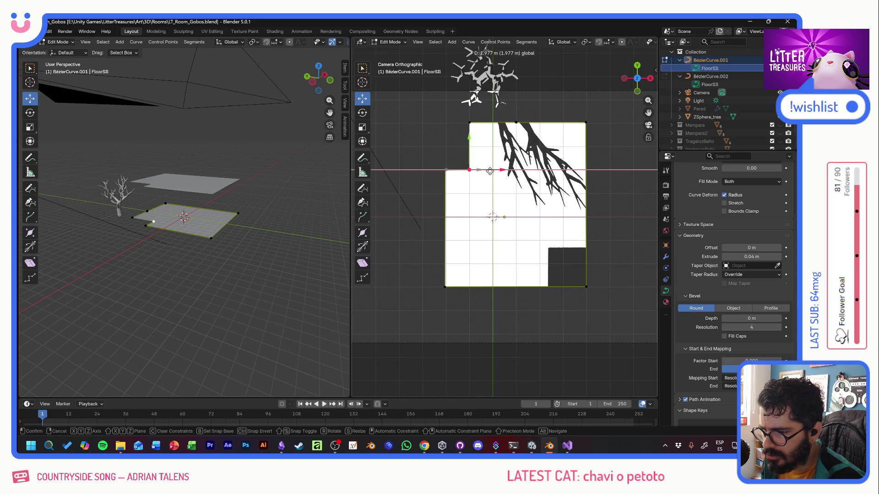
Step: Flip between Unity and Blender to compare, then pick the Pared wall in the Outliner
key("alt+Tab")
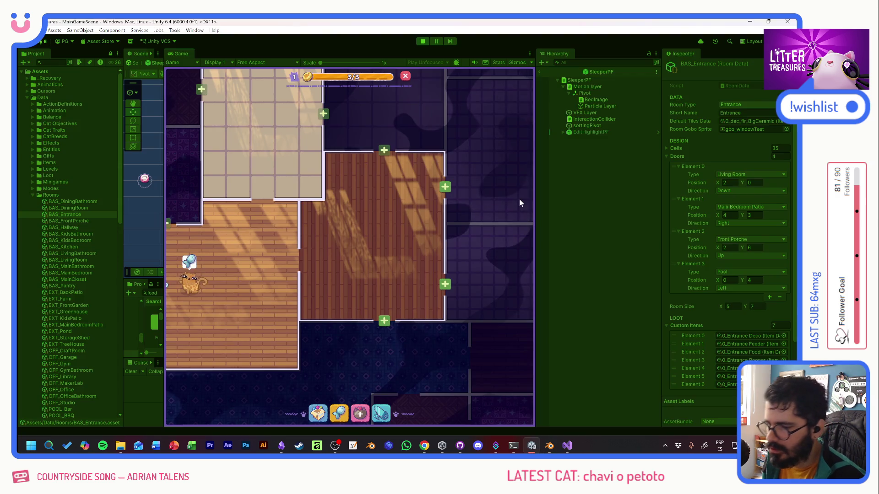
key("alt+Tab")
key("alt+Tab")
key("alt+Tab")
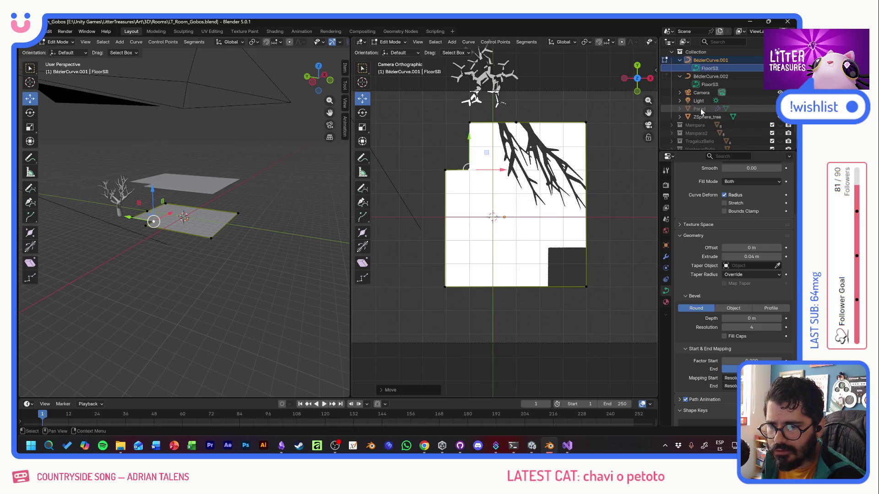
left_click(679, 110)
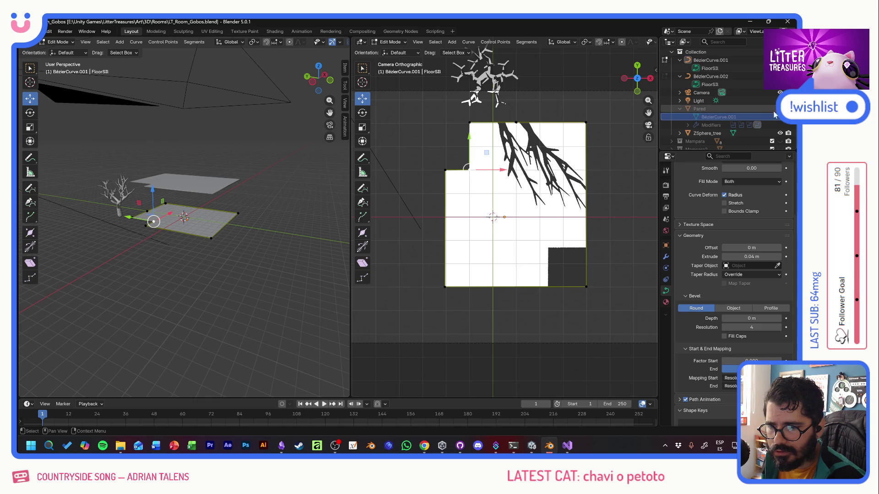
Step: Unhide the Pared wall and return to Object Mode
left_click(776, 115)
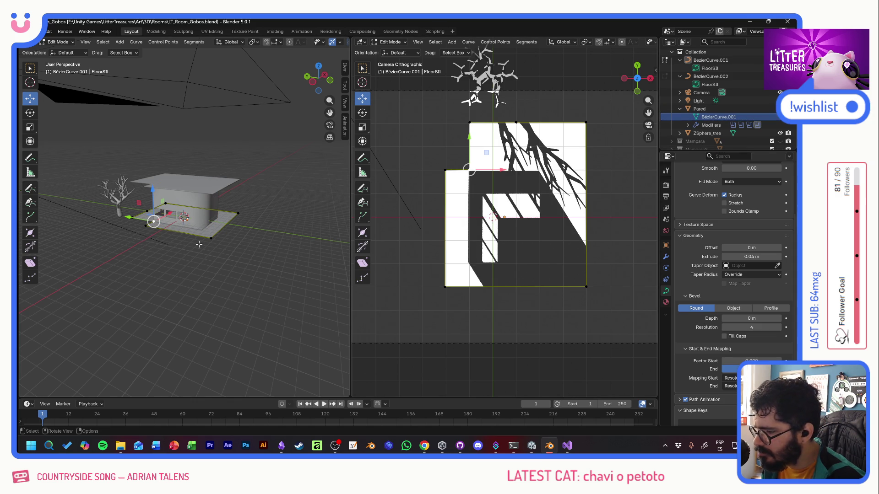
left_click(61, 42)
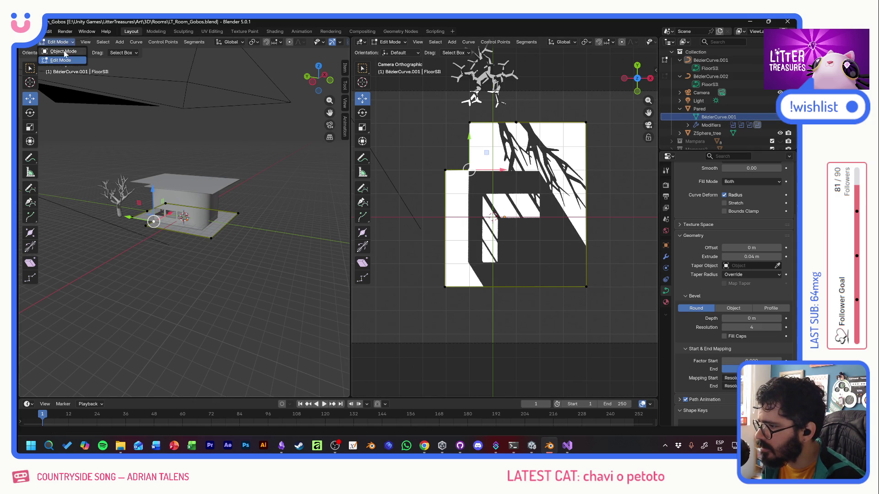
left_click(701, 108)
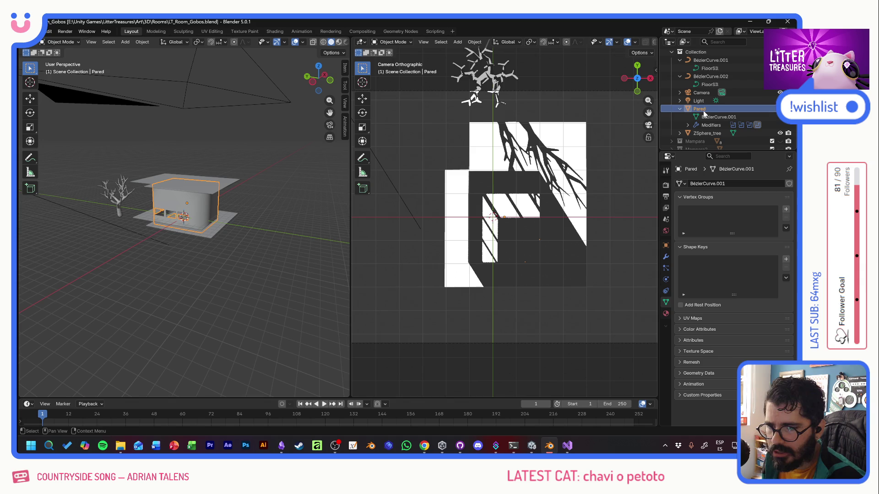
Step: Edit the Pared mesh, moving its far vertices and corner outward around the floor shape
left_click(714, 117)
left_click(60, 41)
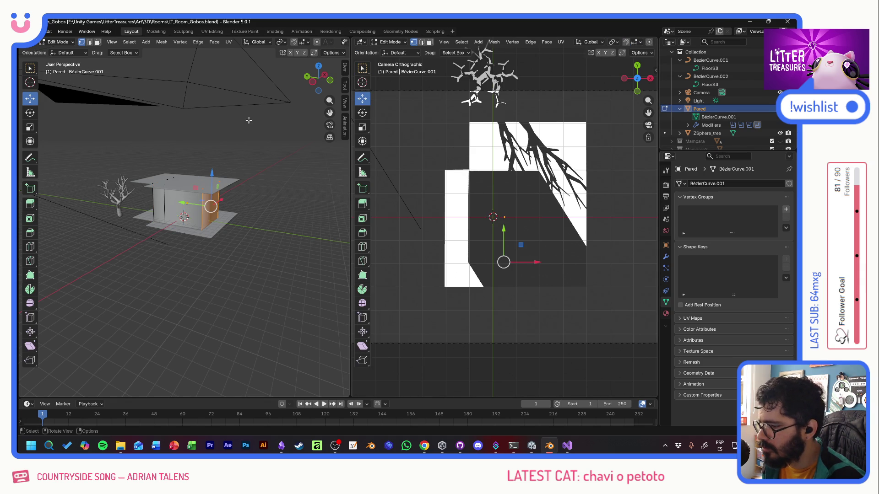
middle_click_drag(251, 195, 221, 251)
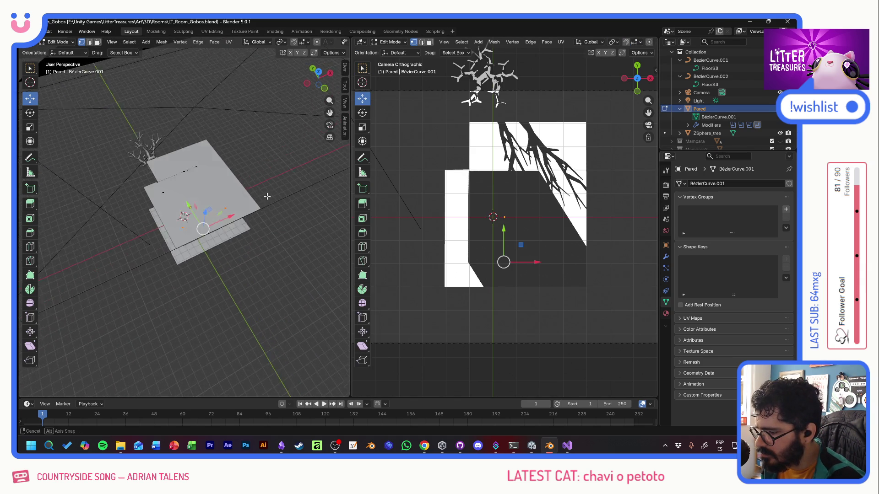
middle_click_drag(266, 216, 227, 206)
left_click_drag(255, 173, 213, 248)
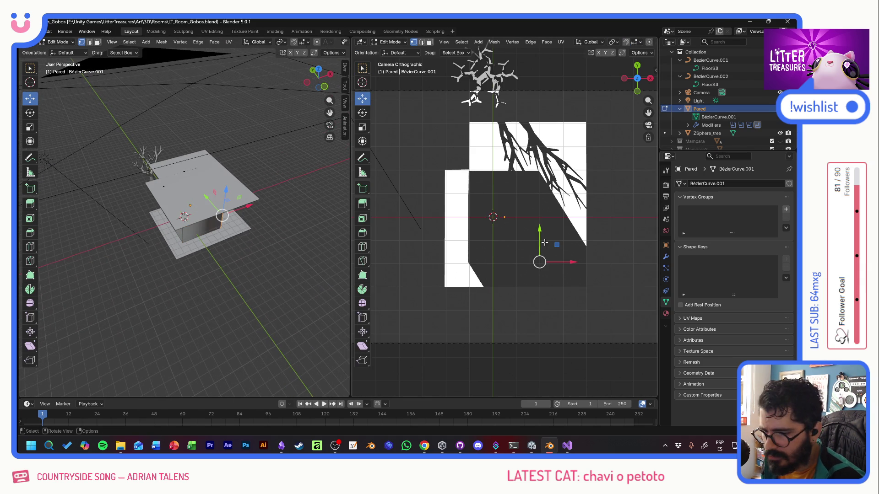
left_click_drag(545, 242, 590, 266)
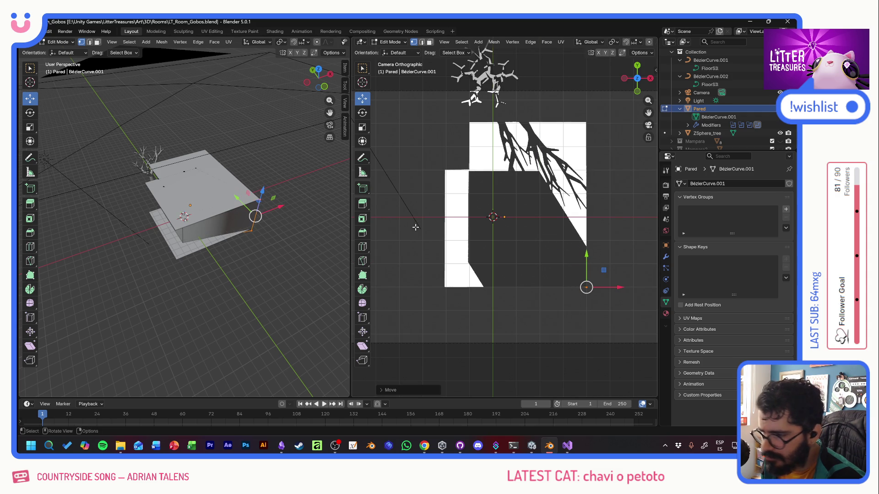
mouse_move(275, 227)
middle_mouse_down()
mouse_move(256, 231)
mouse_move(168, 163)
mouse_move(105, 131)
middle_mouse_up()
left_click(198, 228)
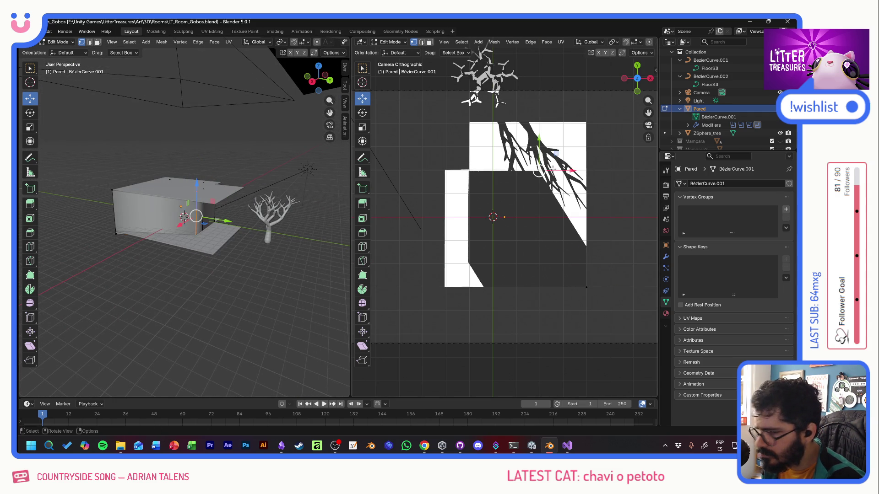
key("g")
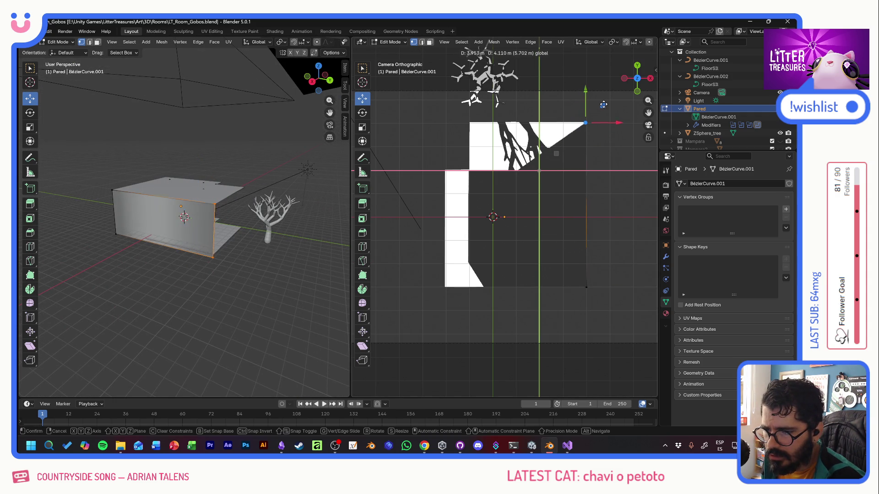
left_click(603, 105)
Step: Raise more wall vertices and pull the corner geometry up to the top edge
middle_click_drag(206, 219, 138, 226)
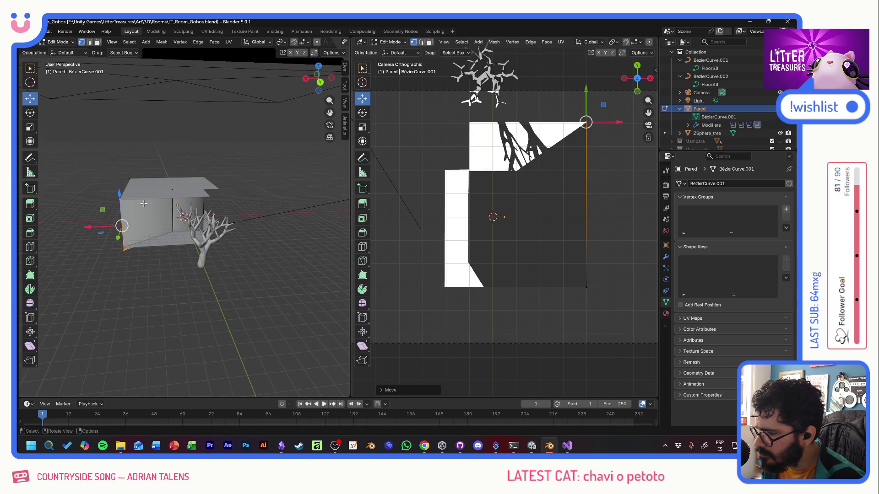
left_click_drag(165, 182, 187, 234)
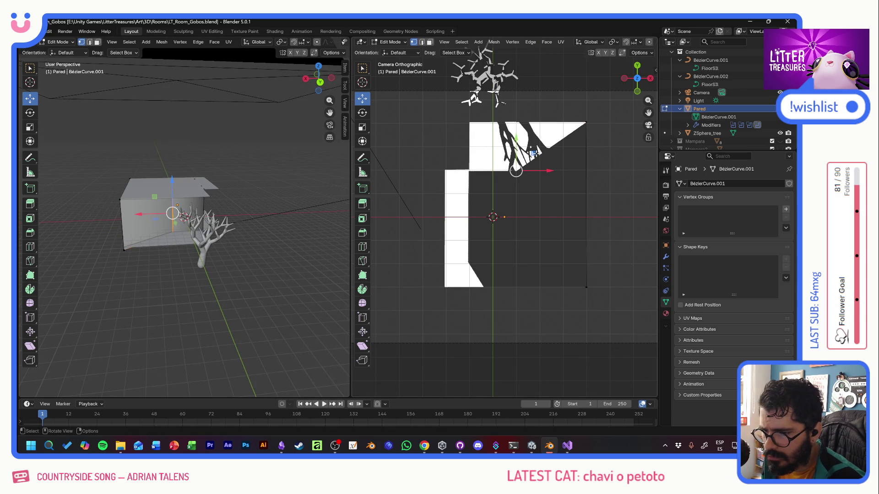
key("g")
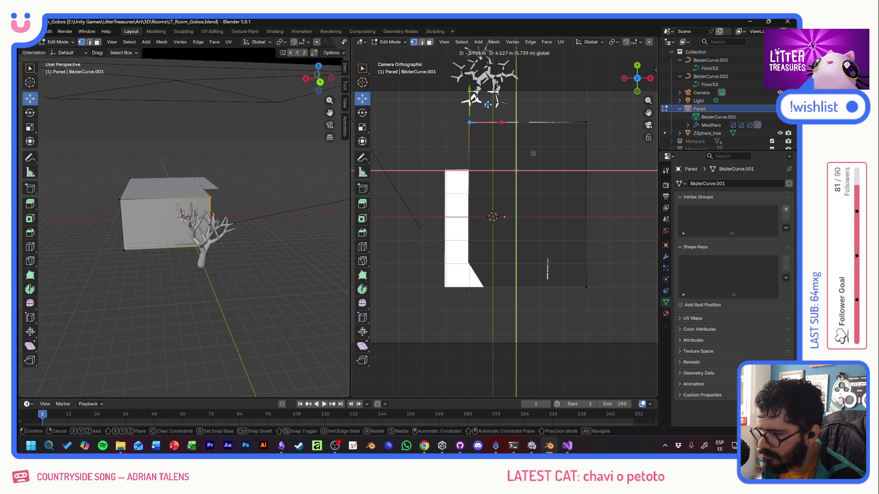
left_click(488, 104)
middle_click_drag(192, 227, 175, 218)
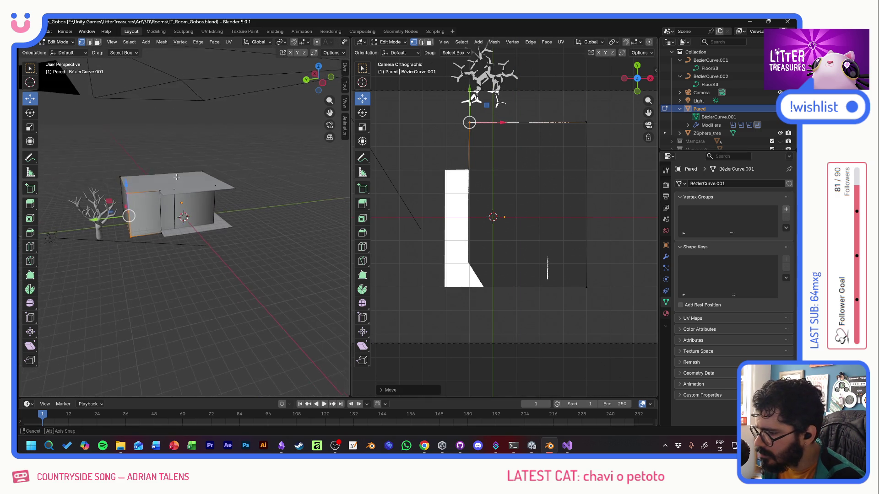
left_click(178, 218)
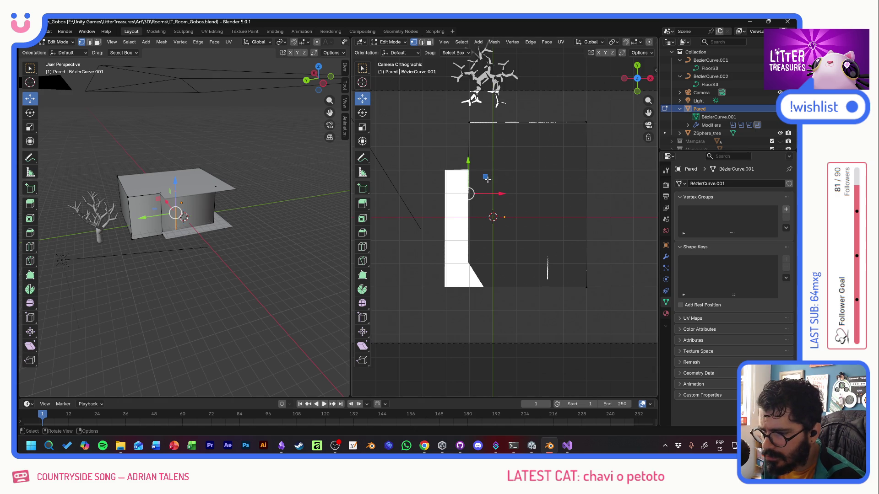
left_click_drag(486, 178, 461, 154)
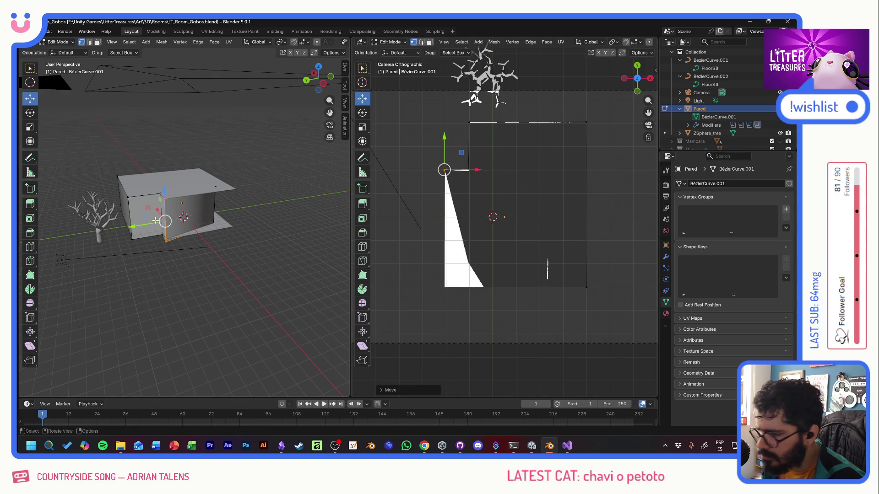
middle_click_drag(160, 222, 168, 216)
left_click(167, 216)
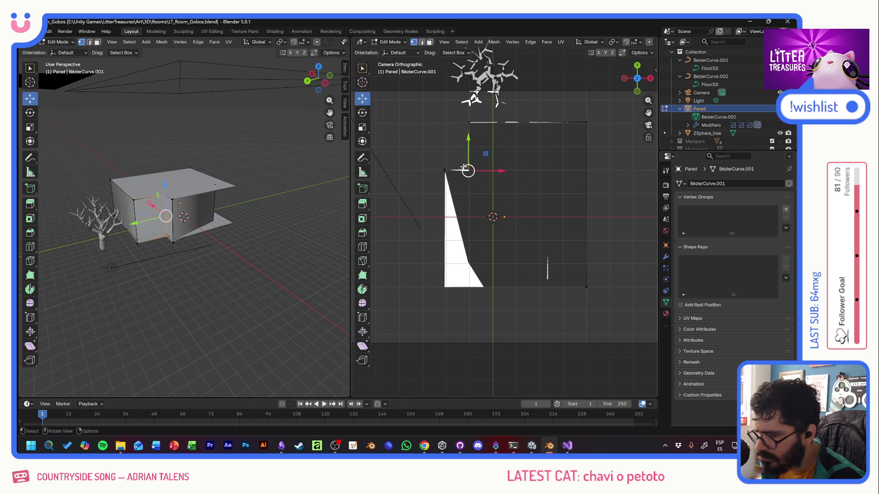
left_click_drag(485, 153, 486, 152)
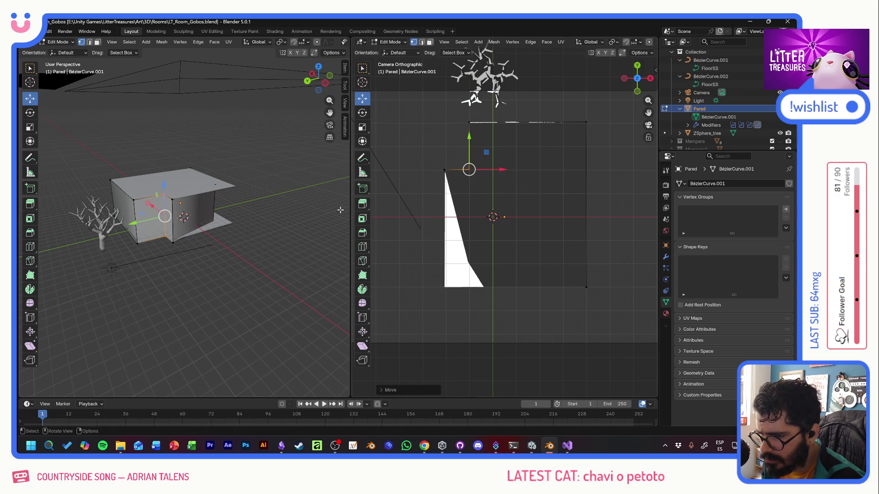
Step: Move the lower vertex to the bottom corner, return to Object Mode and switch to Unity
left_click(213, 205)
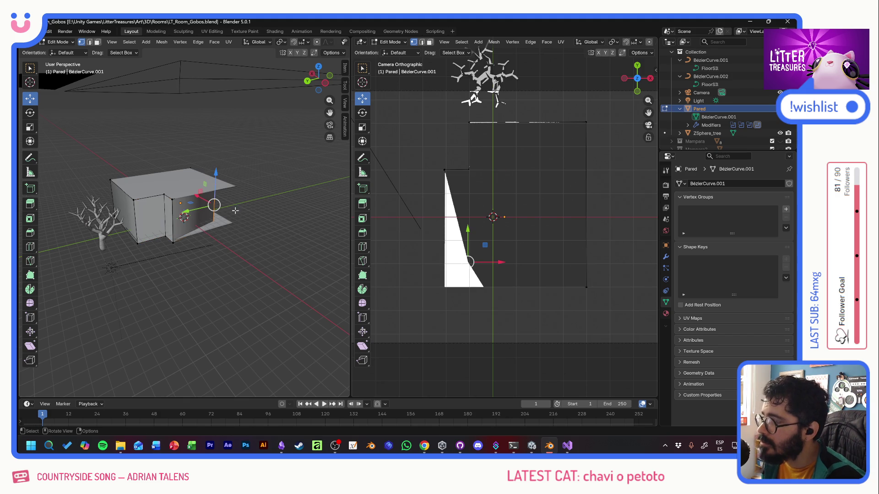
key("g")
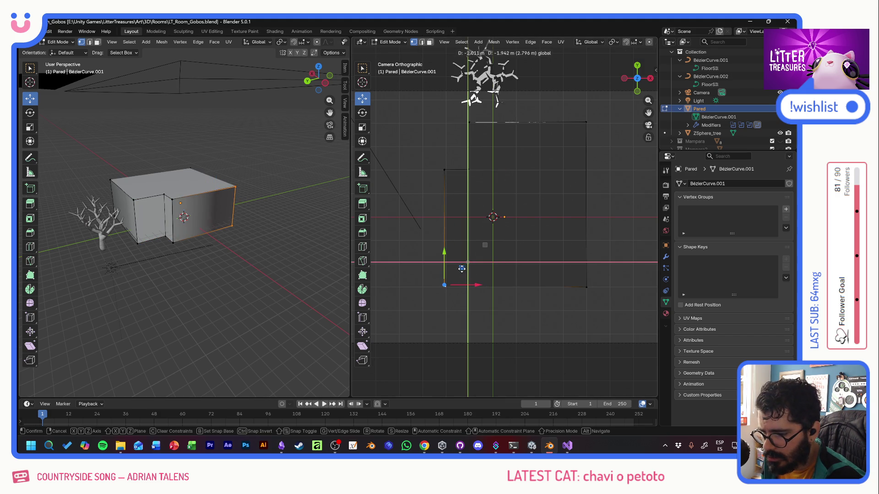
left_click(462, 271)
middle_click_drag(229, 202, 89, 199)
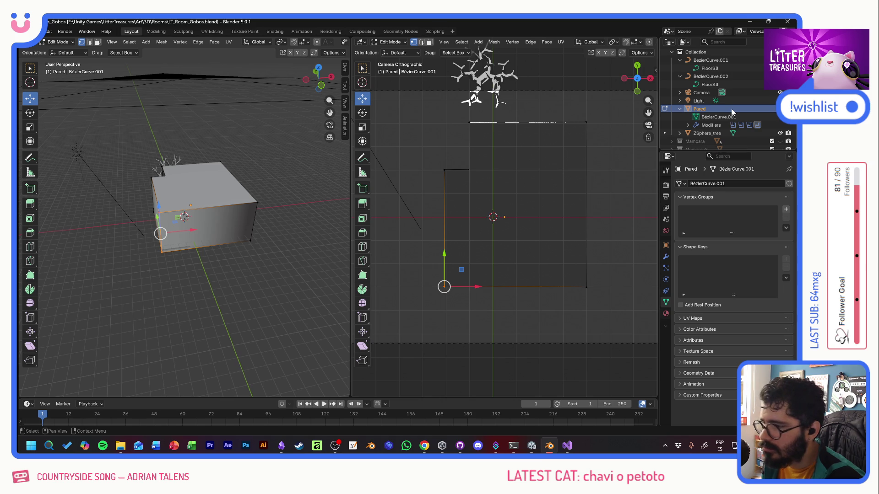
left_click(61, 42)
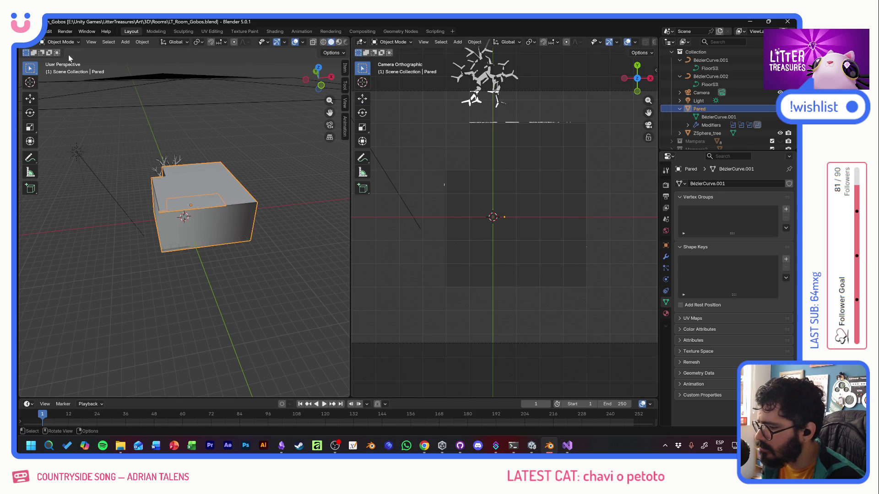
middle_click_drag(211, 170, 208, 211)
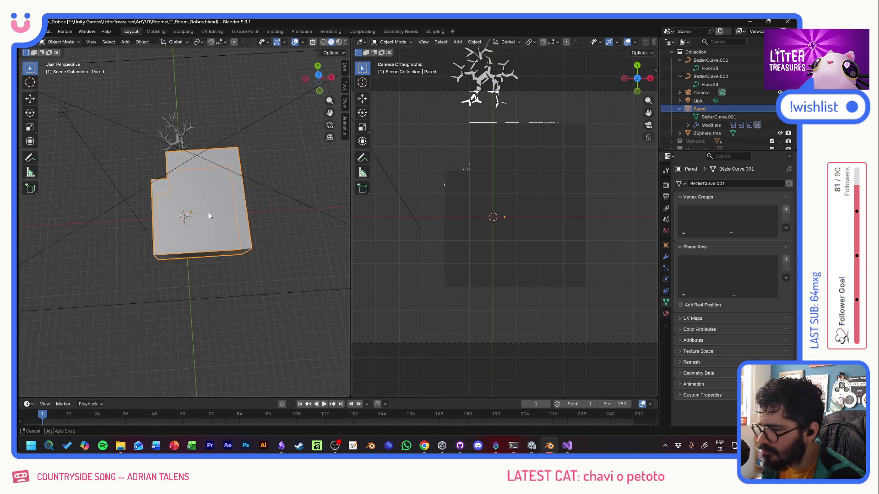
key("alt+Tab")
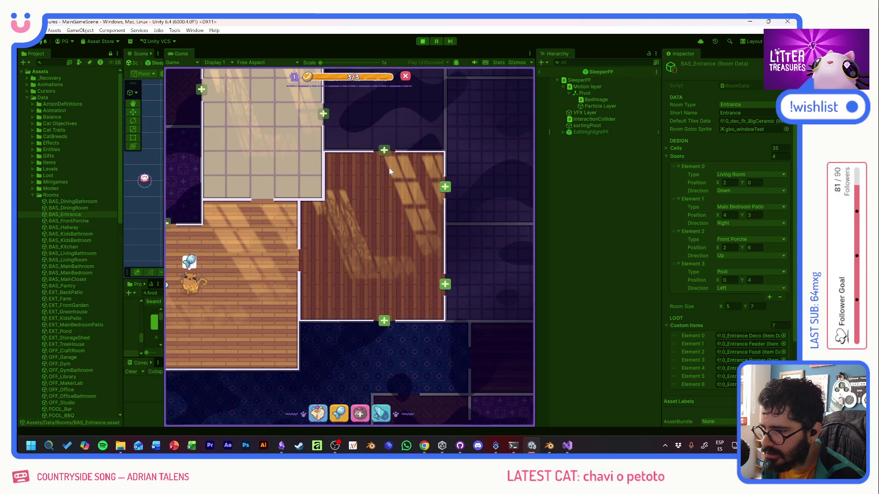
scroll(390, 168, "up", 2)
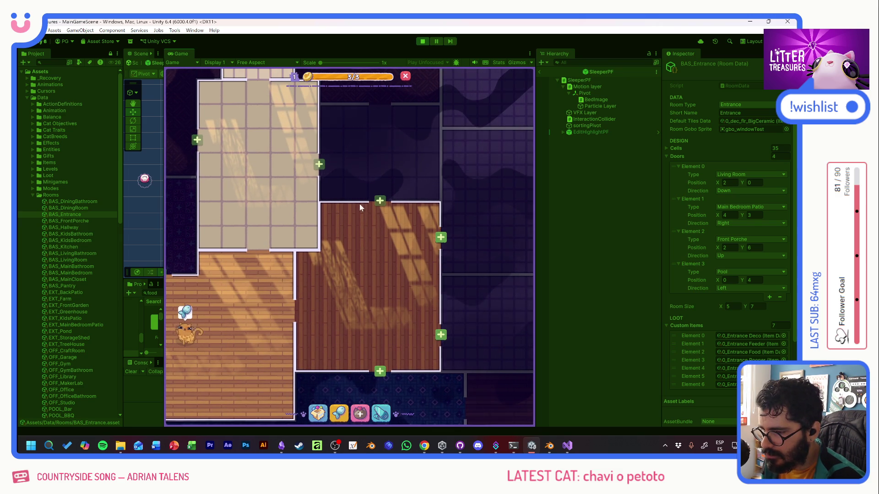
key("alt+Tab")
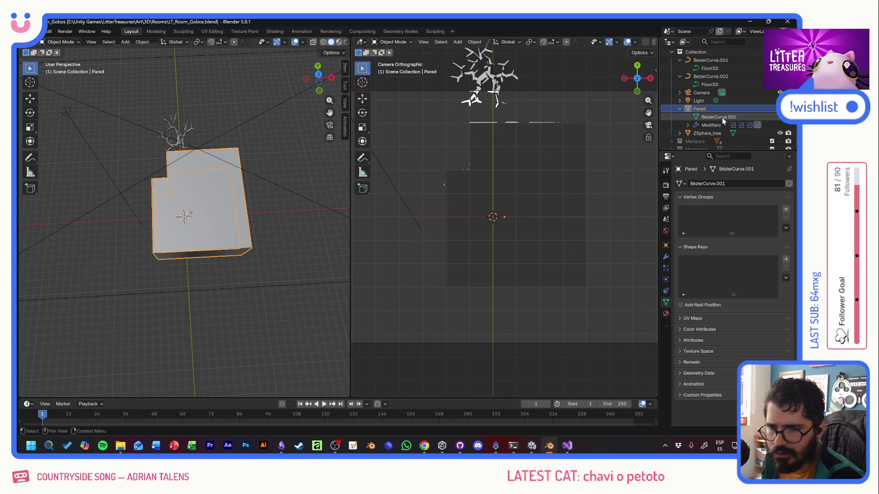
scroll(716, 115, "down", 2)
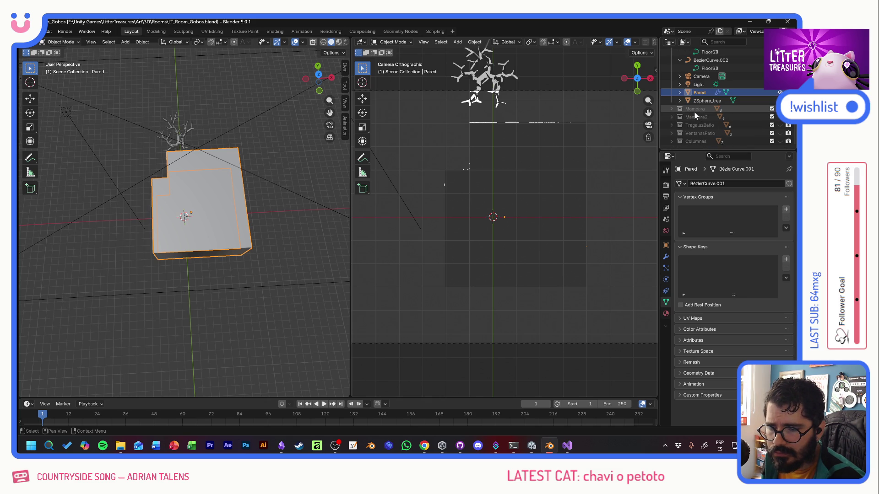
Step: Expand and show the Mampara collection and select its pane cubes
left_click(695, 110)
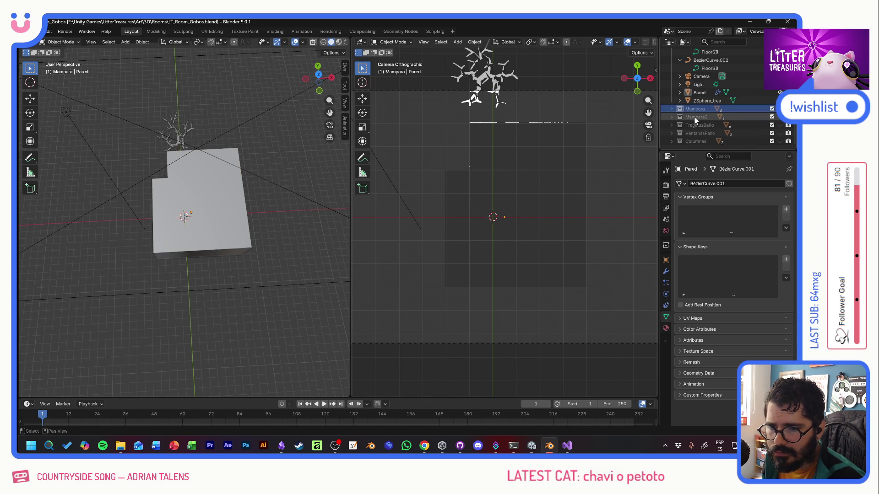
left_click(672, 110)
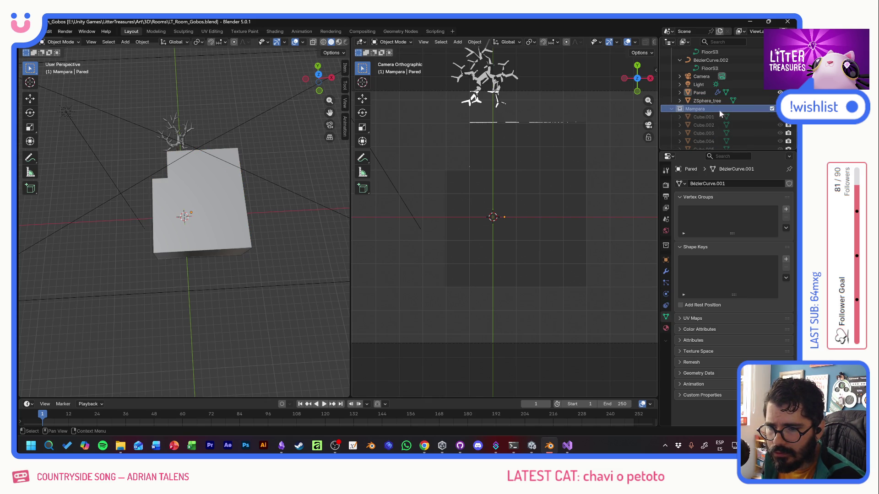
left_click(779, 109)
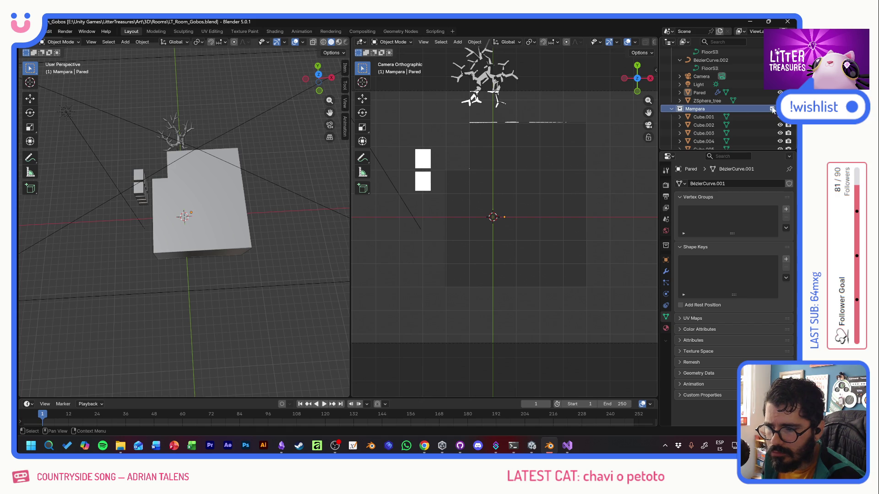
left_click(703, 116)
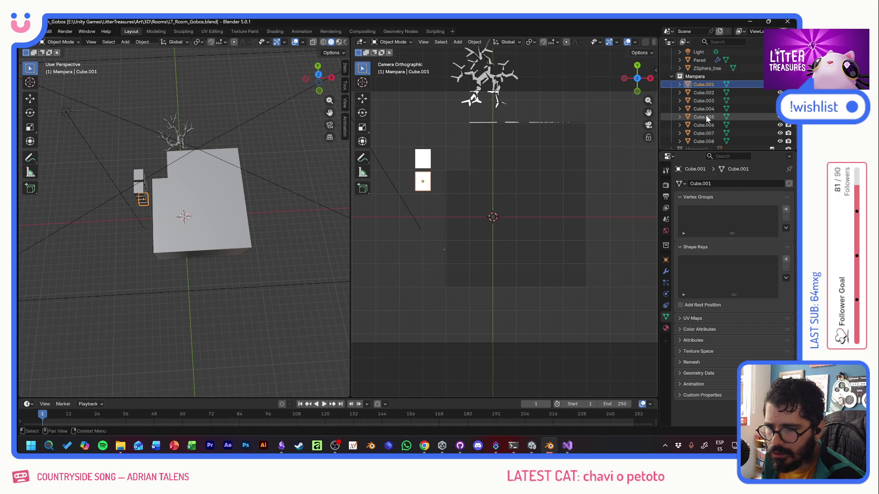
Step: Rotate all eight Mampara pane cubes a quarter turn around Z
left_click(703, 141, "shift")
left_click(30, 113)
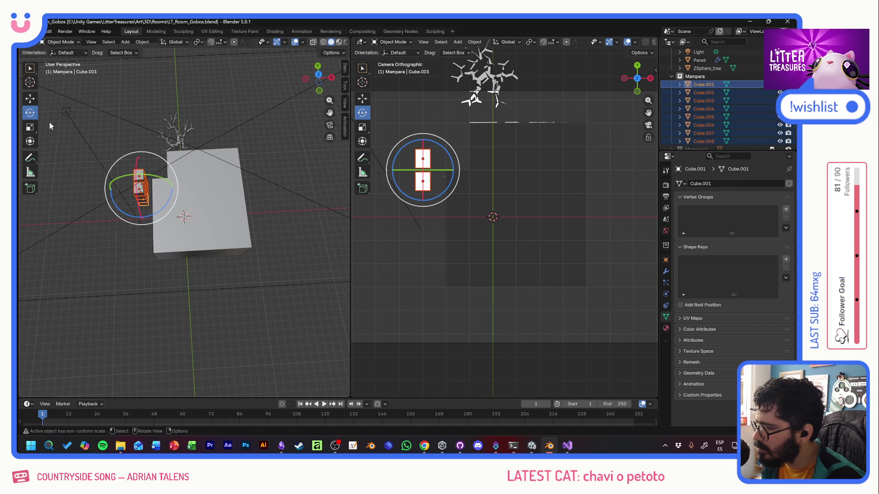
mouse_move(167, 206)
left_mouse_down()
mouse_move(147, 215)
mouse_move(157, 220)
left_mouse_up()
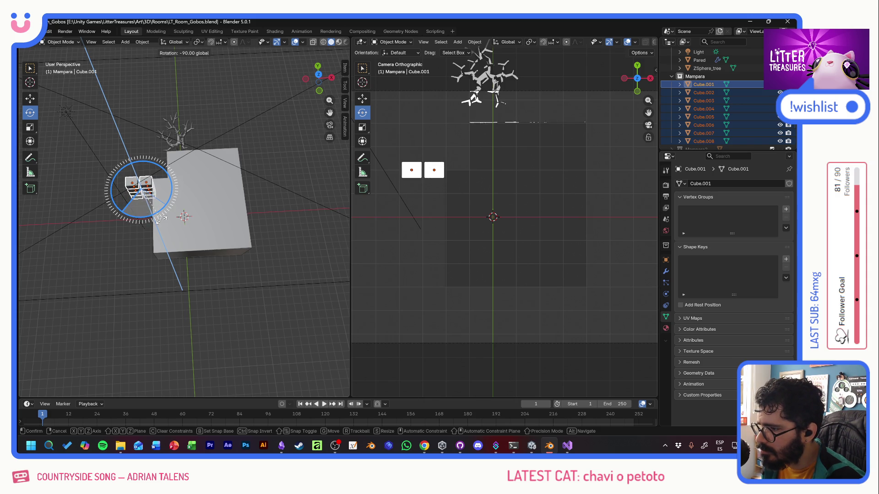
left_click_drag(156, 220, 164, 221)
Step: Slide the cubes along X until they sit flush against the wall face
left_click(32, 99)
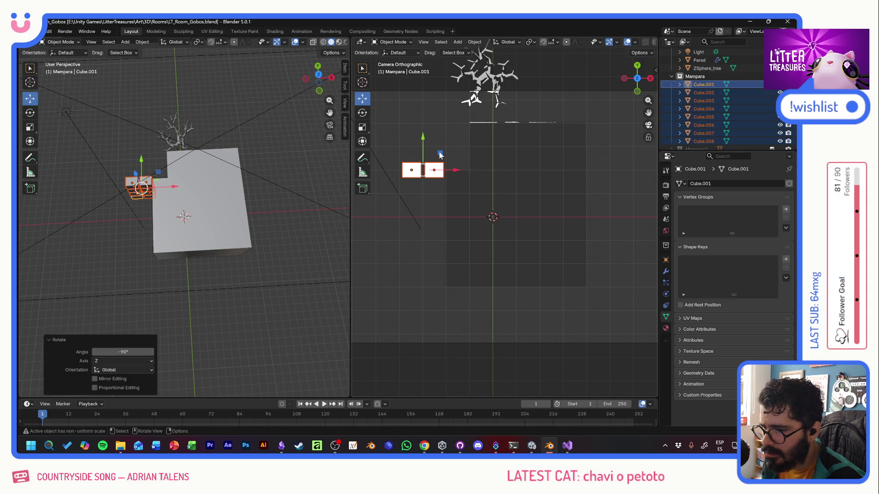
left_click_drag(439, 157, 512, 111)
mouse_move(179, 179)
middle_mouse_down()
mouse_move(187, 184)
mouse_move(347, 125)
mouse_move(384, 124)
middle_mouse_up()
key("g")
key("x")
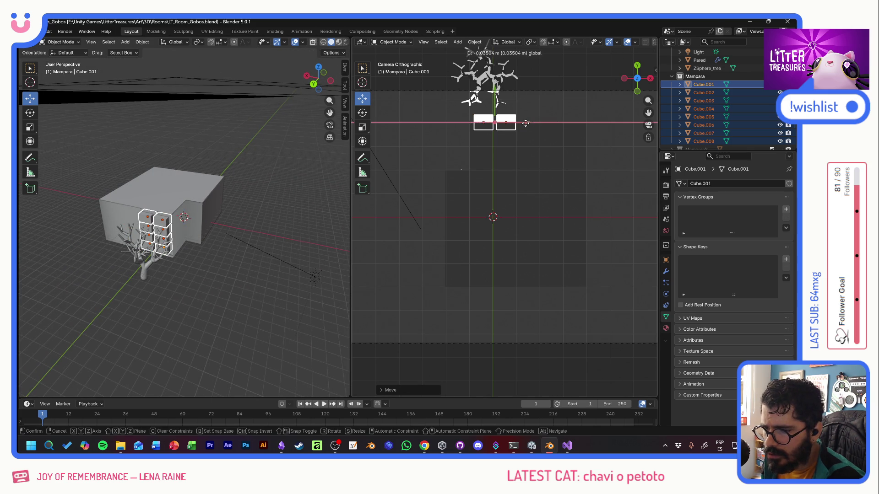
left_click(525, 124)
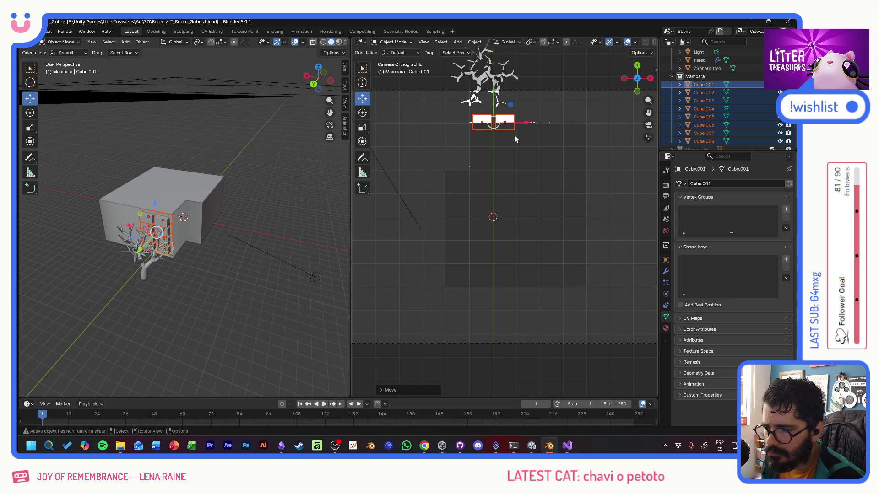
Step: Toggle Mampara off and on to check the light pattern, then collapse the collection
left_click(780, 75)
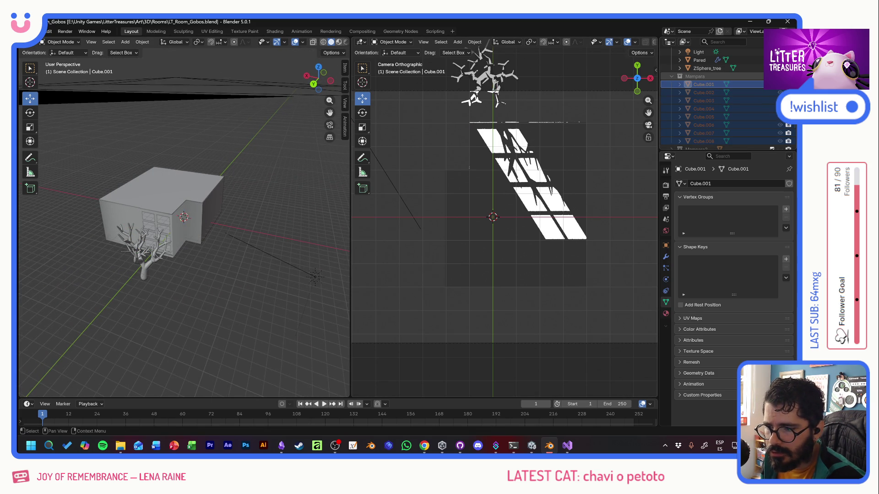
left_click(779, 76)
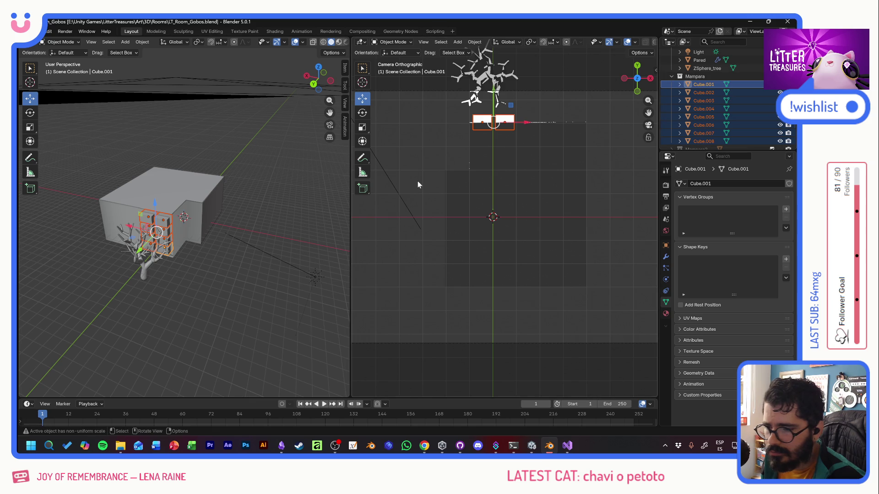
left_click(671, 77)
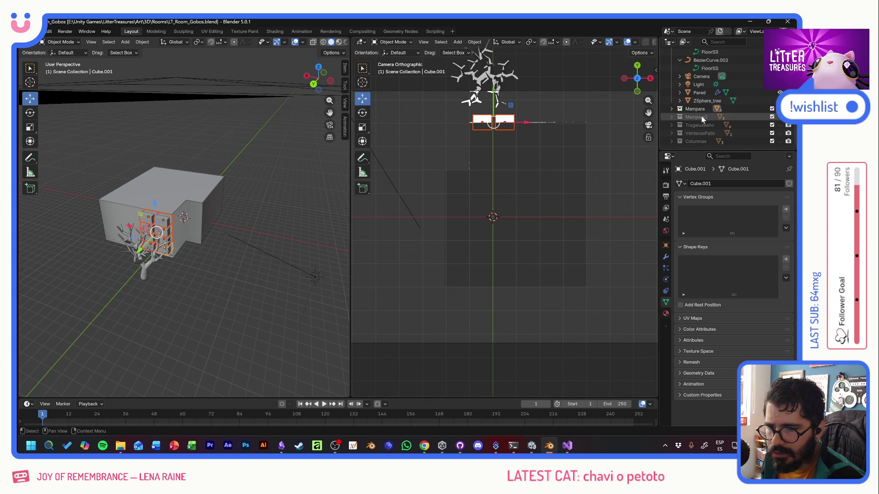
Step: Select all Mampara2 pane cubes and rotate them a quarter turn with R
left_click(701, 116)
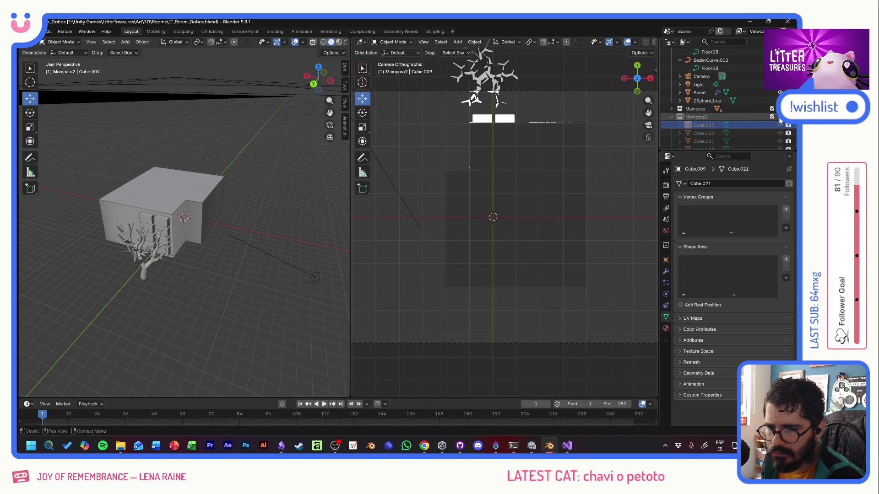
left_click(705, 125)
left_click(704, 141, "shift")
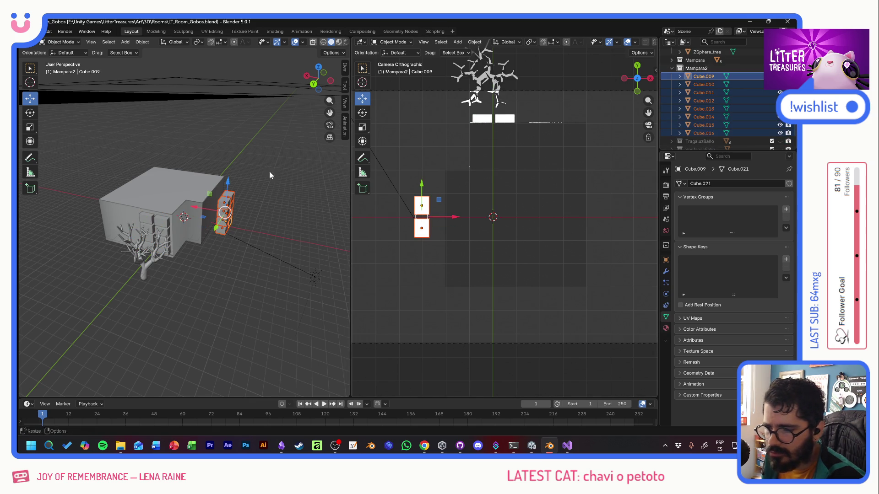
key("r")
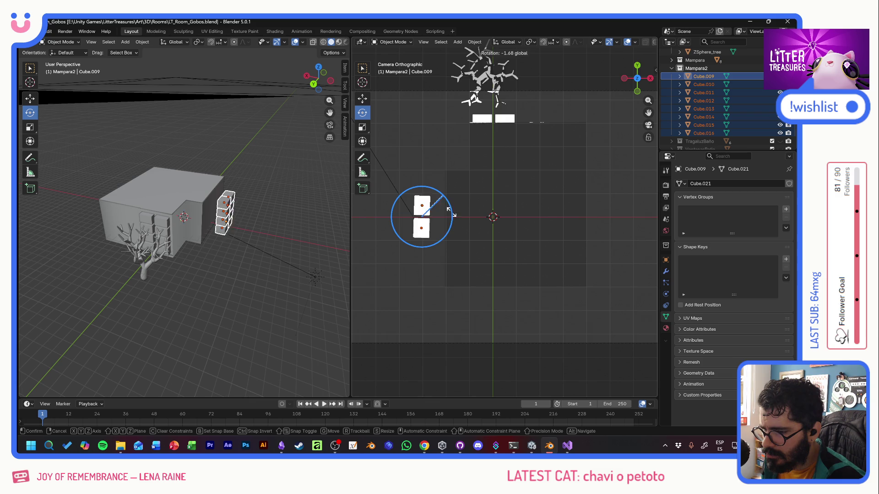
left_click_drag(444, 198, 456, 250)
Step: Move the cubes onto the wall's far end, hide them and check the preview in Unity
left_click(31, 98)
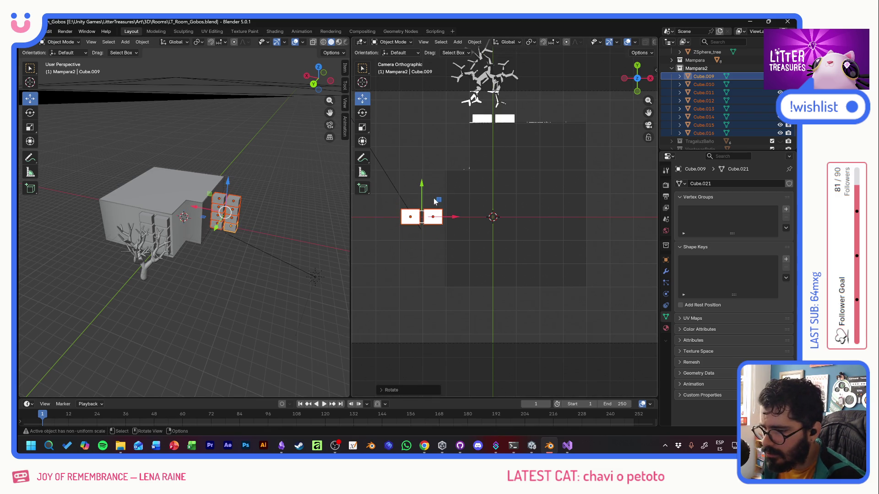
key("g")
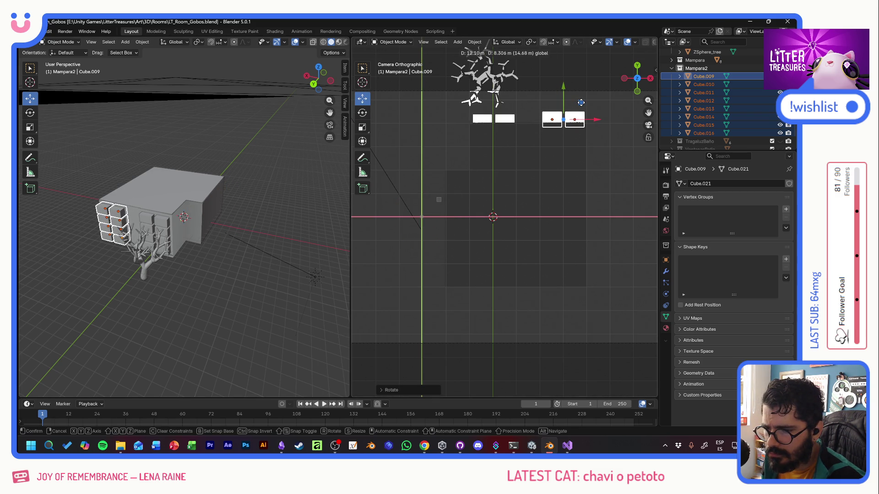
left_click(580, 104)
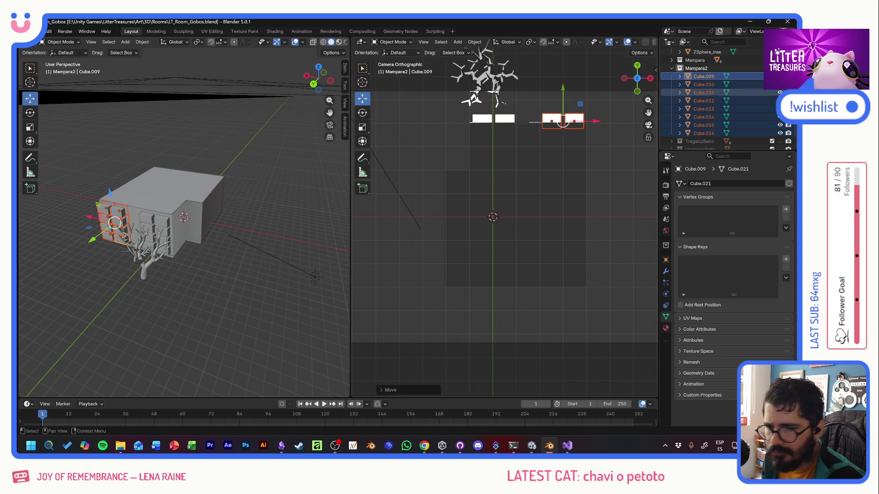
key("alt+h")
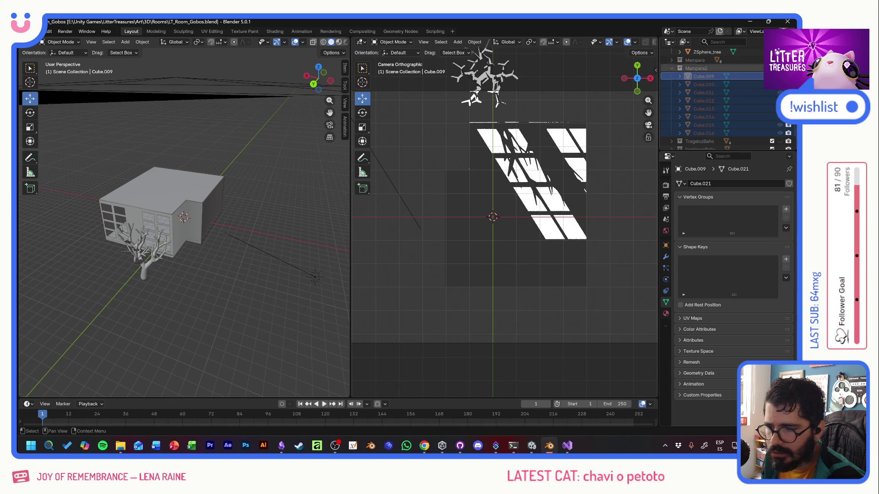
key("alt+Tab")
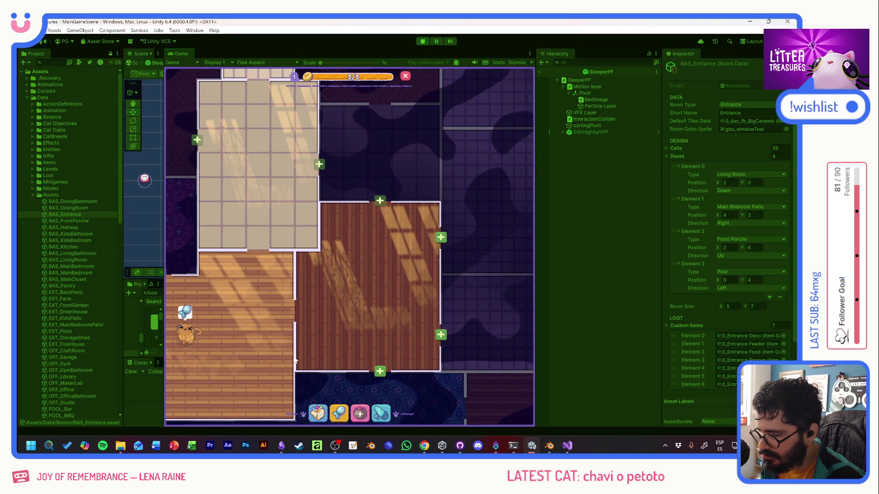
key("alt+Tab")
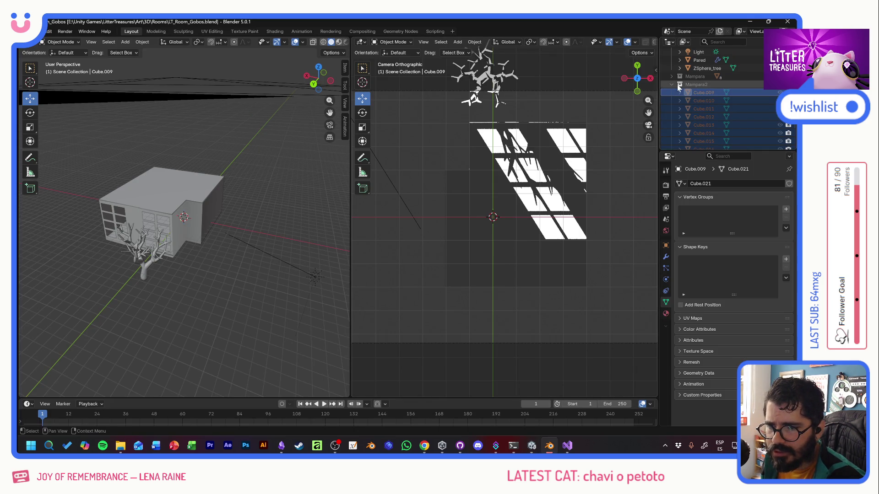
Step: Move the ZSphere_tree to the right of the light pattern, outside the camera frame
left_click(672, 83)
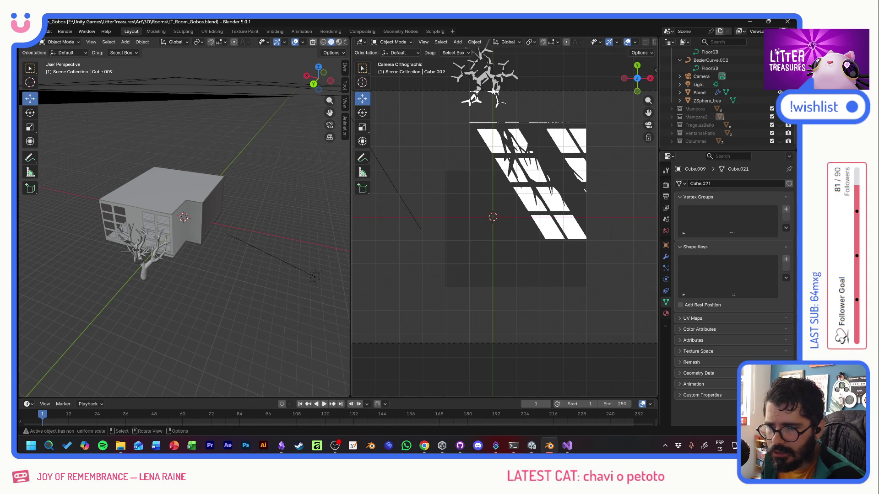
left_click(495, 79)
key("g")
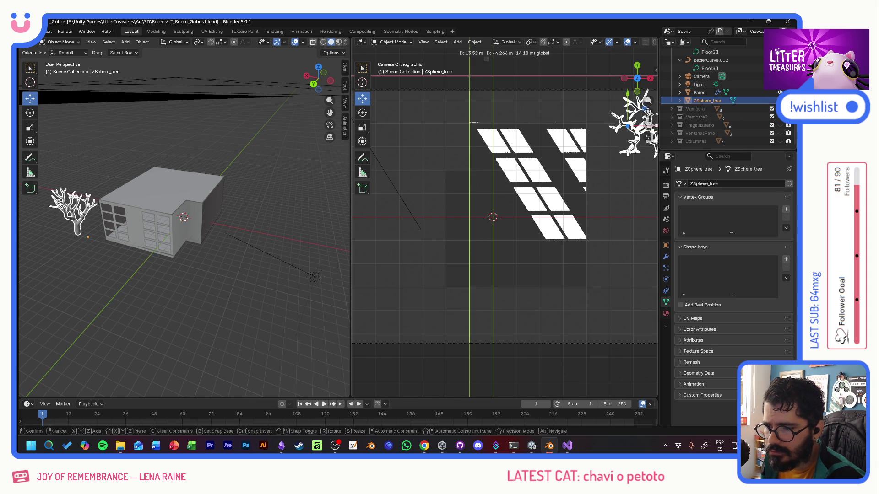
left_click(631, 131)
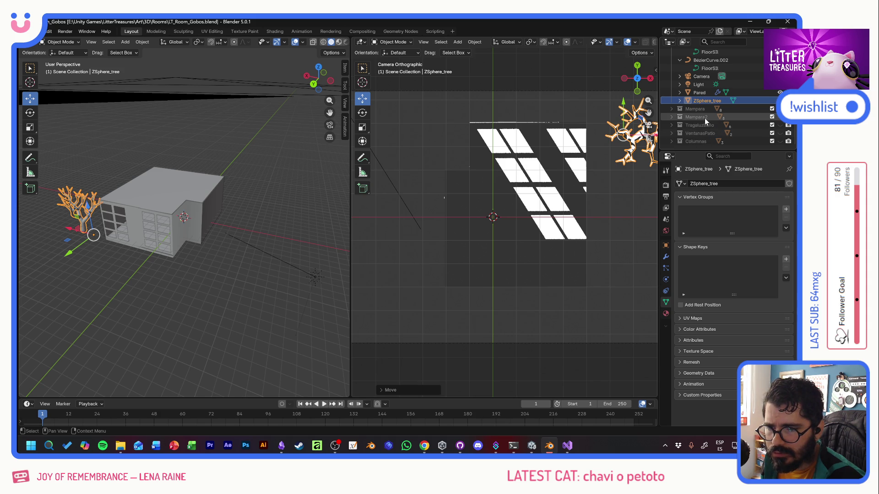
Step: Make the VentanasPatio collection visible in the viewport
left_click(690, 133)
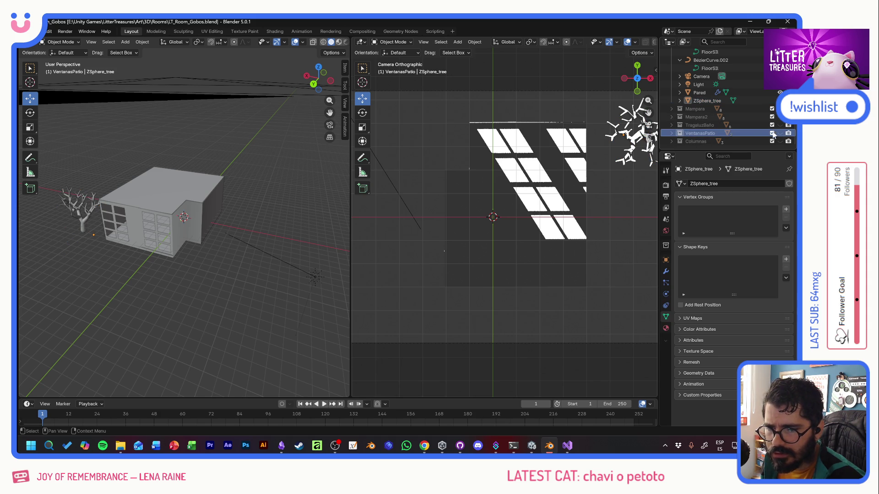
left_click(772, 135)
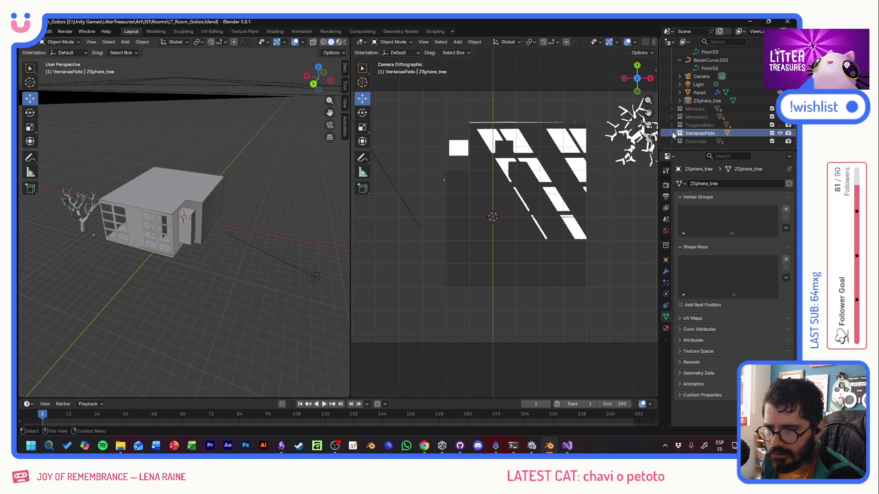
Step: Rotate Cube.020 and Cube.021 90° and move them left of the pattern
left_click(699, 141)
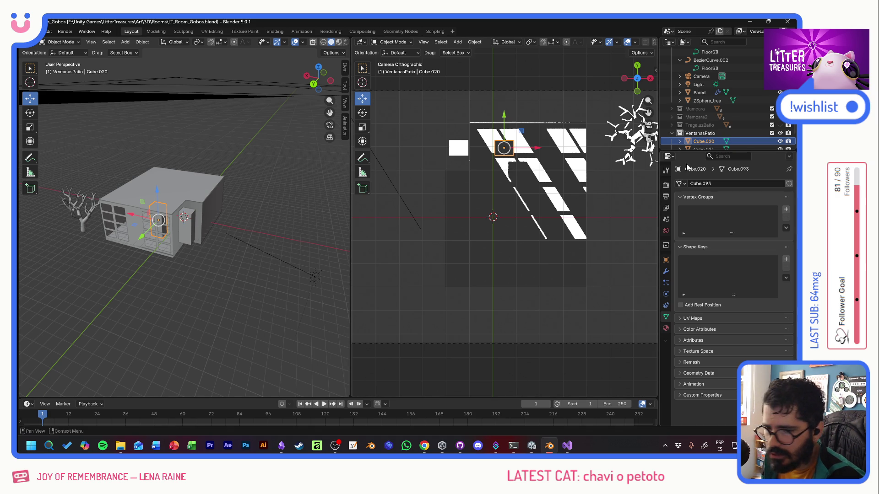
scroll(710, 128, "down", 1)
left_click(709, 133)
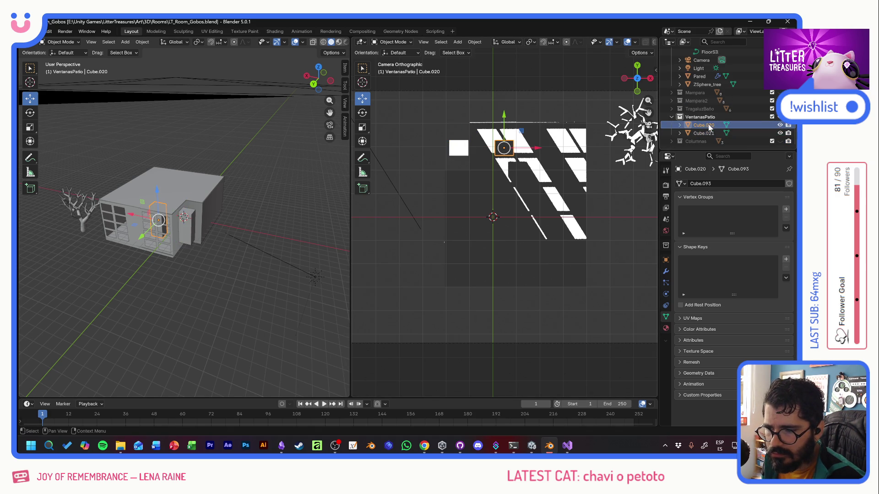
left_click(704, 134, "ctrl")
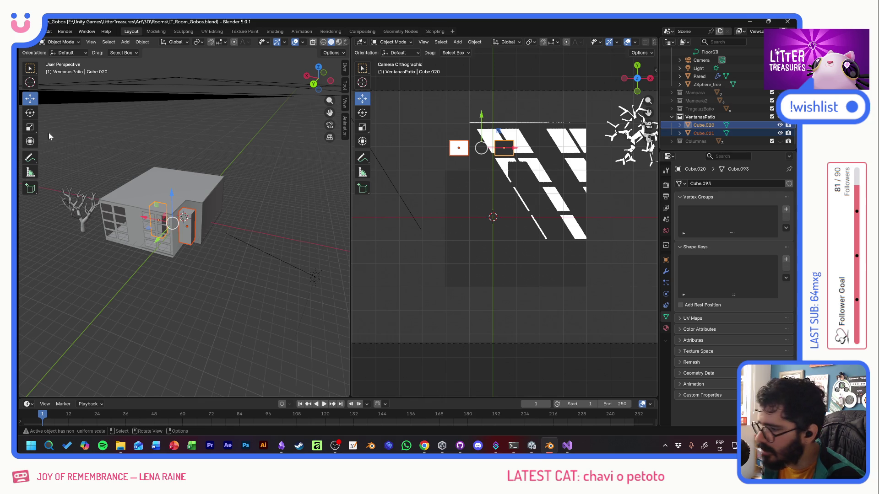
key("r")
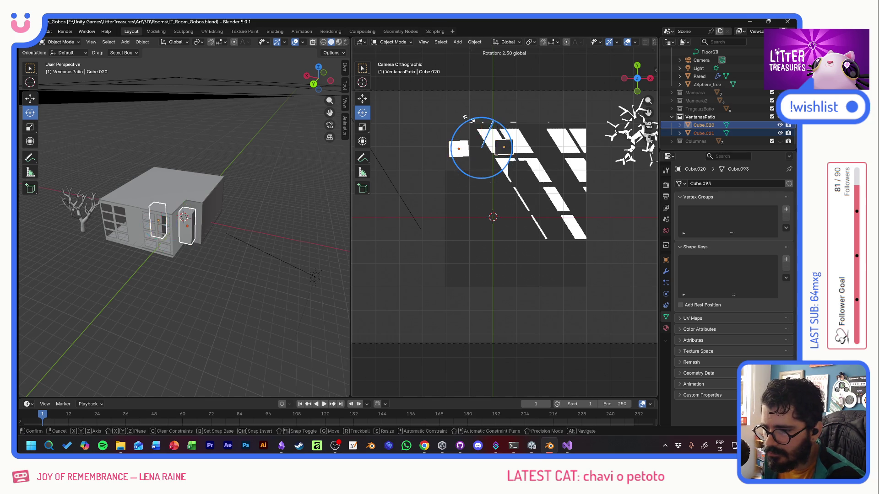
key("r")
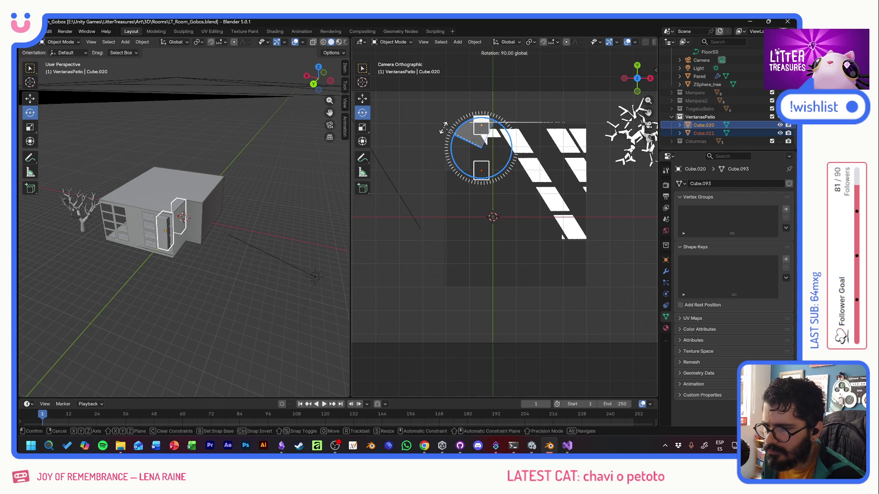
left_click(444, 131)
left_click(362, 99)
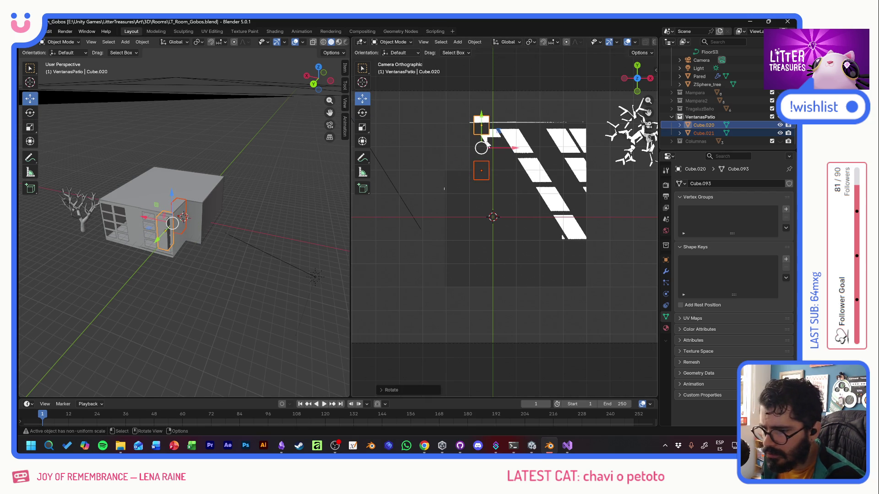
key("g")
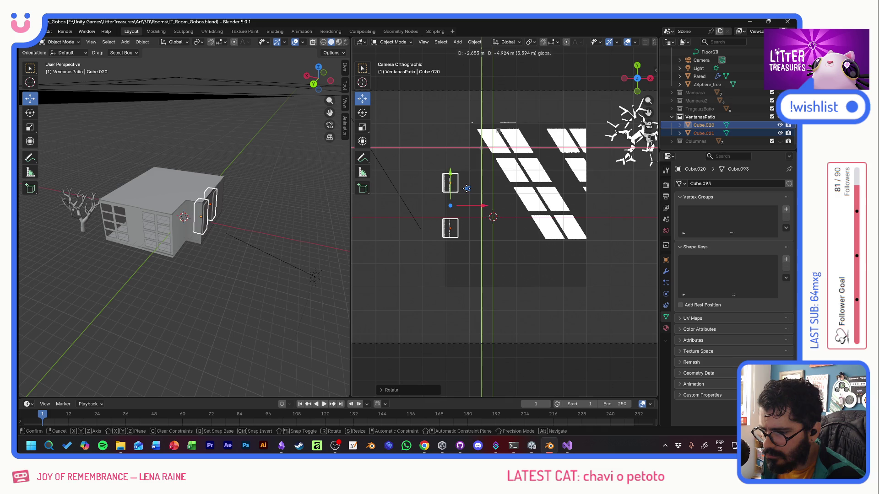
left_click(464, 188)
key("alt+Tab")
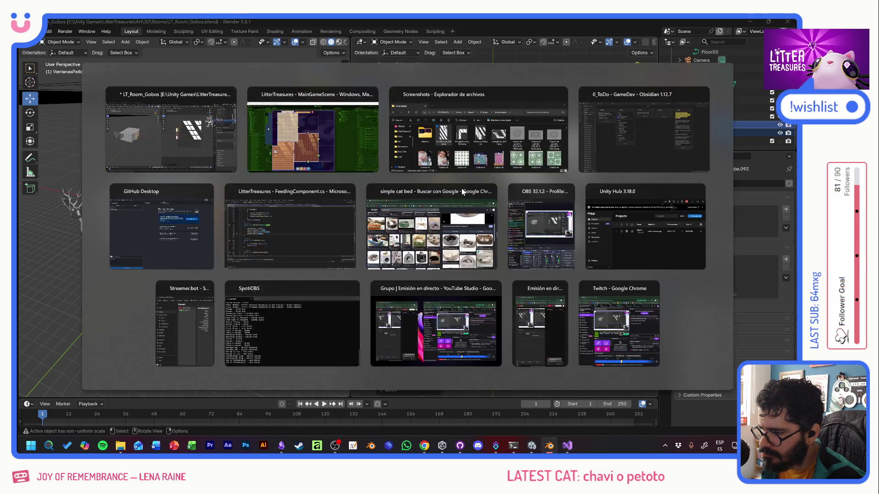
key("alt+Tab")
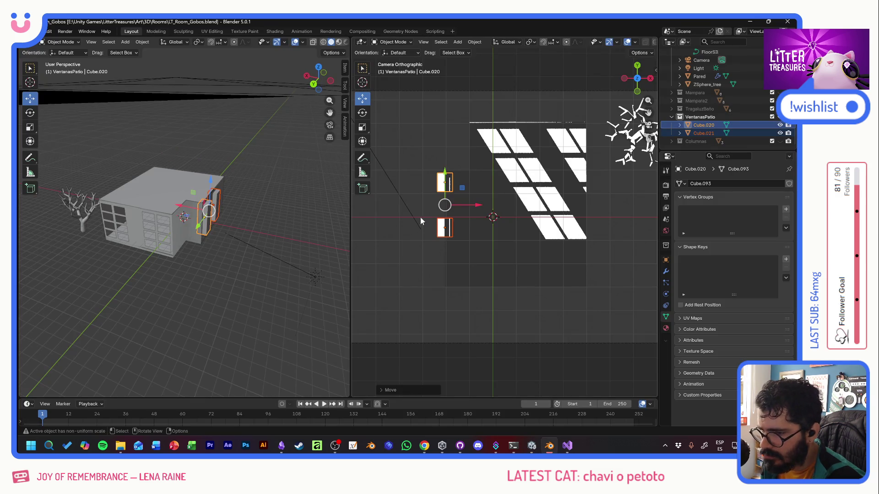
Step: Stack the lower window piece vertically against the upper one along Y
left_click(445, 228)
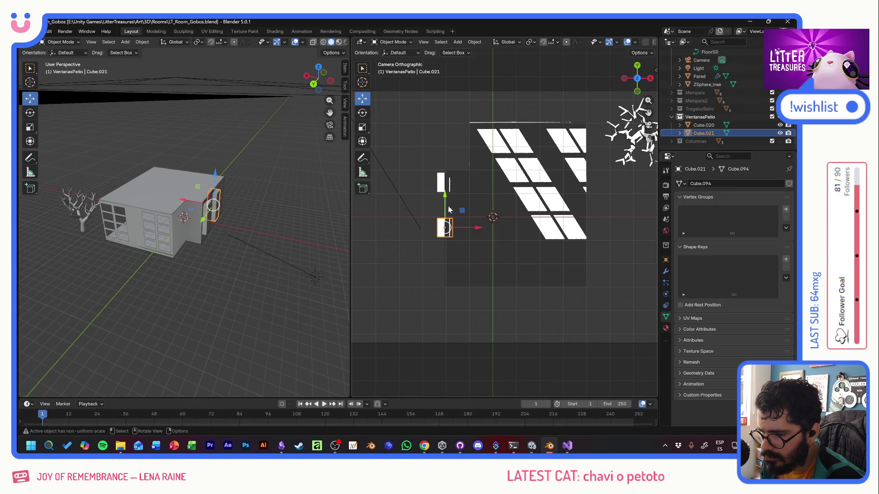
key("g")
key("y")
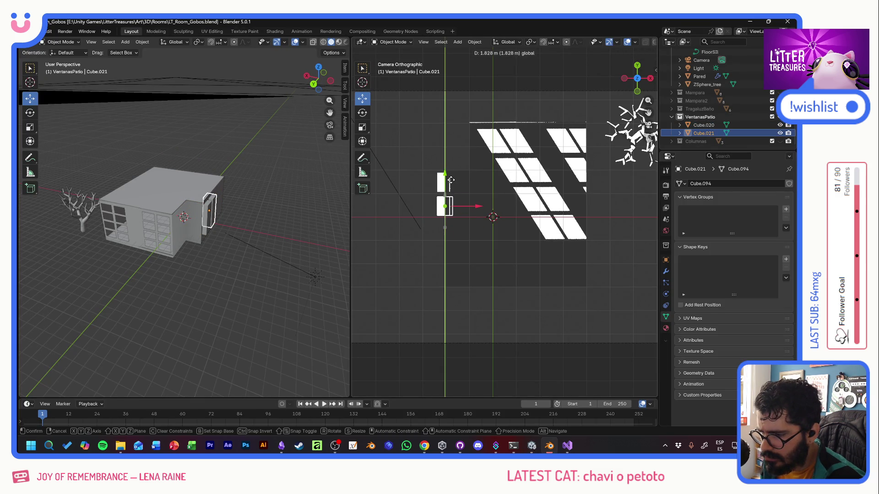
left_click(450, 180)
Step: Duplicate both window pieces and place the copies below the originals along Y
left_click(700, 125)
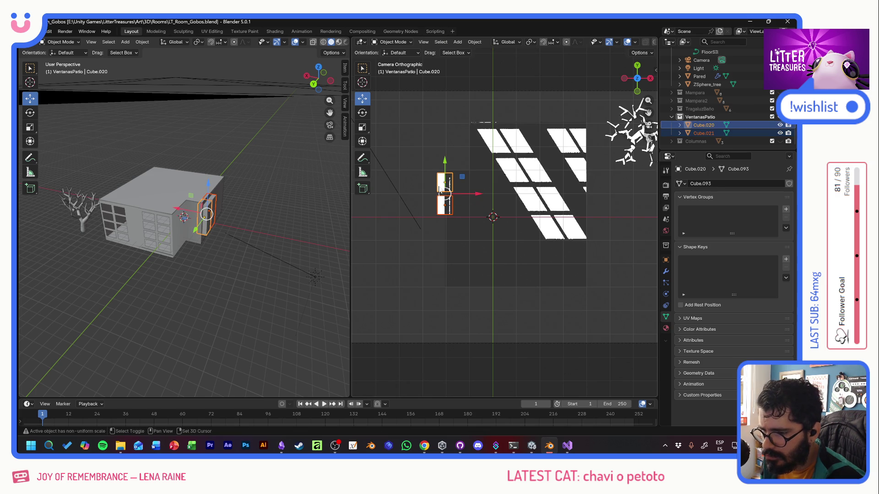
key("ctrl+c")
key("ctrl+v")
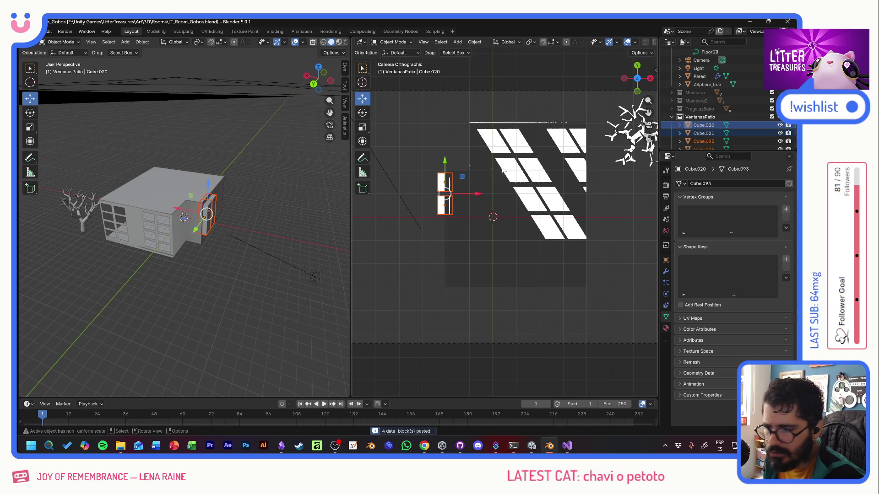
key("g")
key("y")
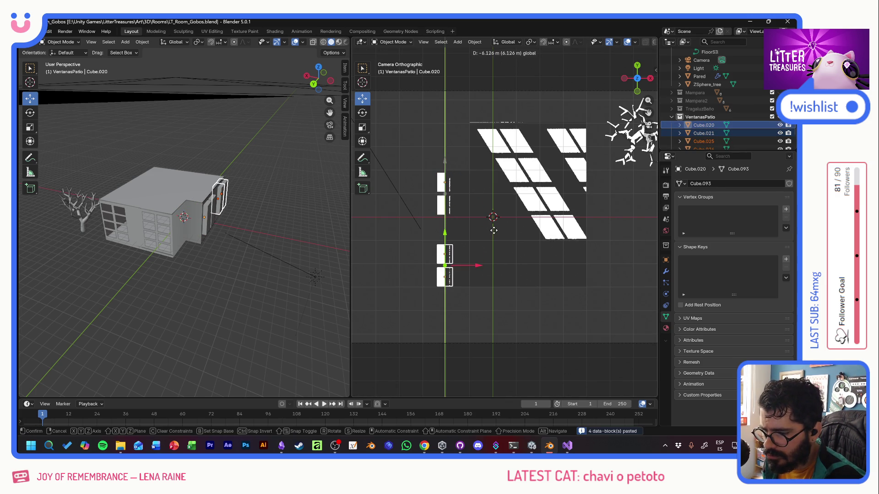
left_click(492, 230)
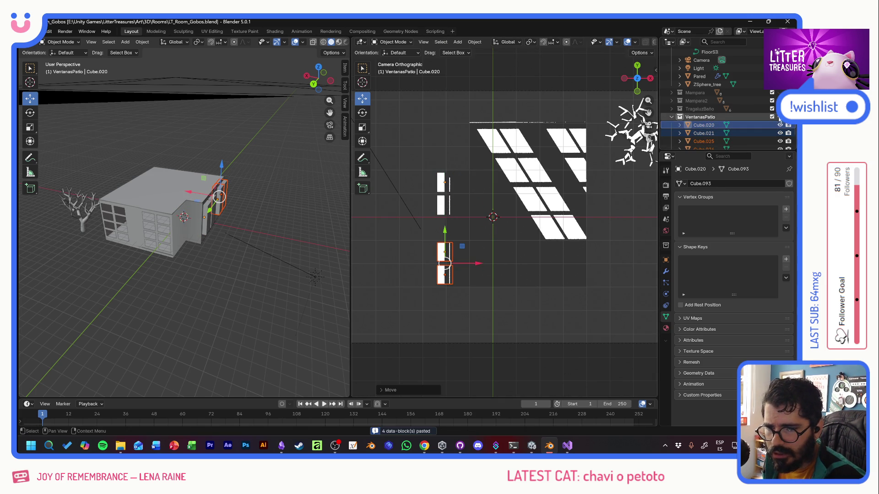
left_click(481, 240)
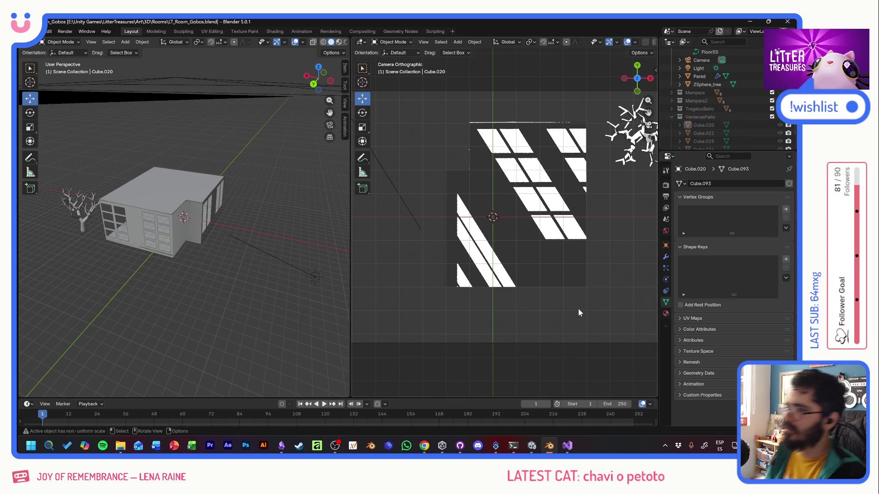
Step: Screenshot the camera view's gobo pattern, then switch to the running Unity game
key("super+shift+s")
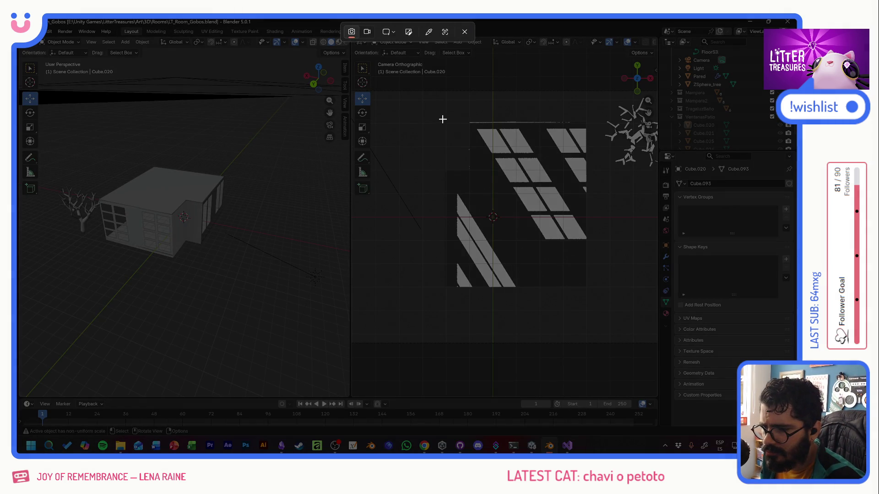
left_click_drag(442, 120, 591, 294)
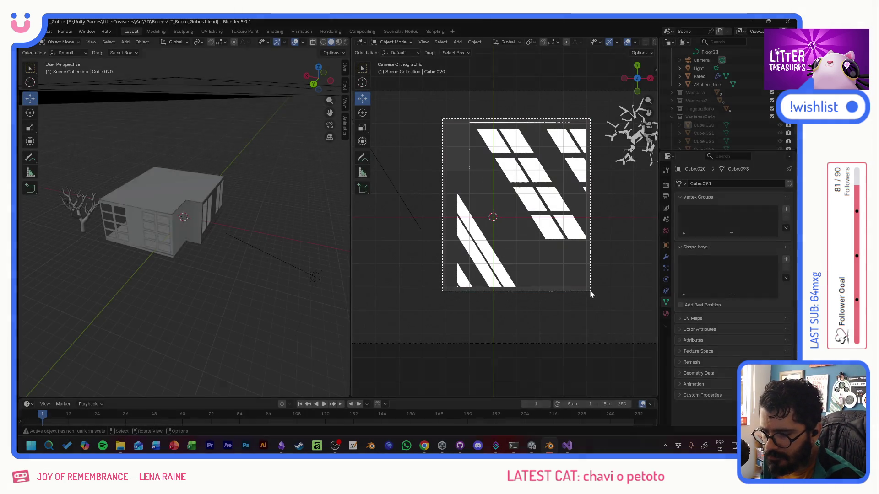
key("alt+Tab")
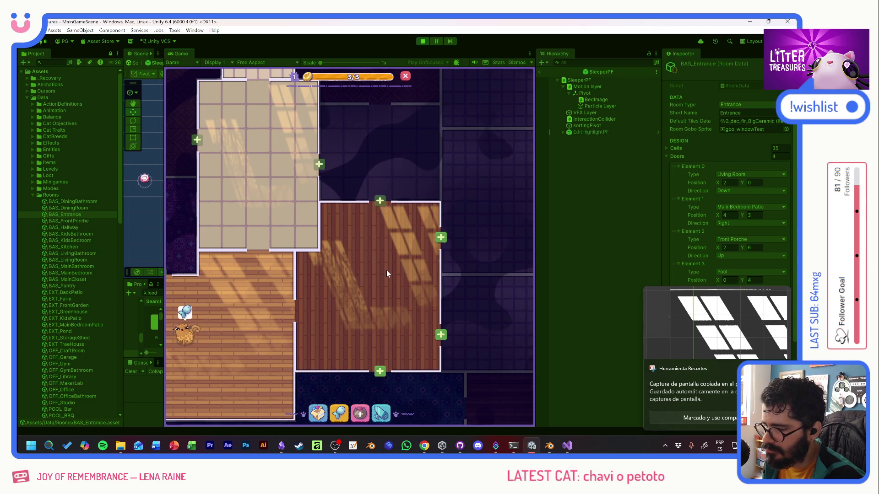
key("alt+Tab")
key("alt+Tab")
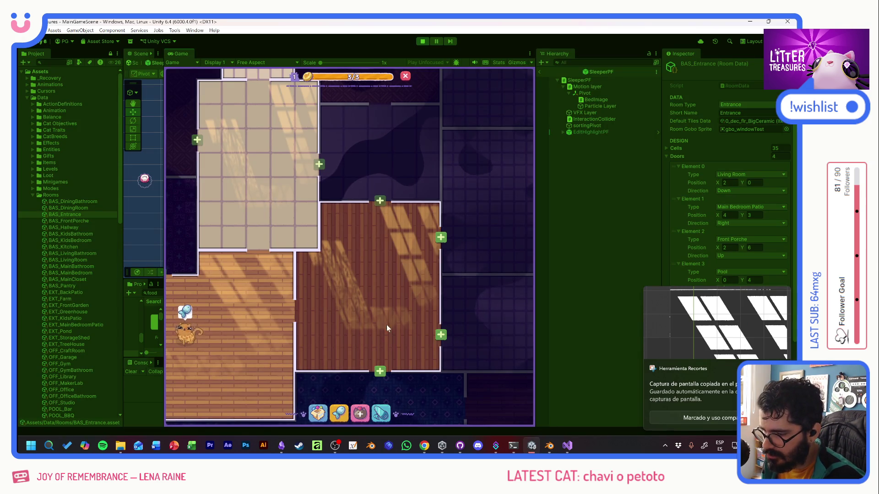
key("alt+Tab")
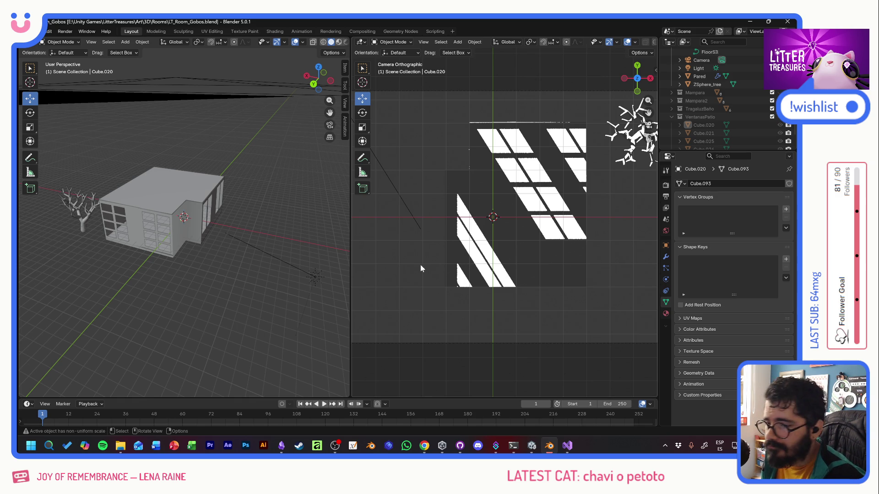
Step: Switch through the open windows and bring the running Unity game to the front
key("alt+Tab")
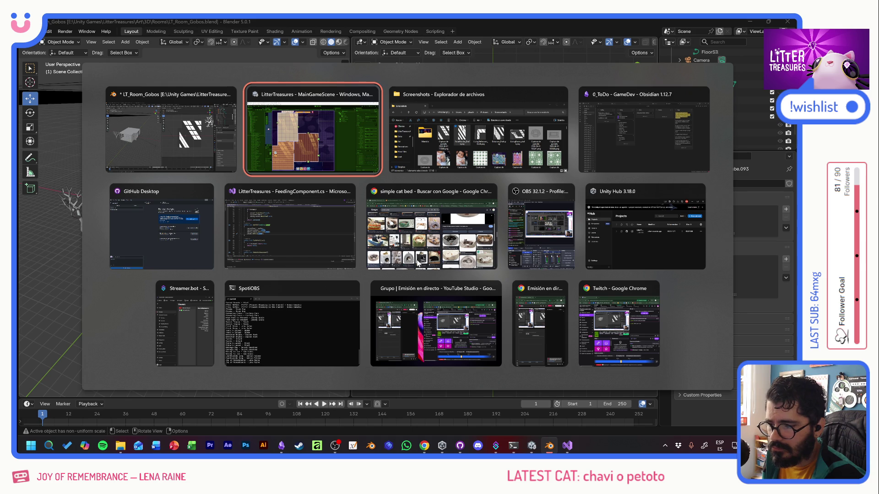
key("Tab")
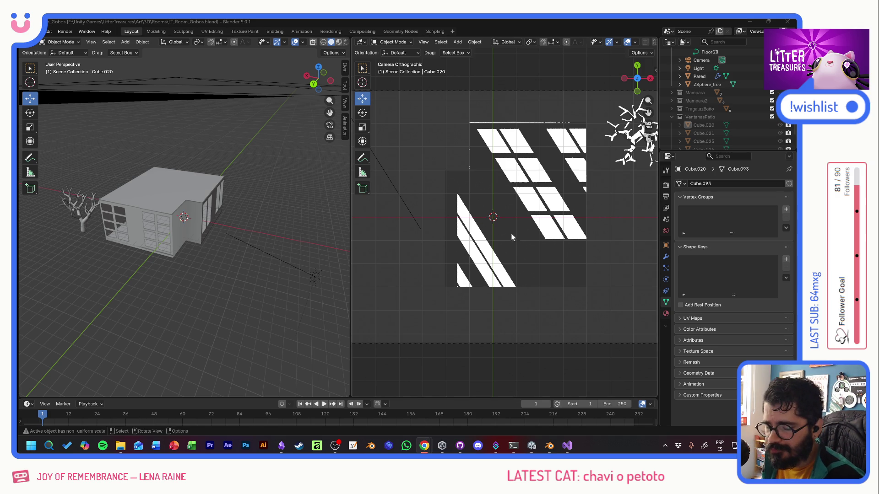
key("alt+Tab")
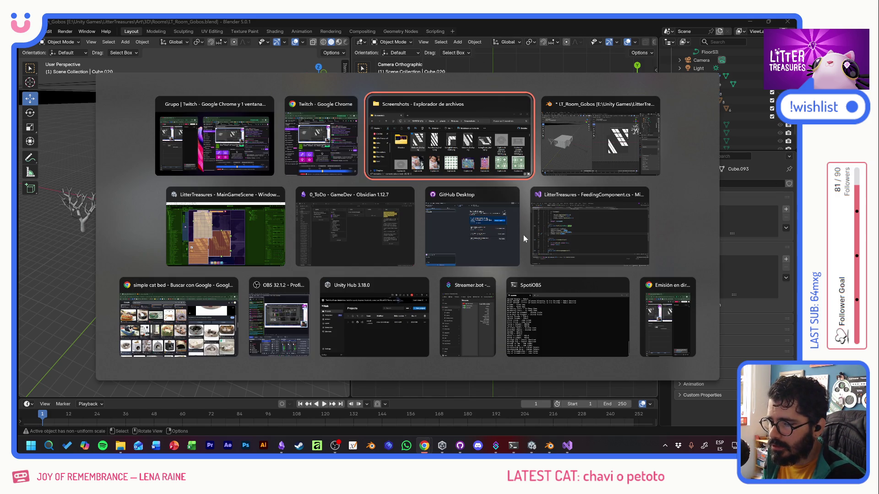
key("alt+Tab")
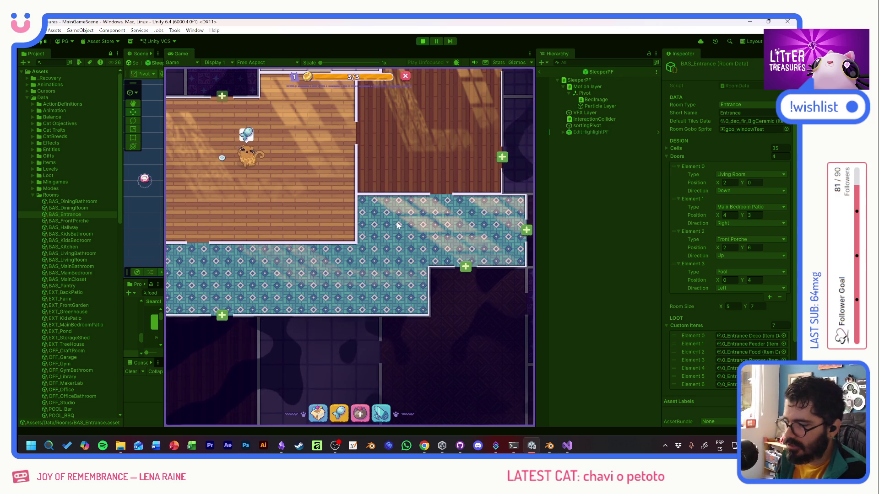
Step: Walk the cat around the room to view the window-light stripes on the floors
key("w")
scroll(416, 167, "down", 3)
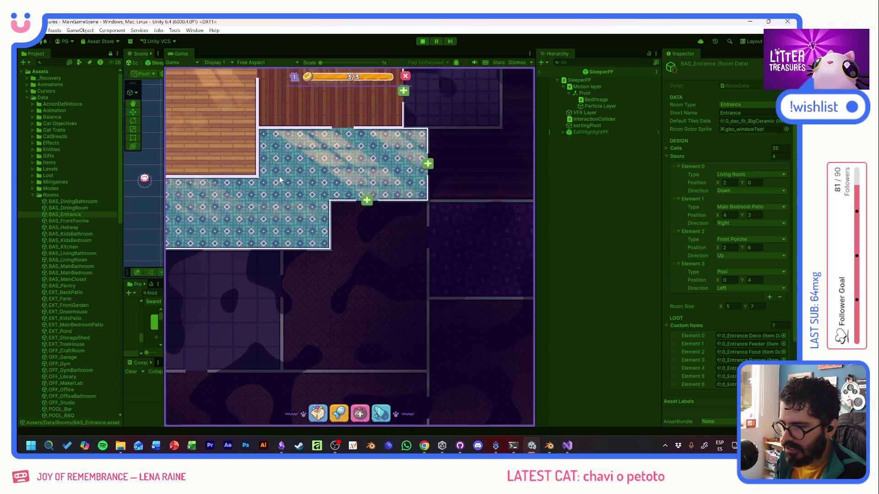
scroll(383, 249, "down", 2)
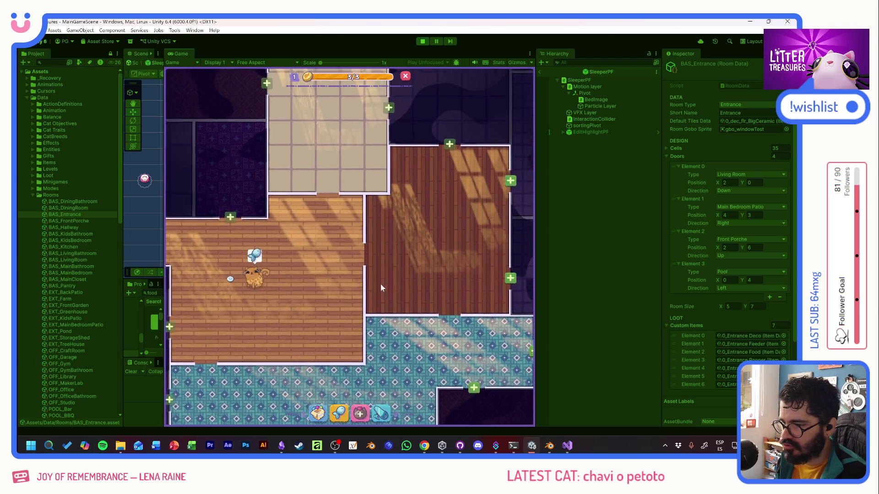
scroll(433, 267, "up", 2)
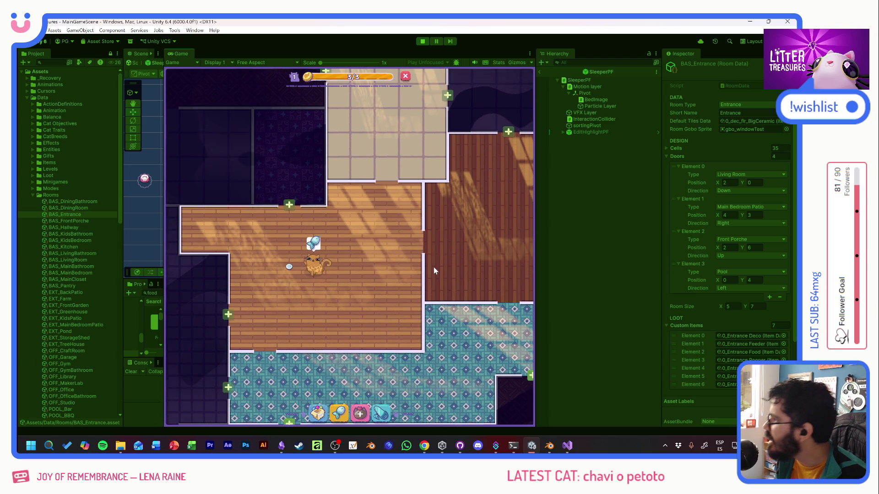
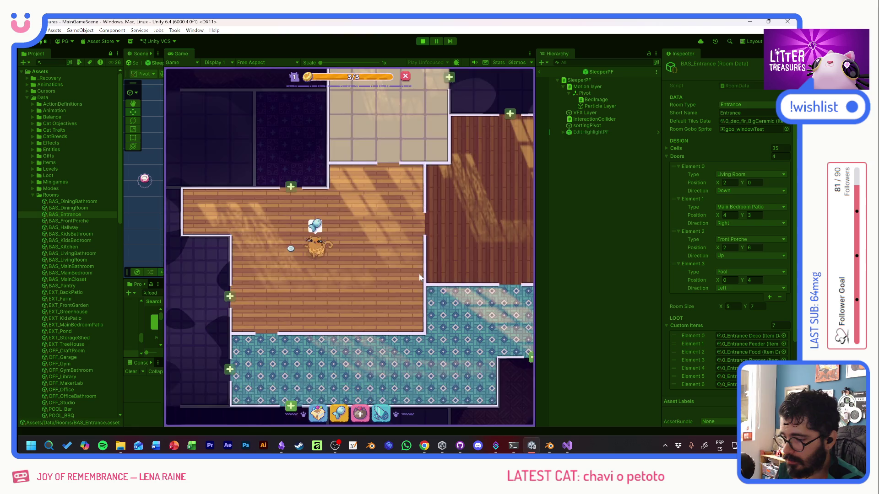
Step: Pan around the Game view to inspect the window light patterns across the rooms
middle_click_drag(409, 276, 418, 206)
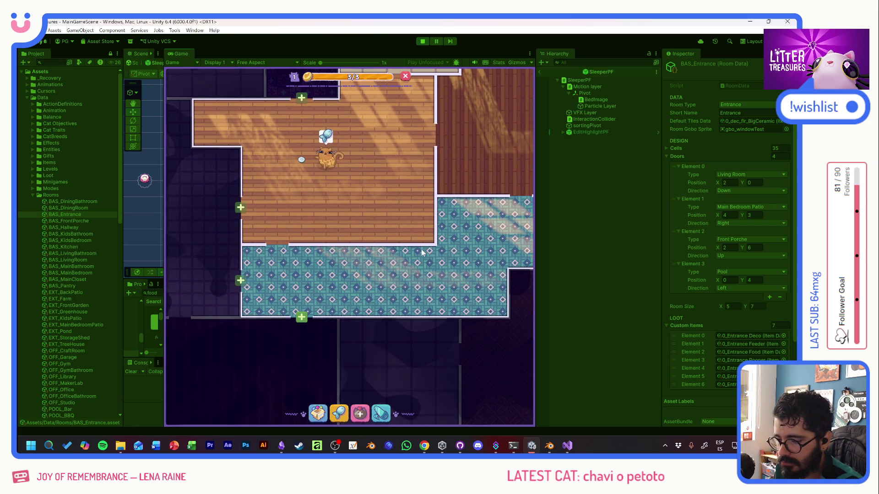
mouse_move(423, 253)
middle_mouse_down()
mouse_move(415, 269)
mouse_move(375, 278)
middle_mouse_up()
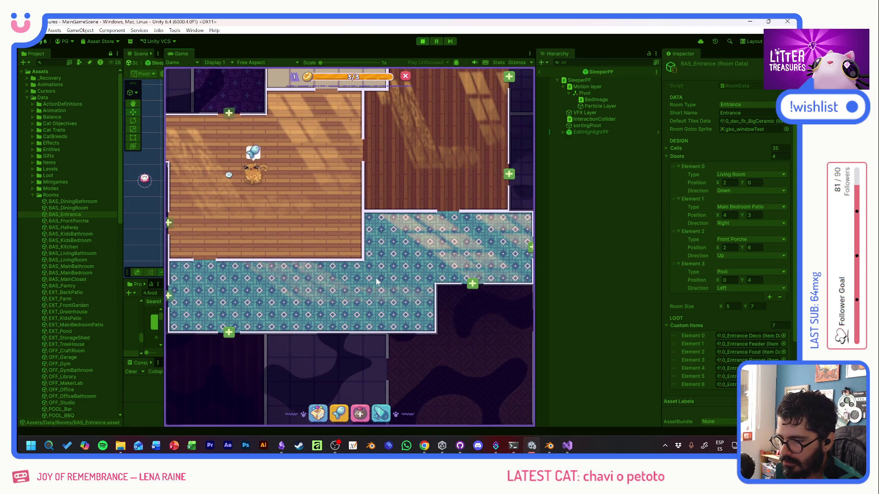
middle_click_drag(365, 187, 424, 350)
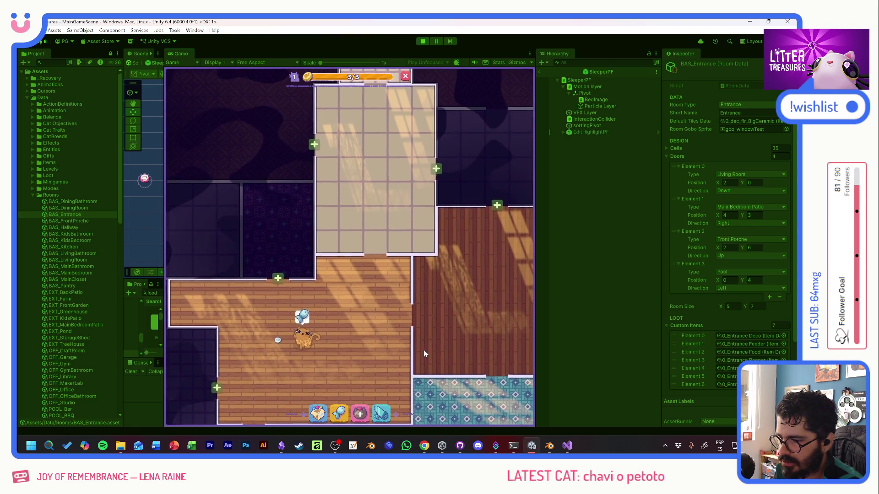
middle_click_drag(423, 349, 411, 318)
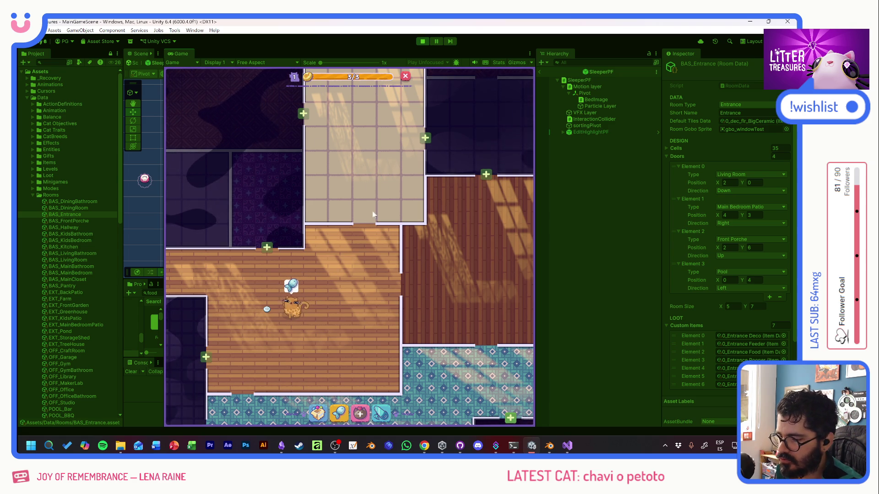
mouse_move(371, 176)
left_mouse_down()
mouse_move(381, 301)
mouse_move(387, 226)
left_mouse_up()
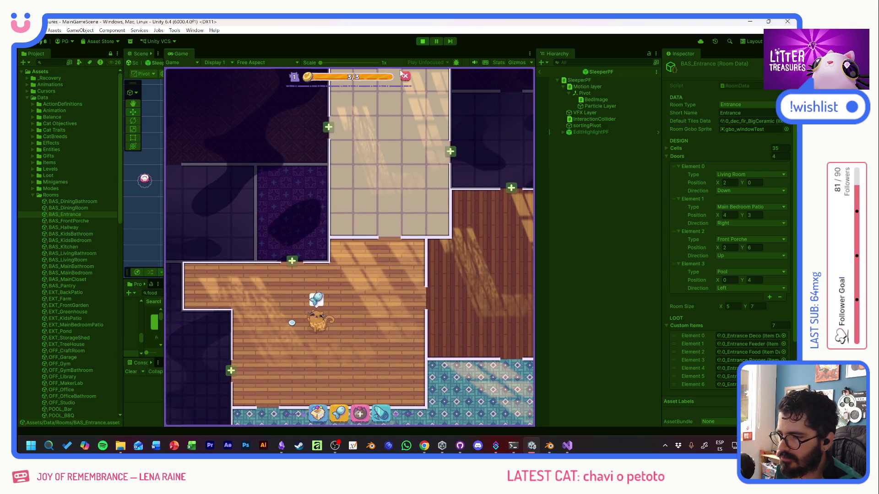
Step: Stop the running play-mode test and switch away from Unity
key("ctrl+p")
key("alt+Tab")
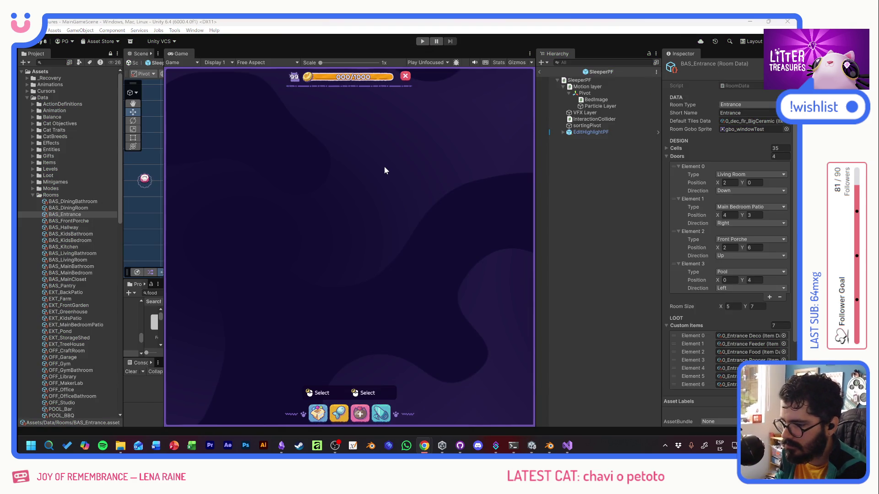
Step: Switch from Unity to the Affinity window with its empty workspace
key("alt+Tab")
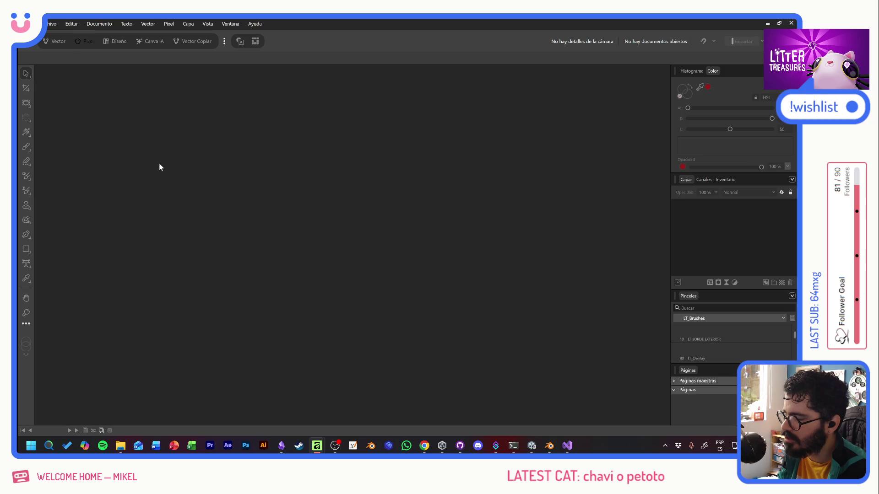
Step: Start browsing for an existing document from the welcome panel
left_click(53, 24)
mouse_move(71, 23)
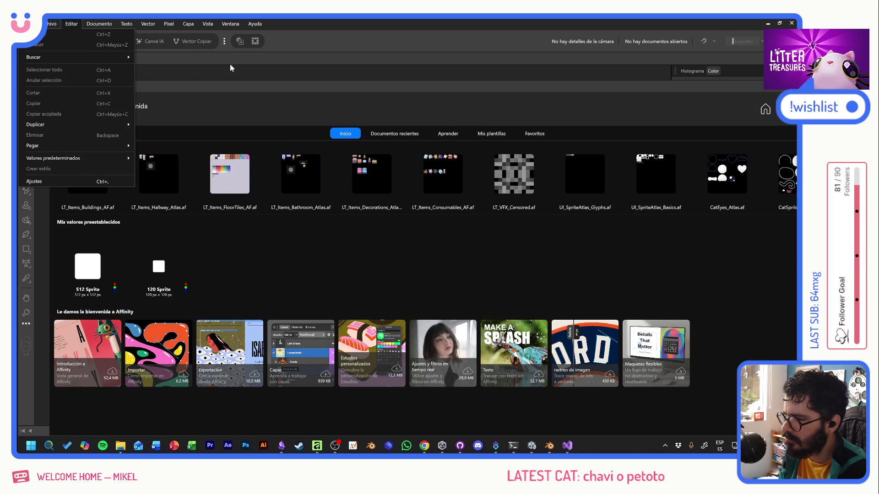
left_click(510, 103)
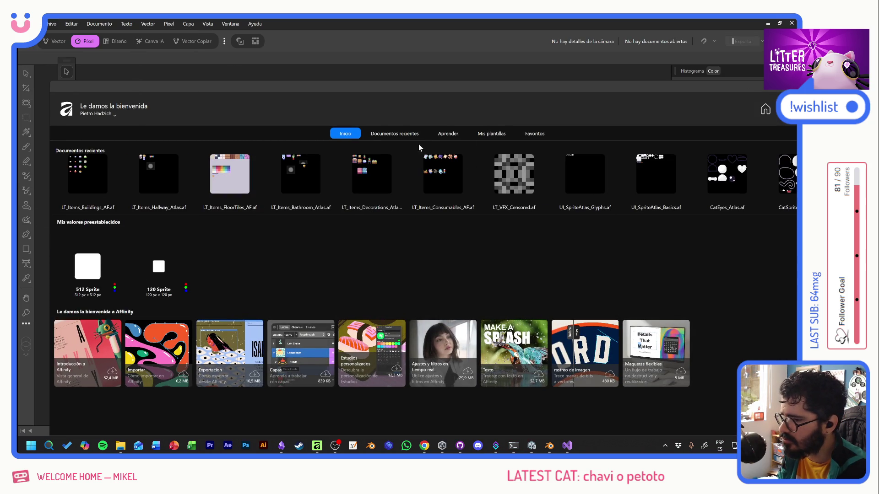
left_click_drag(658, 86, 517, 87)
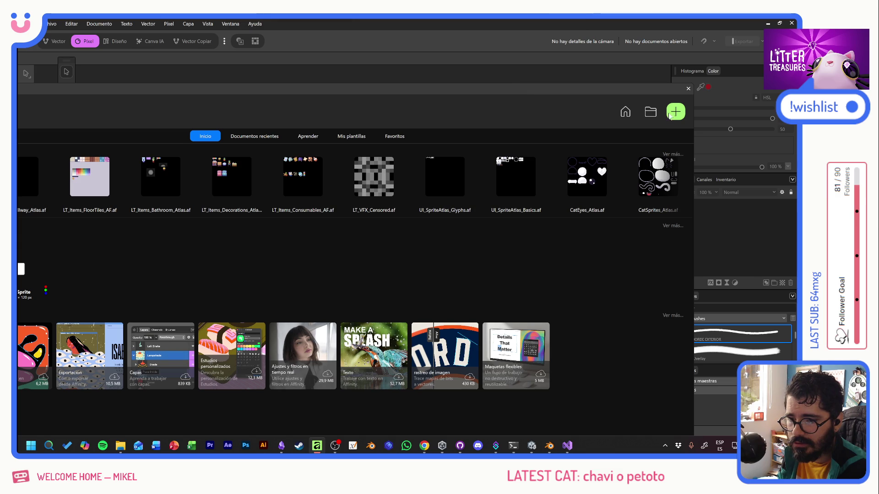
left_click(651, 111)
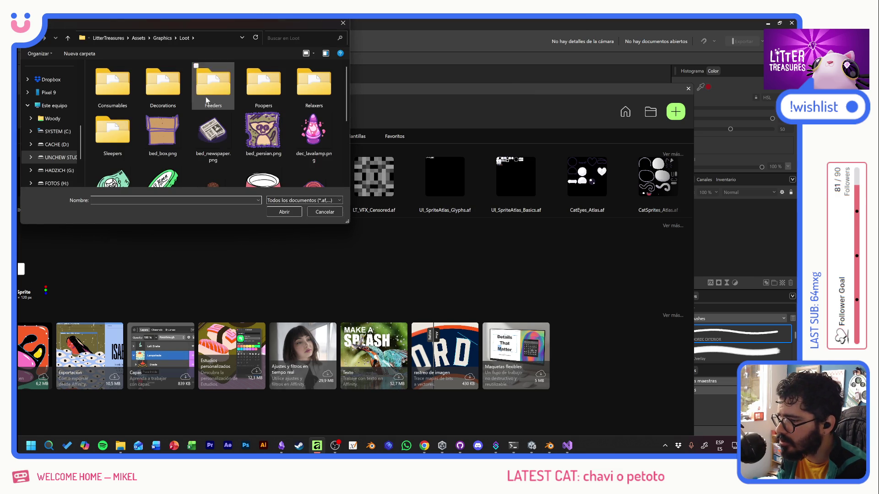
Step: Look through the Graphics Windows and Level Gobos folders for the gobo file
left_click(165, 37)
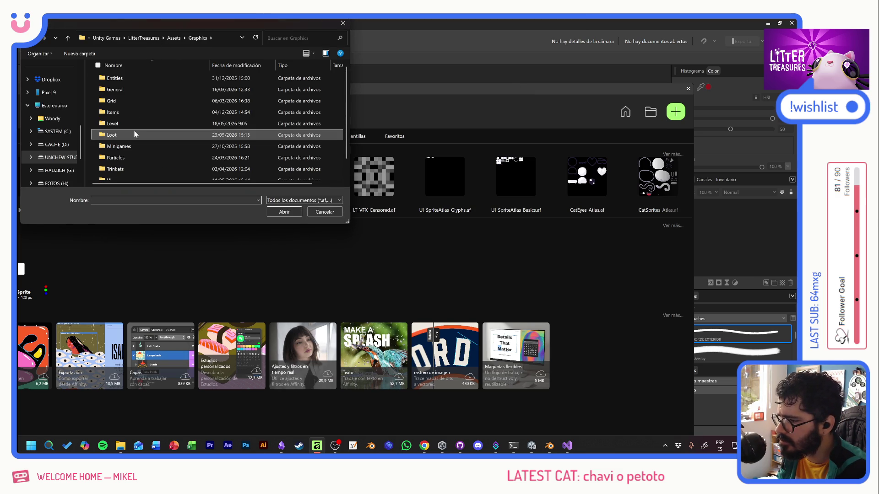
scroll(138, 126, "down", 1)
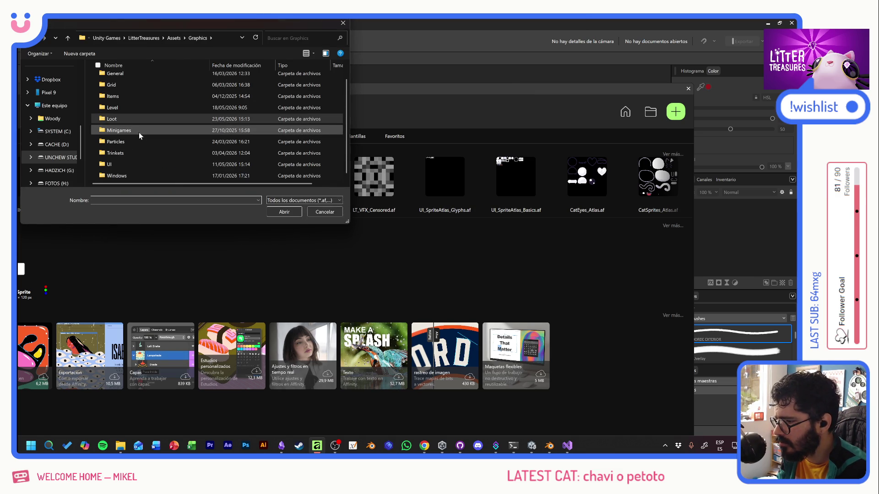
double_click(129, 177)
key("BackSpace")
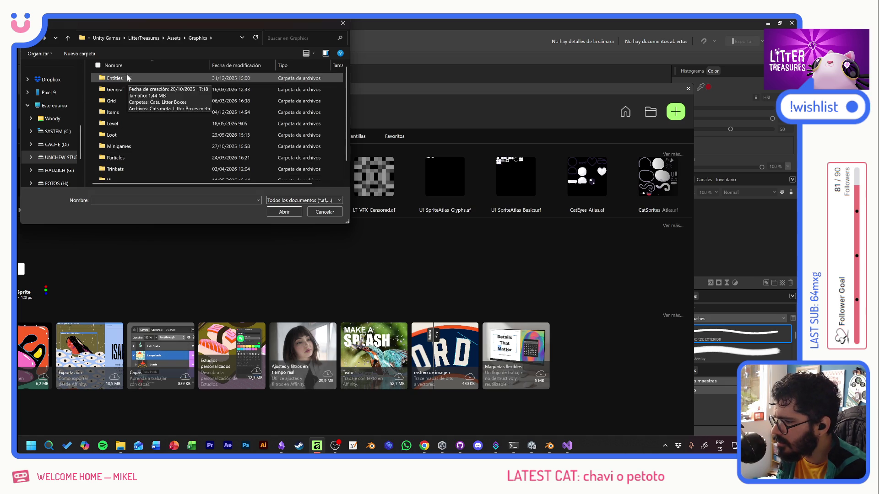
double_click(124, 127)
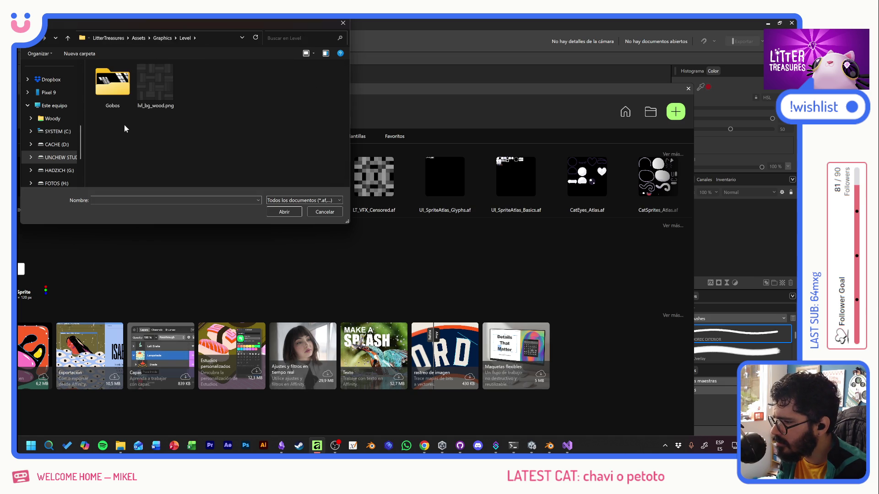
double_click(113, 87)
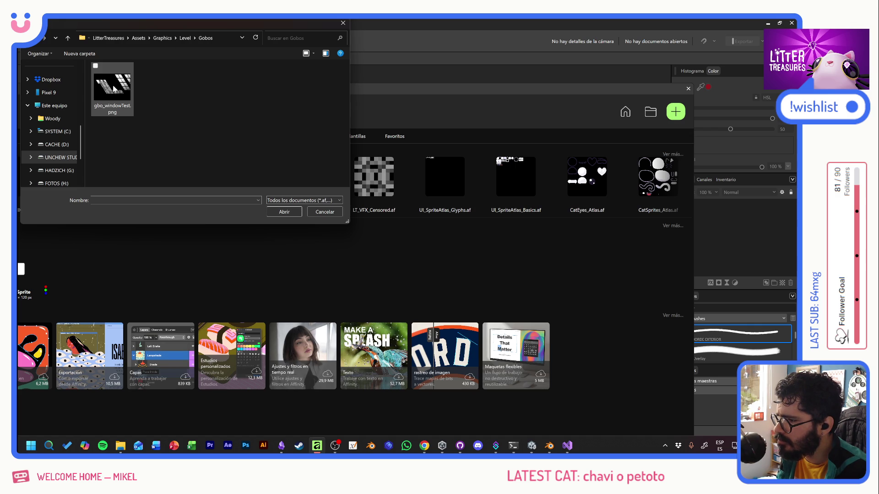
Step: Open LT_Gobo_LivingRoom.af from LitterTreasures > Art > Gobos
left_click(140, 37)
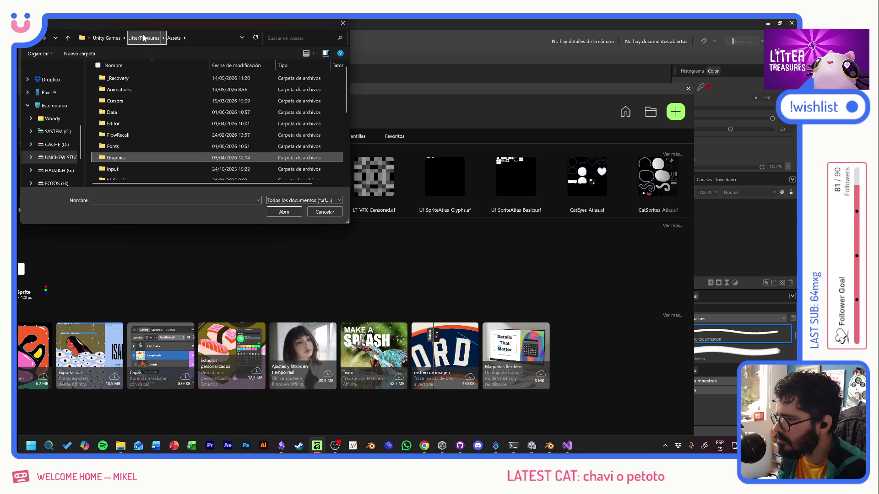
left_click(143, 38)
double_click(126, 77)
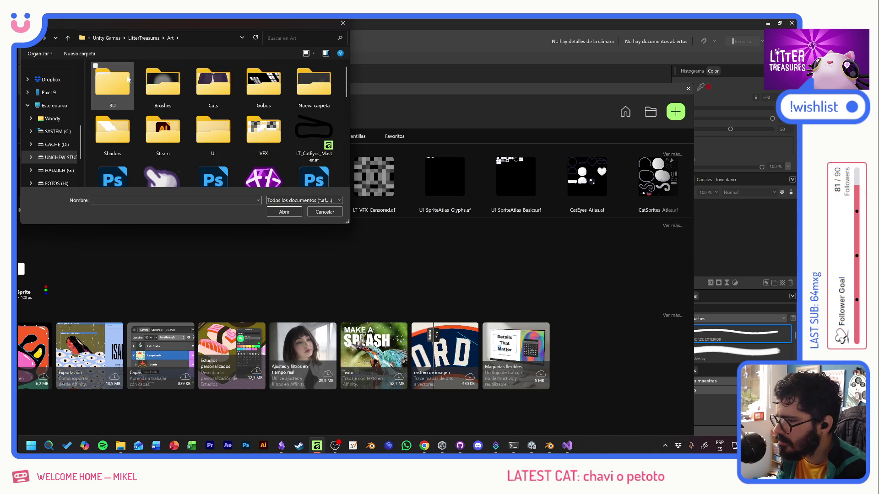
double_click(261, 84)
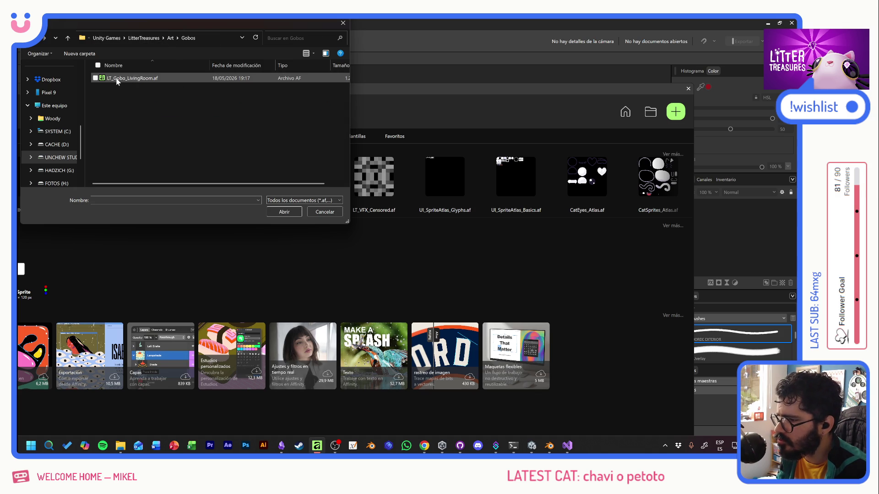
double_click(132, 78)
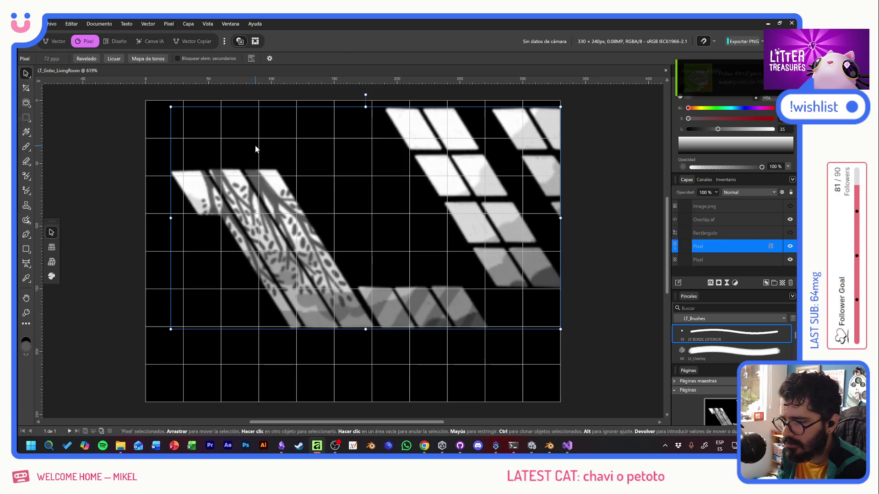
Step: Toggle the Overlay and Image.png layers to compare the existing gobo artwork
left_click(592, 230)
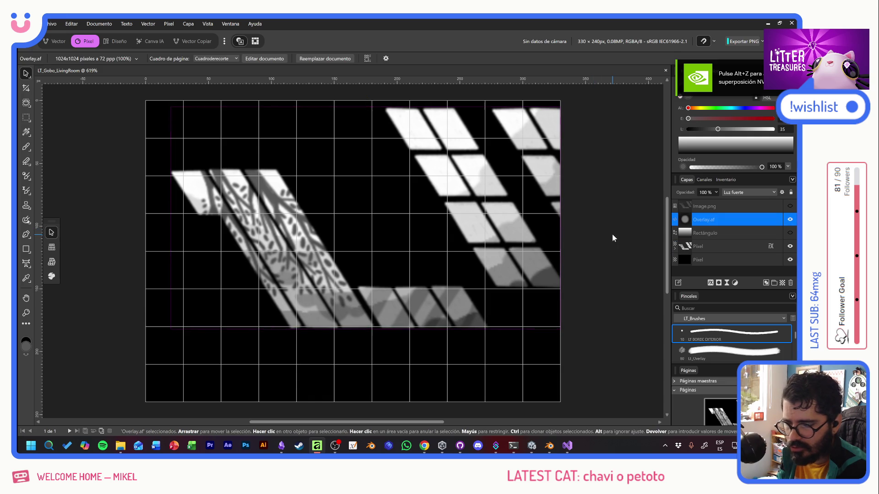
left_click(712, 253)
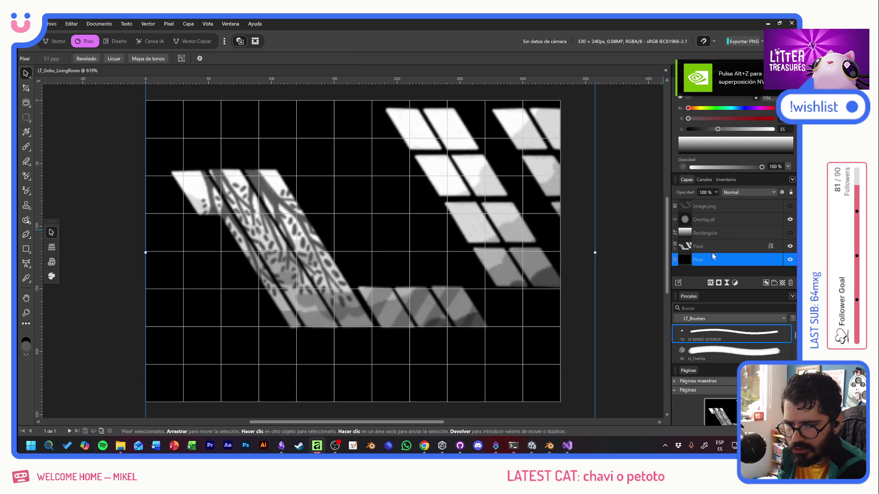
left_click(790, 220)
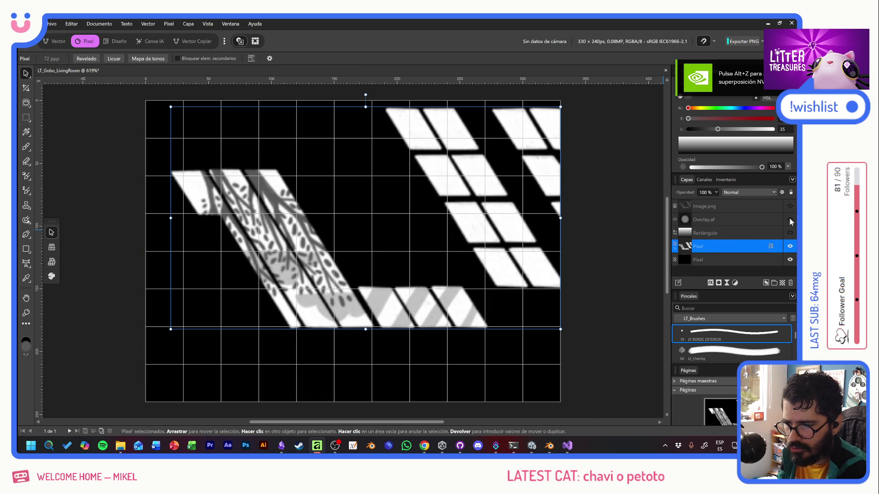
left_click(790, 219)
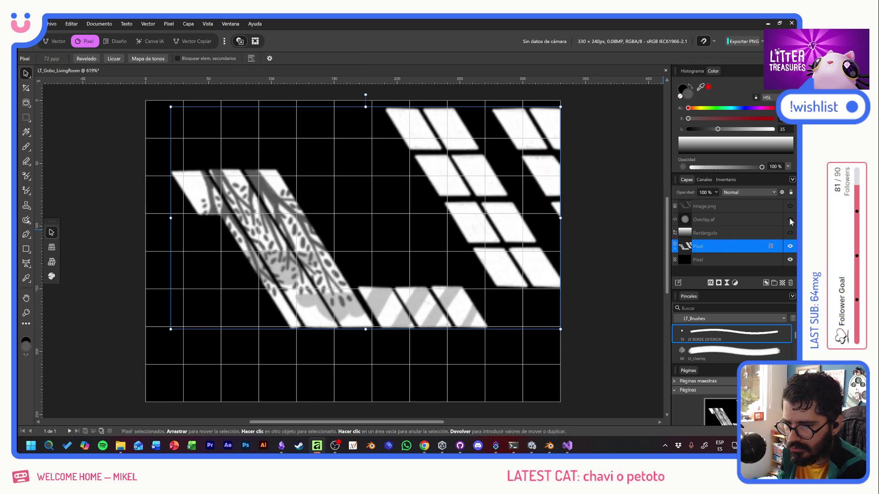
left_click(791, 206)
left_click(791, 207)
left_click(790, 206)
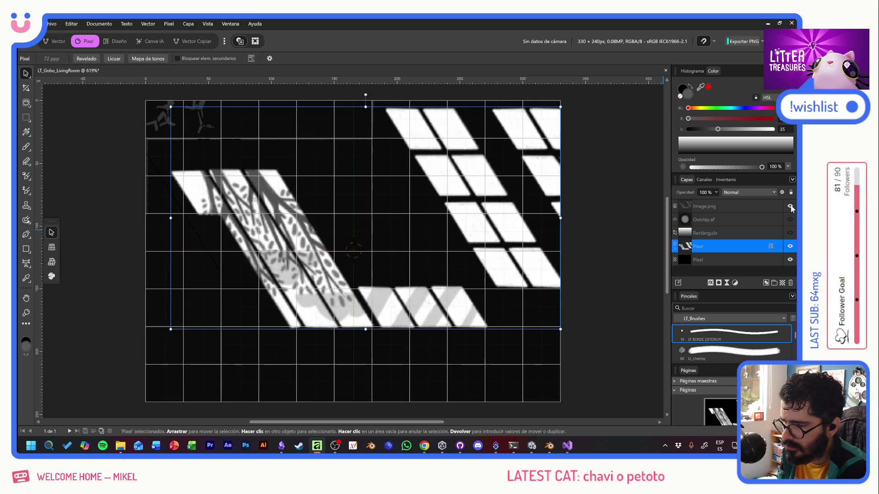
left_click(790, 206)
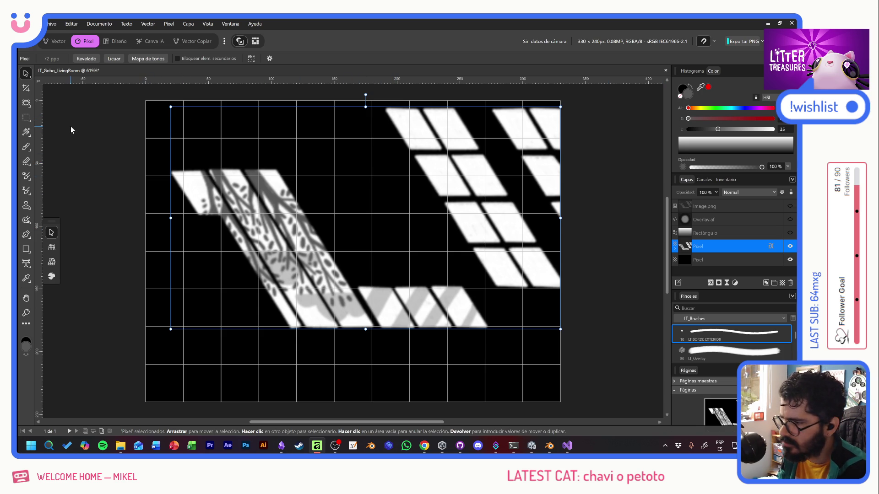
Step: Hide the Pixel artwork layer so only the black background remains
left_click(107, 130)
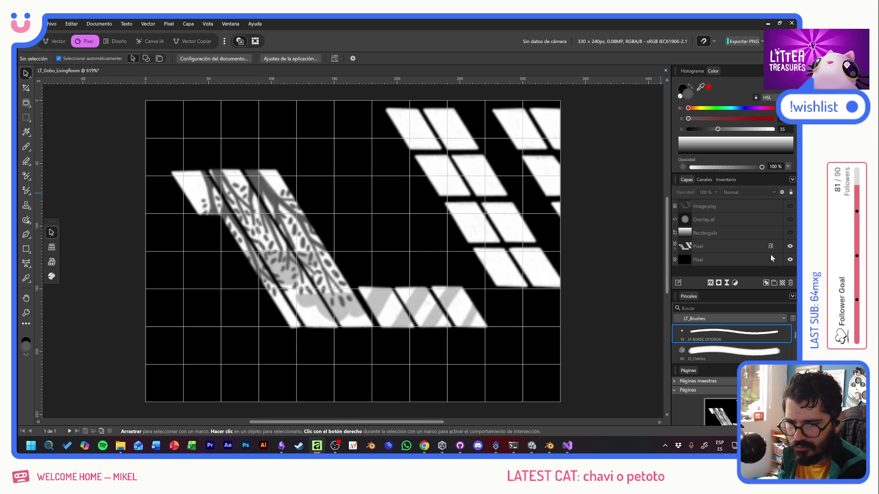
left_click(791, 247)
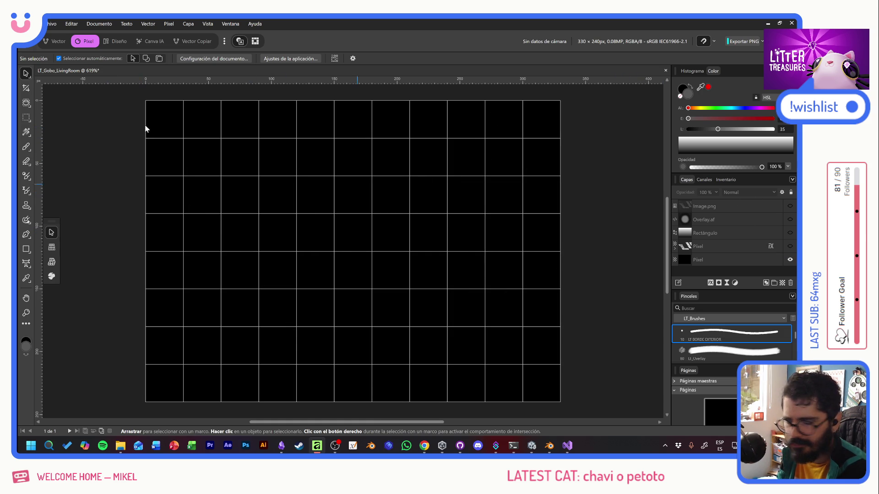
Step: Place LivingRoom_draft.png and scale it down onto the black canvas
left_click(52, 23)
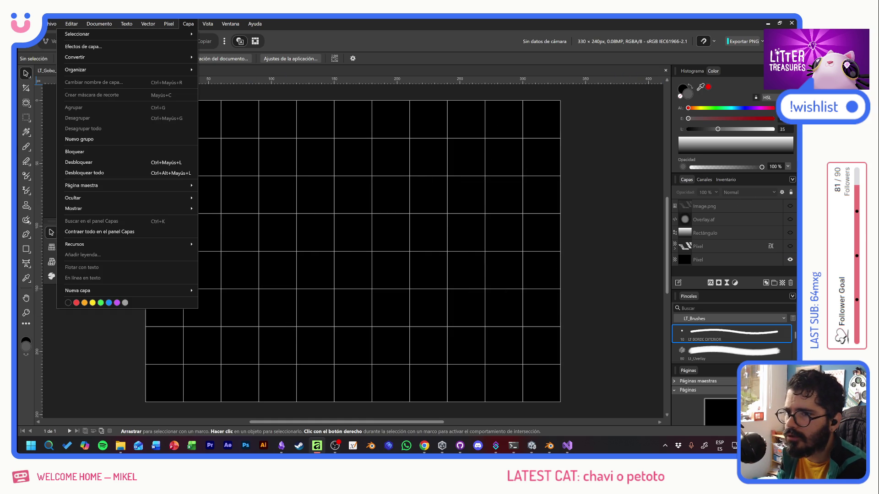
key("Escape")
left_click(233, 206)
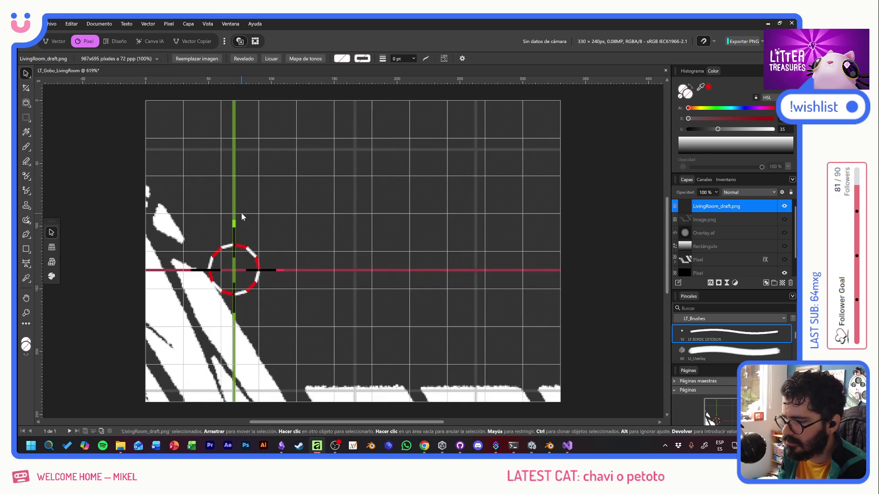
scroll(283, 233, "down", 2, "ctrl")
scroll(300, 231, "down", 4, "ctrl")
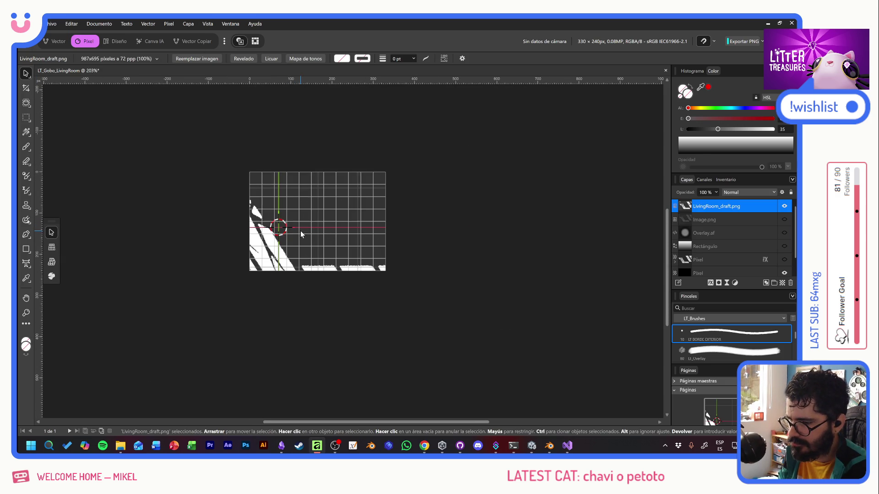
left_click_drag(75, 352, 249, 273)
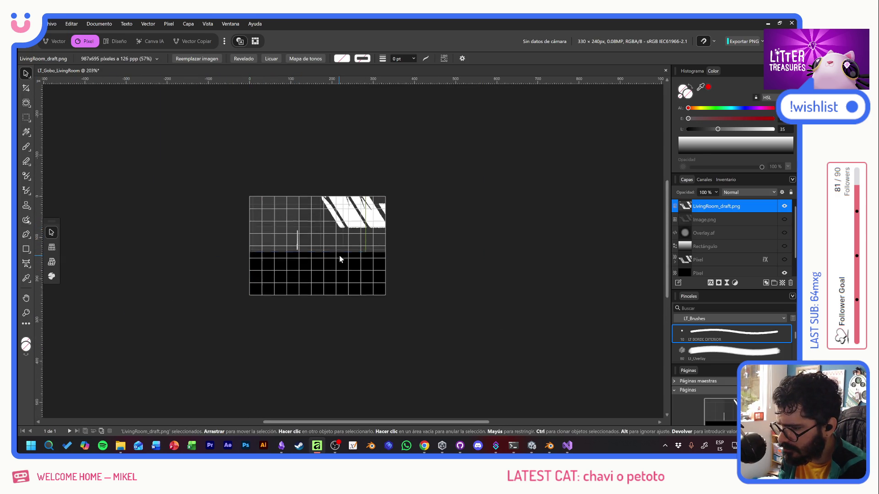
scroll(339, 255, "up", 3)
left_click_drag(481, 276, 385, 227)
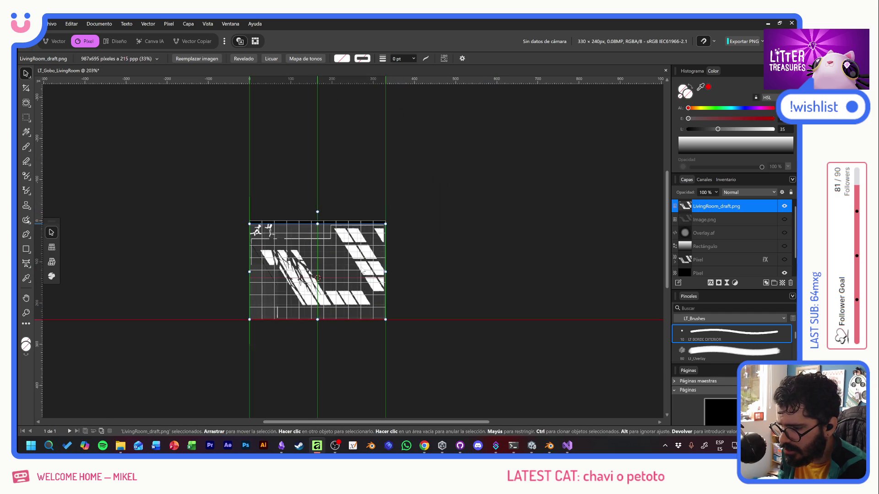
left_click_drag(312, 233, 309, 272)
scroll(309, 271, "up", 2, "ctrl")
scroll(312, 282, "up", 2, "ctrl")
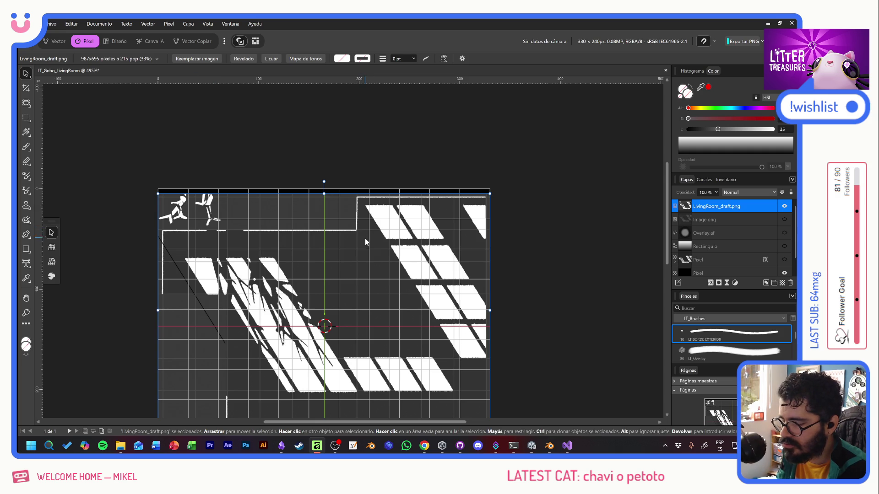
scroll(366, 239, "down", 1)
scroll(378, 226, "down", 1)
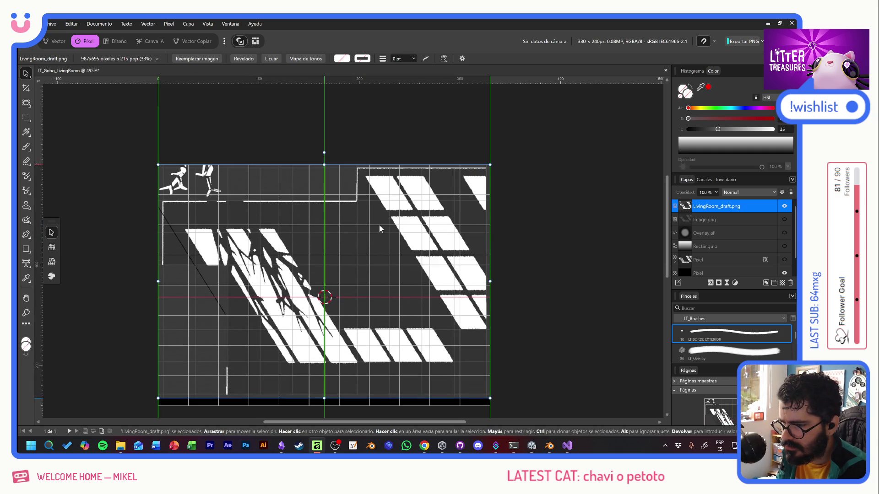
scroll(379, 223, "down", 1)
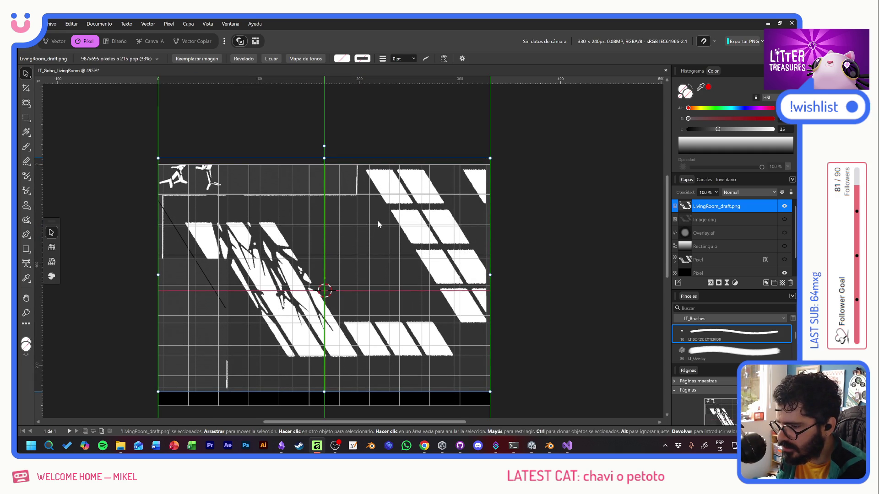
Step: Fine-tune the draft image's size and position to cover the canvas, then deselect it
left_click_drag(488, 393, 474, 379)
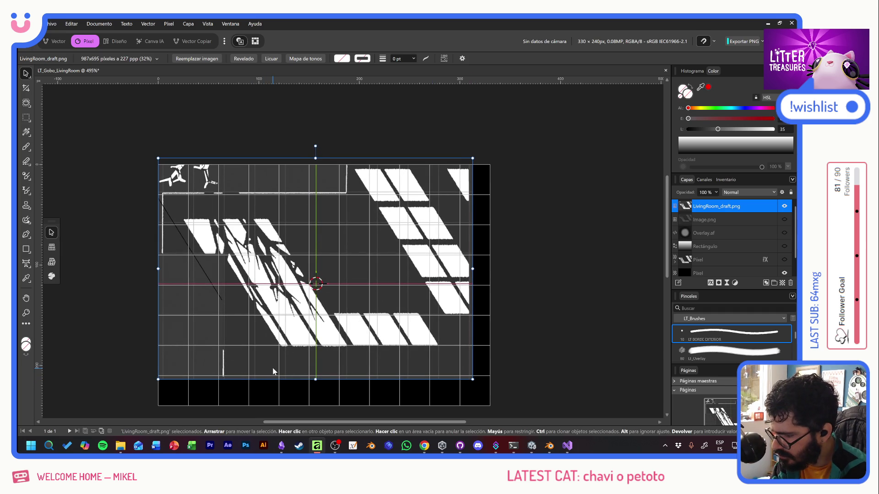
key("Left")
key("Left")
key("Left")
key("Left")
key("Left")
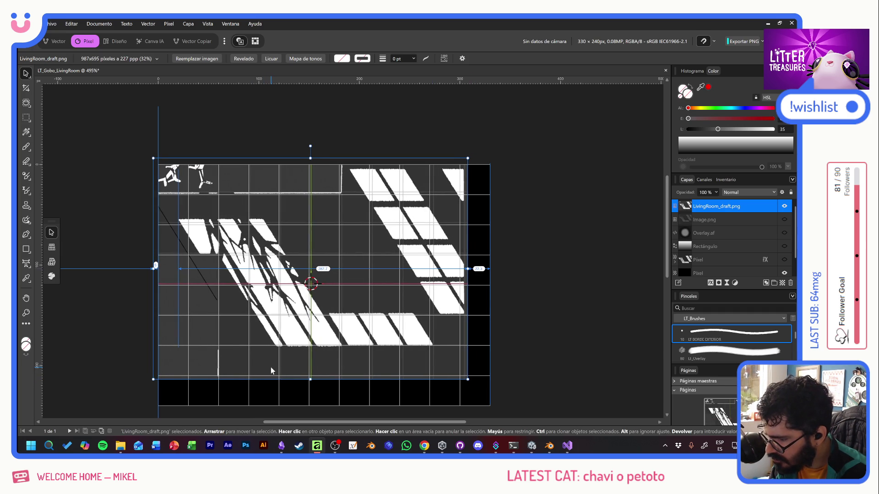
key("Left")
key("Up")
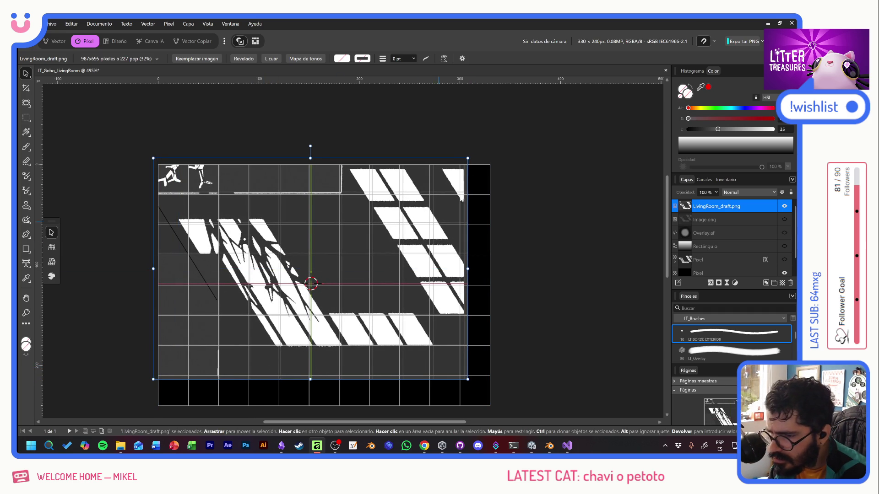
left_click_drag(468, 160, 465, 160)
left_click_drag(154, 269, 155, 267)
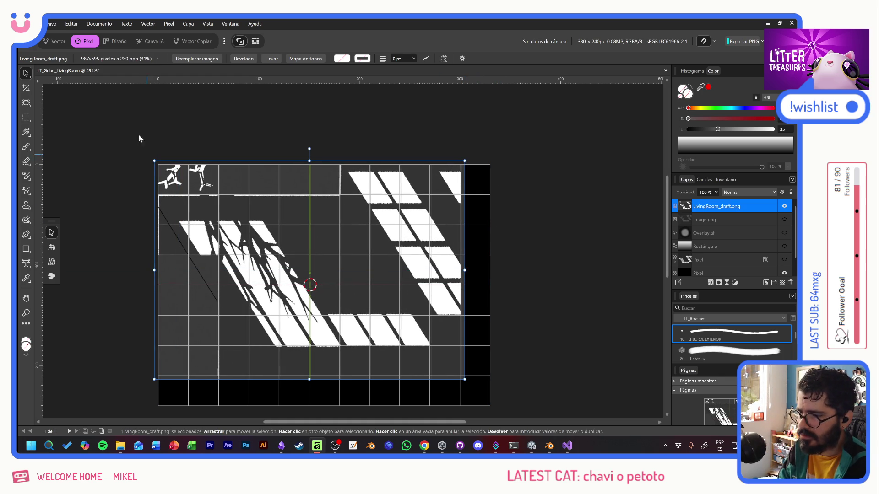
key("m")
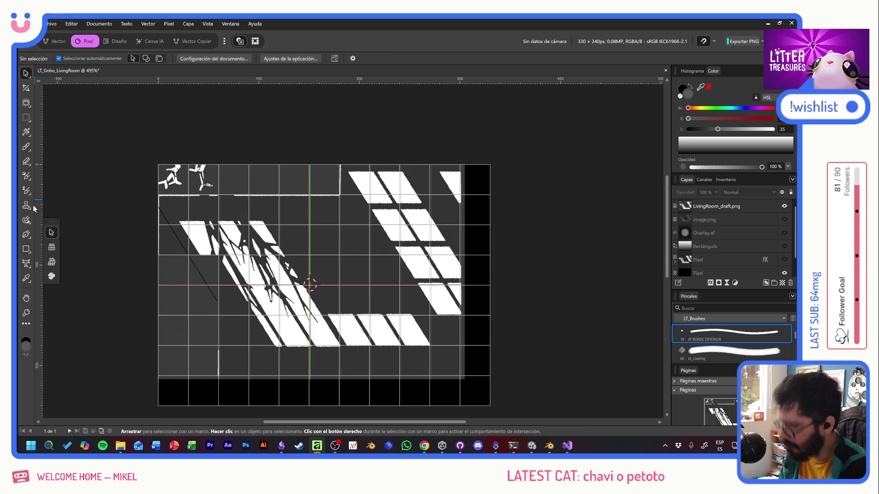
Step: Crop the document to 300×210 px around the draft and reselect the LivingRoom_draft.png layer
key("c")
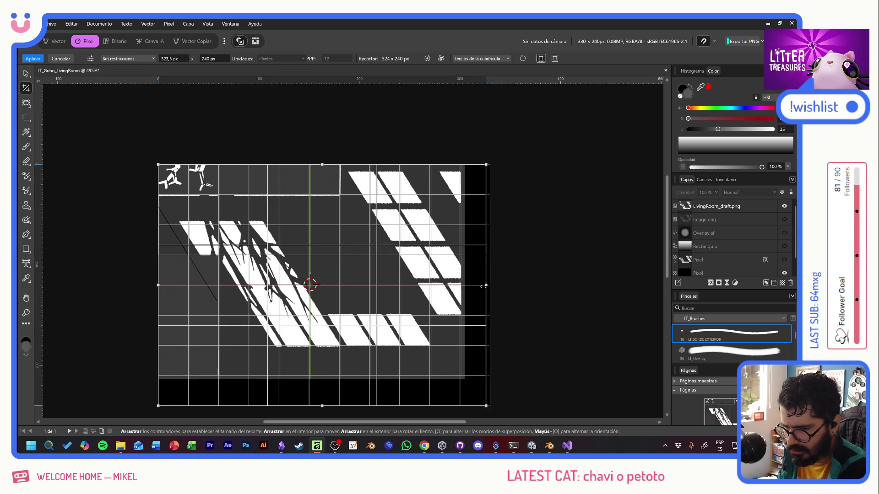
left_click_drag(490, 287, 460, 287)
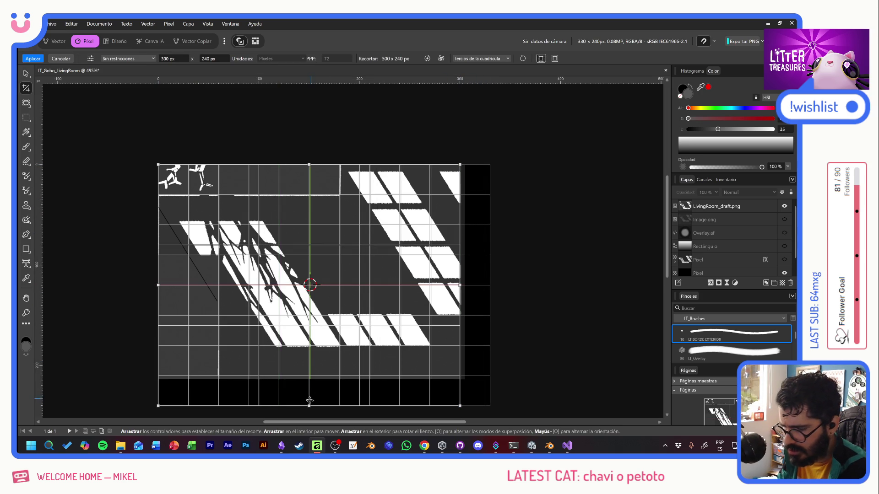
left_click_drag(309, 405, 309, 376)
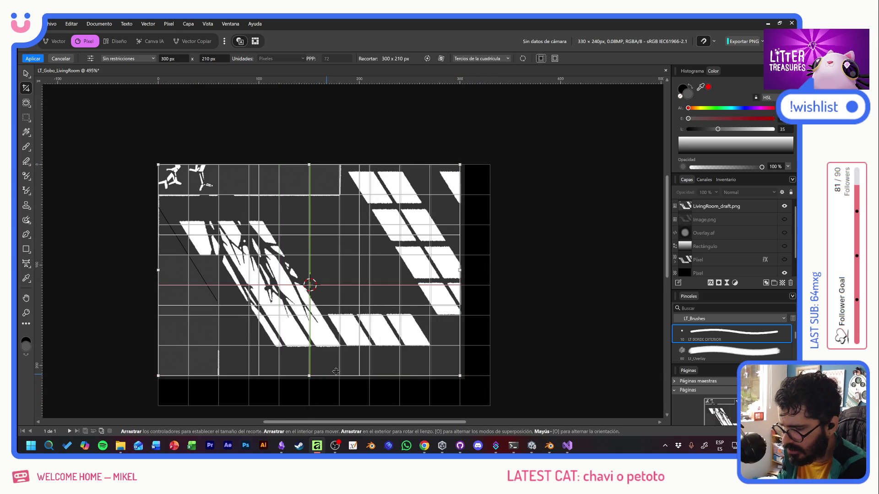
key("Return")
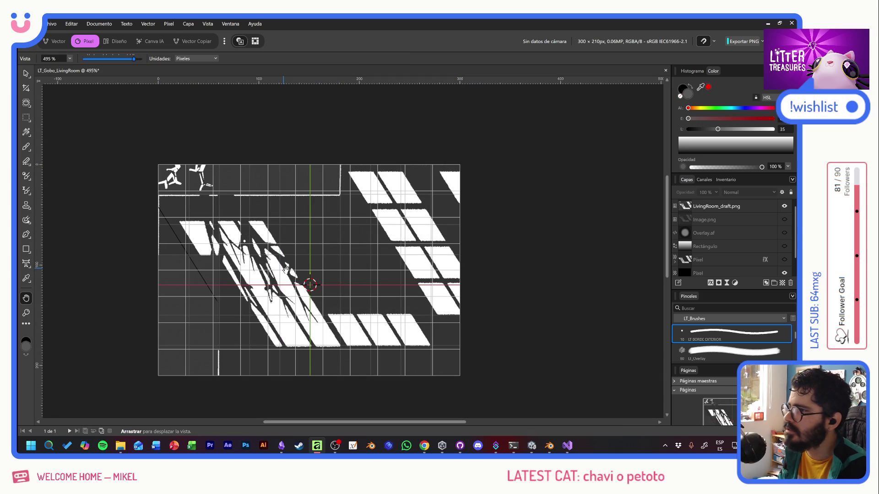
key("h")
left_click(26, 73)
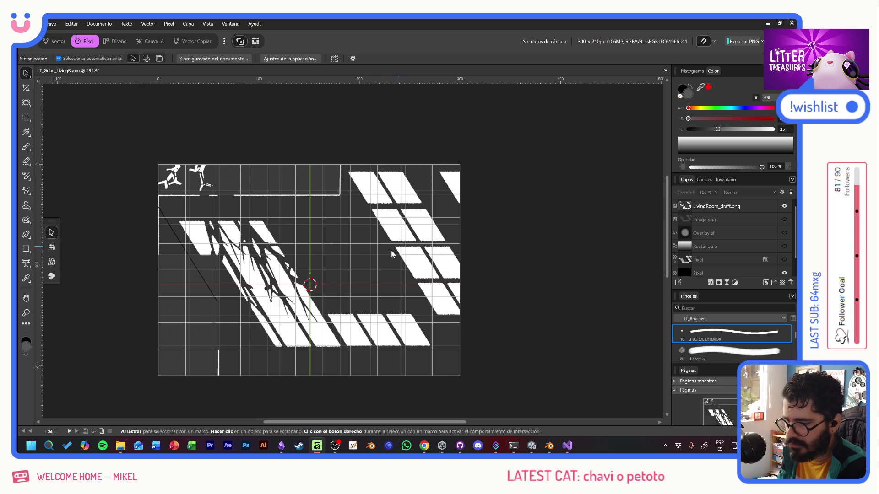
left_click(735, 207)
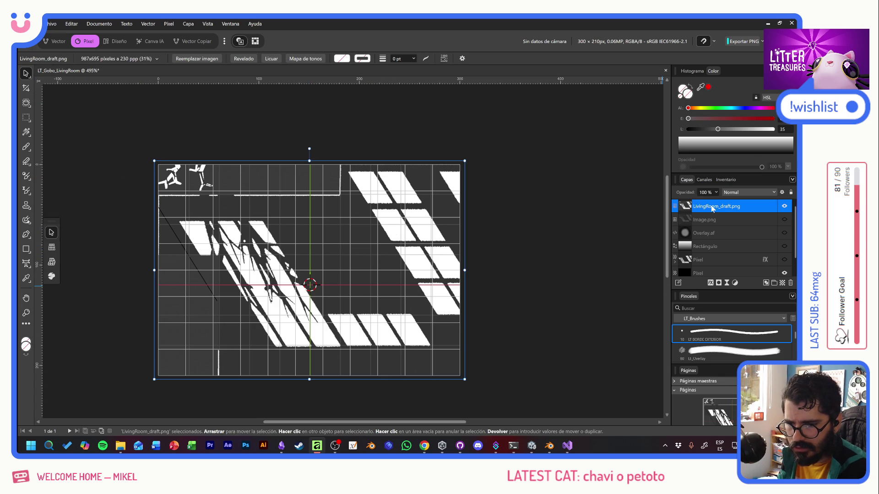
Step: Add a Levels adjustment with the black level raised to about 51%
left_click(734, 284)
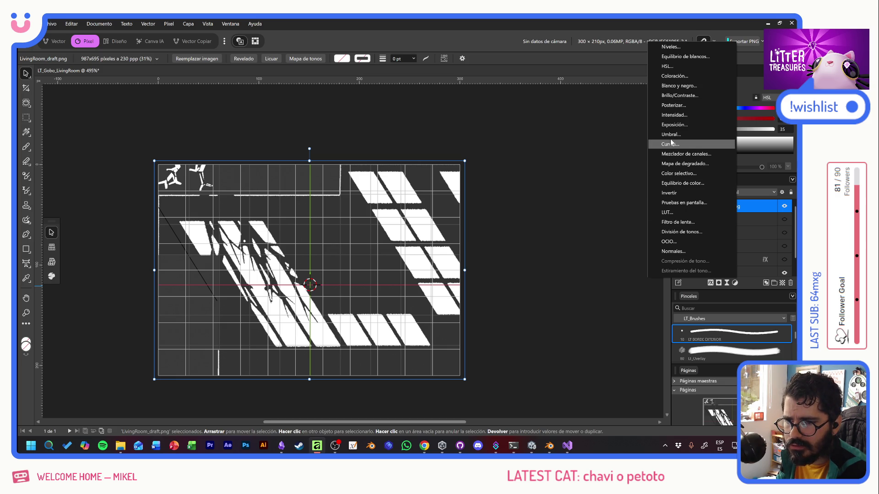
left_click(676, 46)
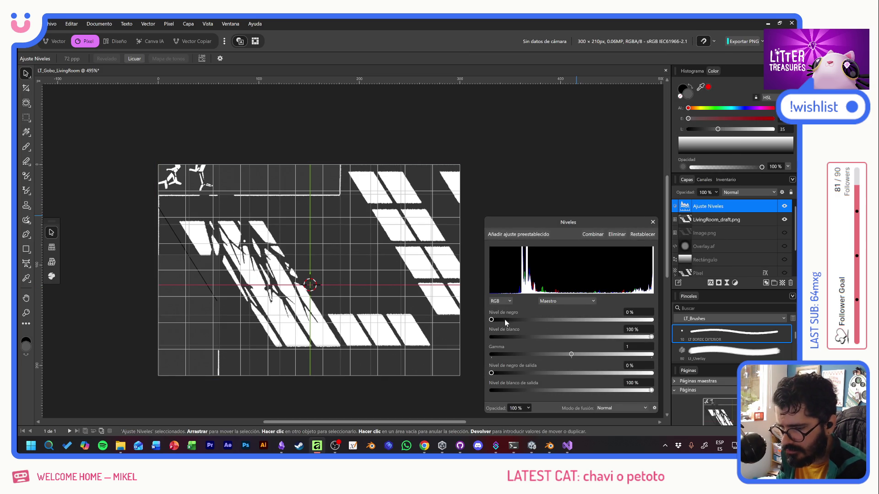
left_click_drag(491, 320, 573, 321)
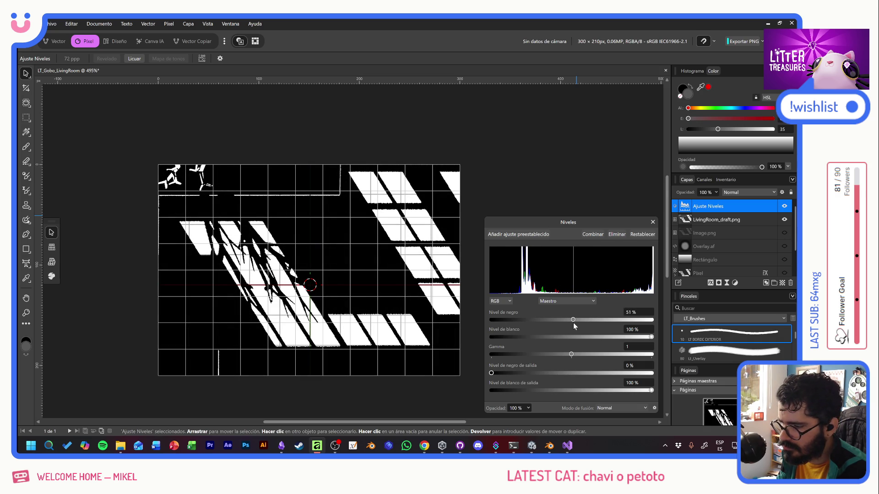
left_click(653, 223)
Step: Toggle the levels adjustment and draft layer visibility to compare the black-and-white result
left_click(785, 206)
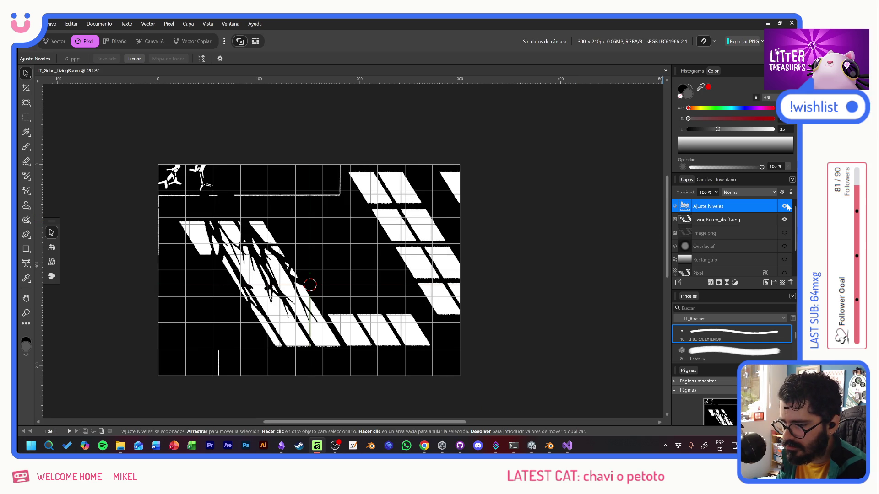
left_click(785, 206)
left_click(785, 206)
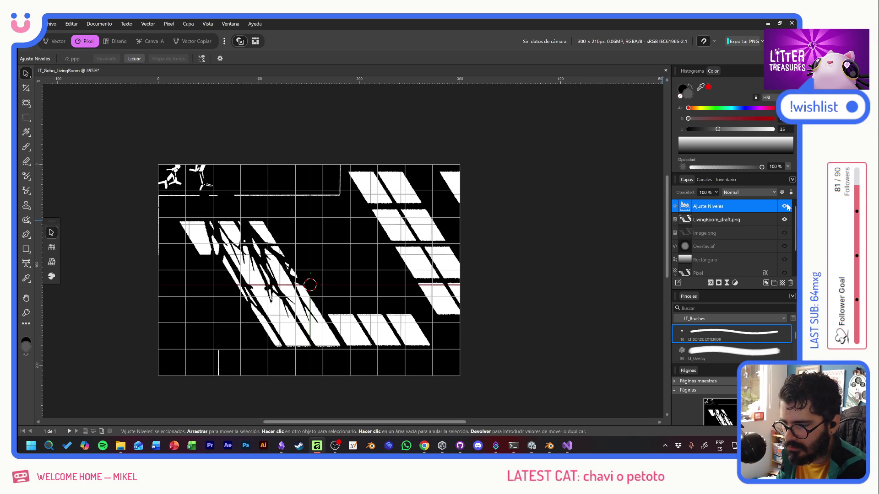
left_click(785, 219)
left_click(785, 220)
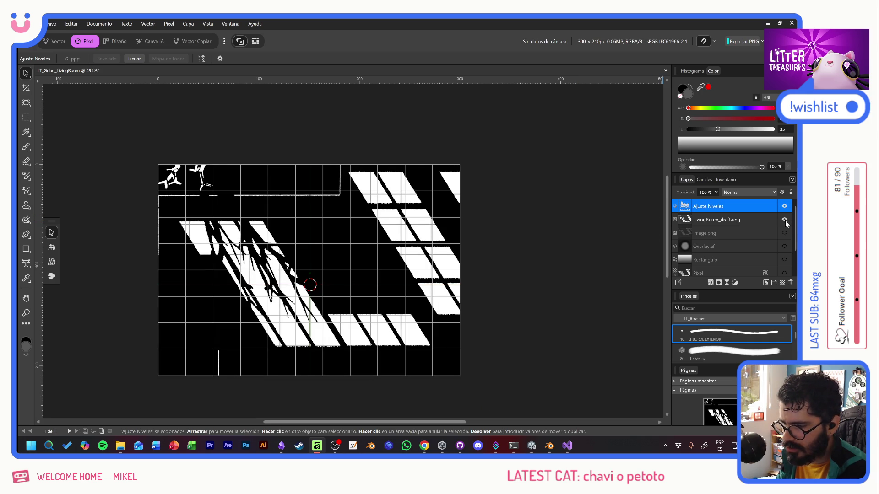
left_click(786, 221)
left_click(785, 221)
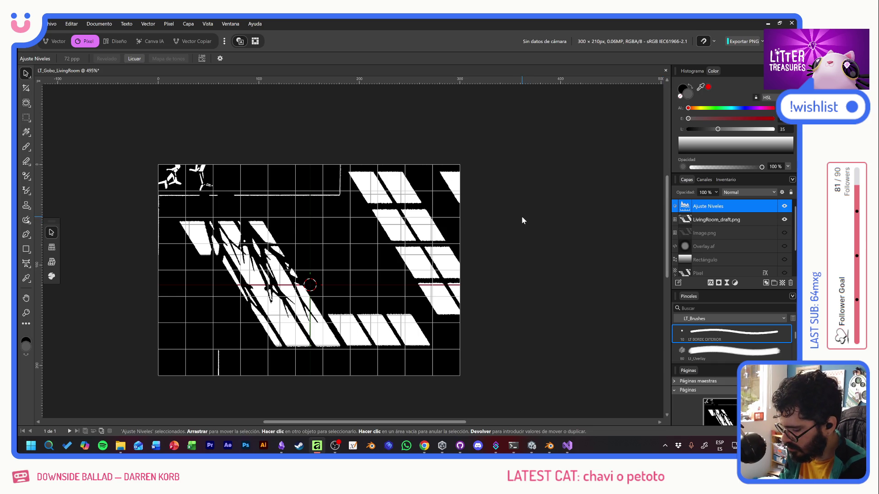
Step: Export the PNG over gbo_windowTest.png in Assets > Graphics > Level > Gobos and return to Unity
key("ctrl+alt+shift+s")
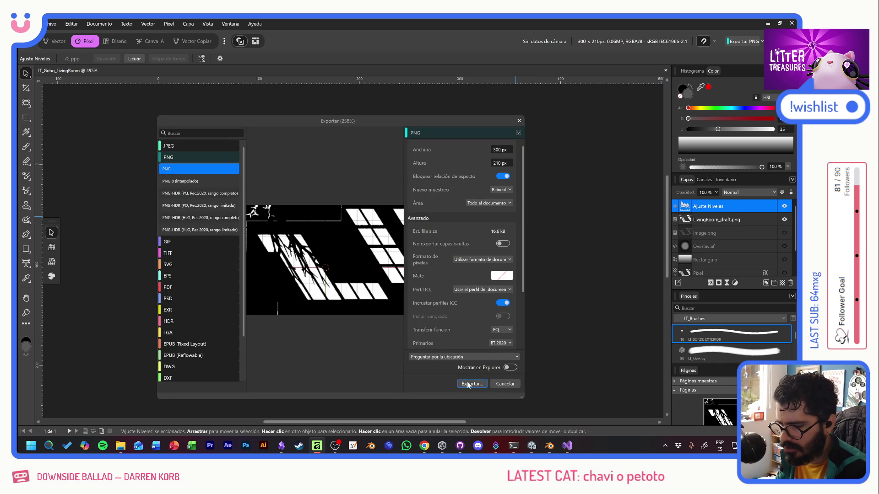
left_click(472, 384)
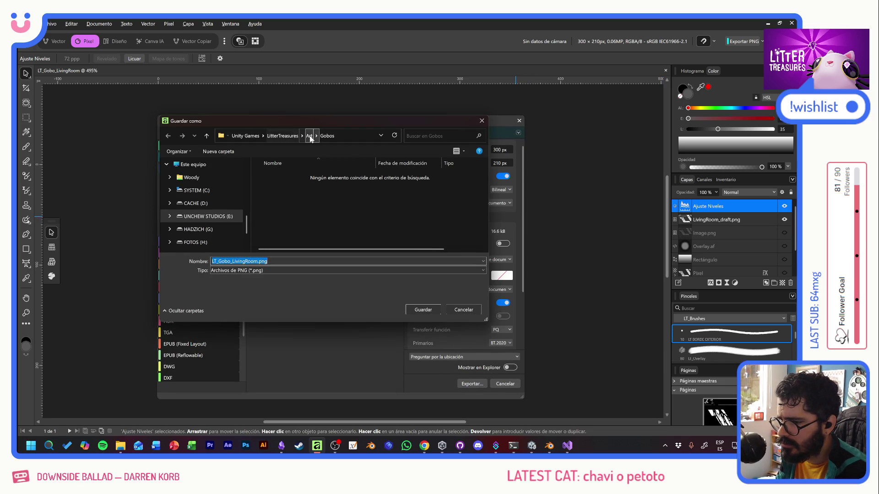
left_click(282, 136)
double_click(282, 192)
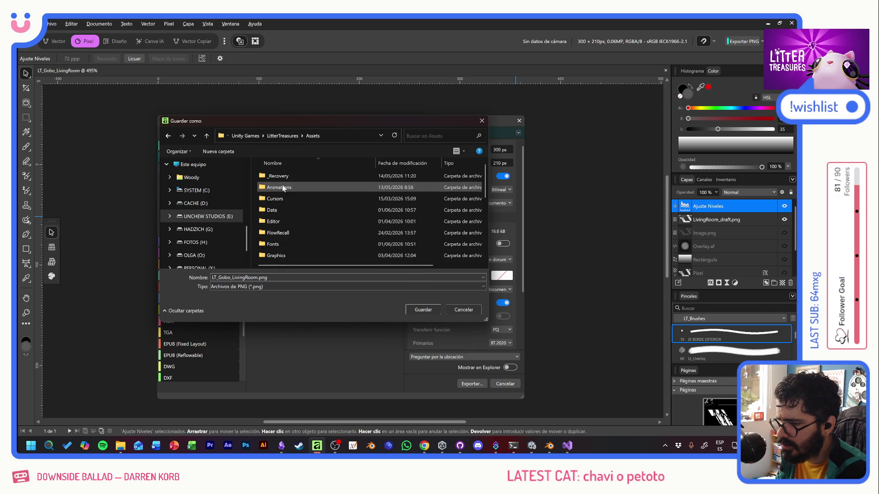
double_click(275, 256)
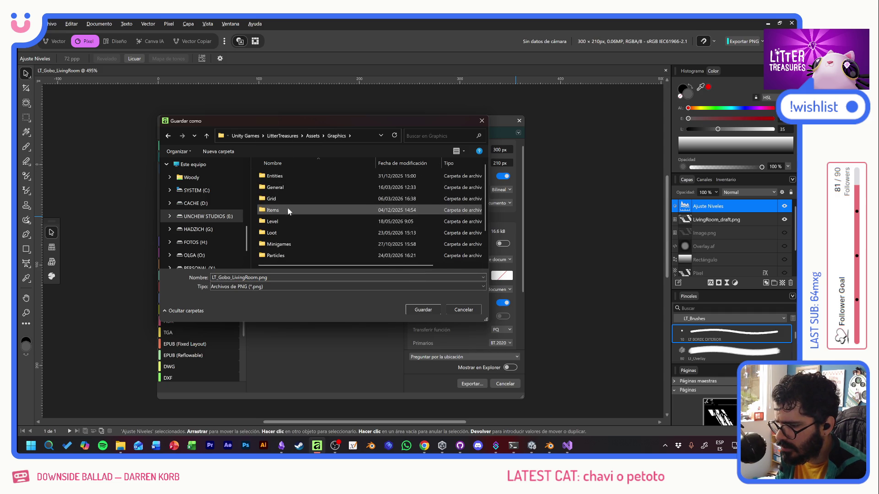
double_click(284, 222)
double_click(278, 171)
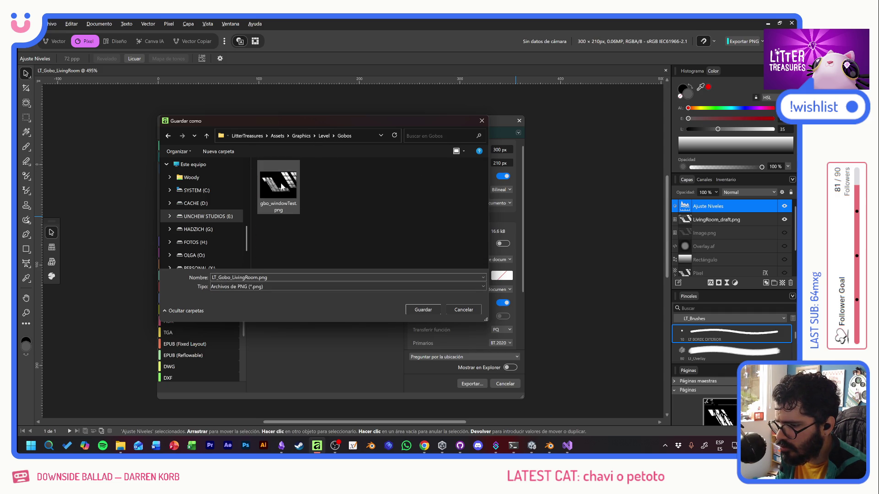
double_click(283, 180)
key("Return")
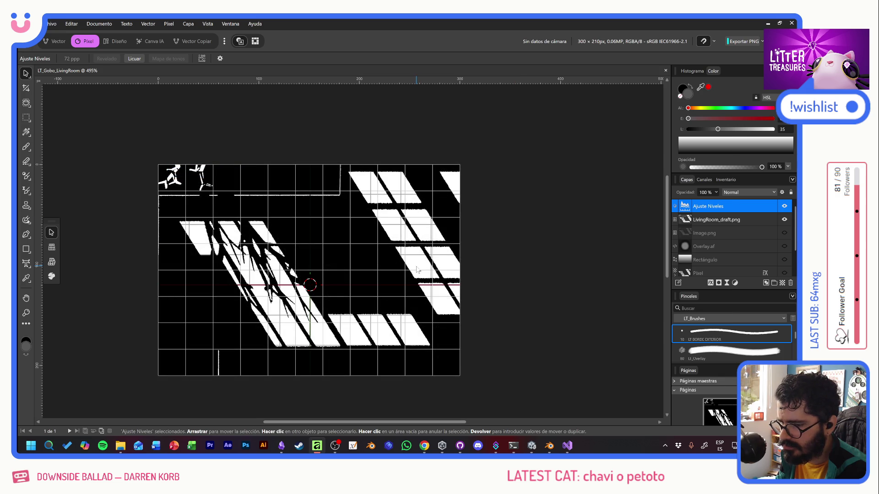
key("alt+Tab")
key("alt+Tab")
key("alt+Tab")
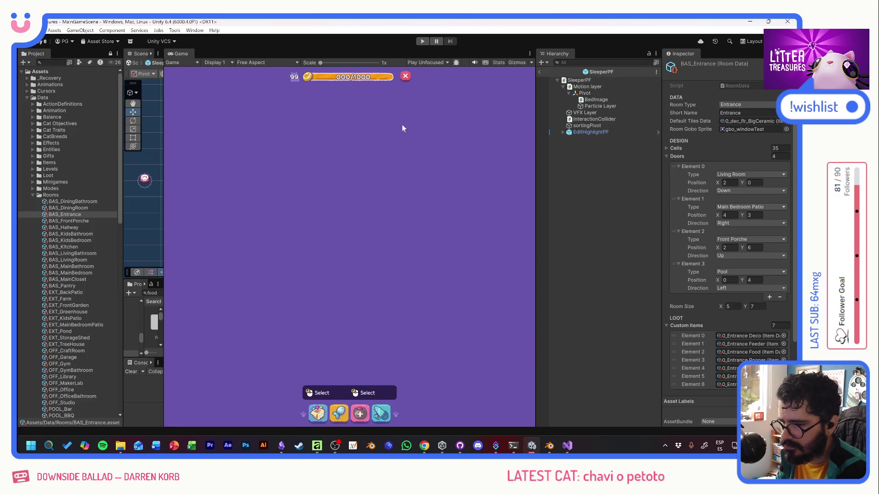
Step: Play the game to check the new gobo light on the room floor, stop it and return to Affinity
left_click(422, 42)
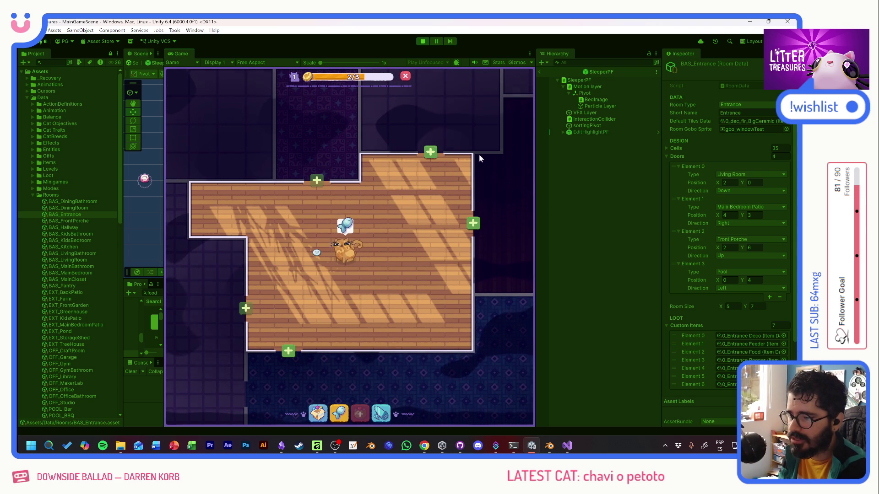
left_click_drag(427, 163, 308, 295)
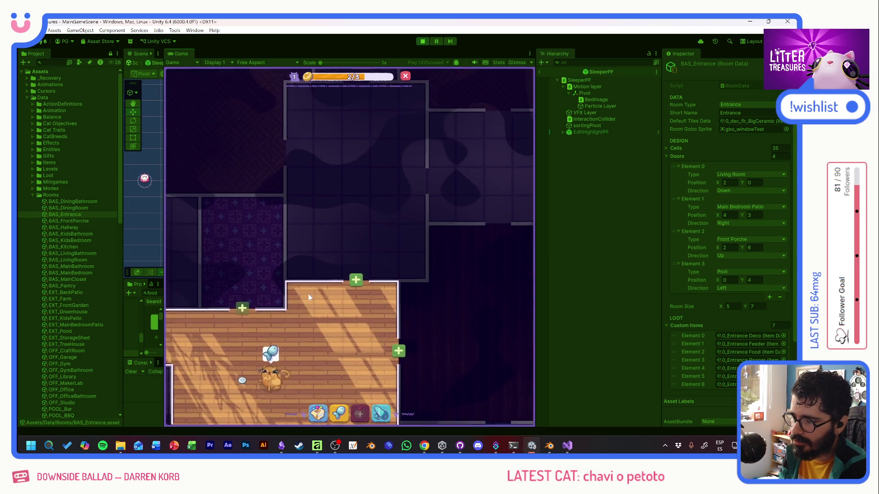
scroll(308, 294, "down", 1)
scroll(301, 231, "down", 1)
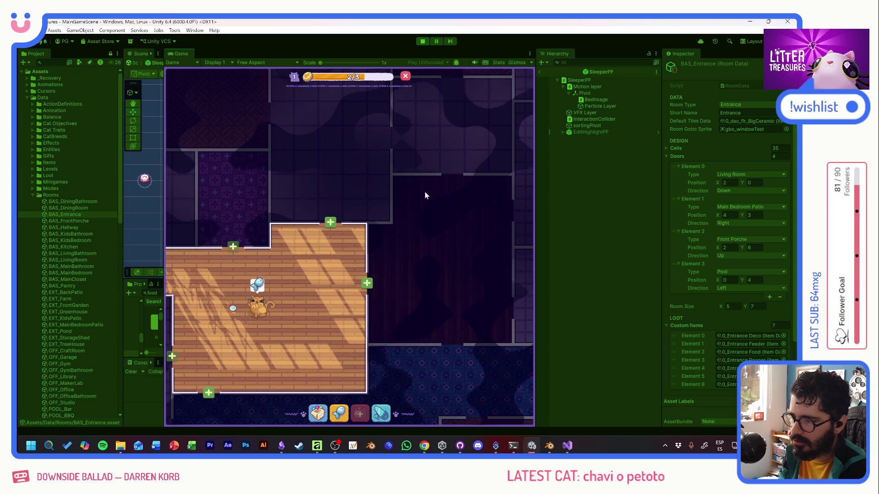
mouse_move(426, 196)
left_mouse_down()
mouse_move(452, 341)
mouse_move(460, 201)
left_mouse_up()
scroll(460, 201, "up", 1)
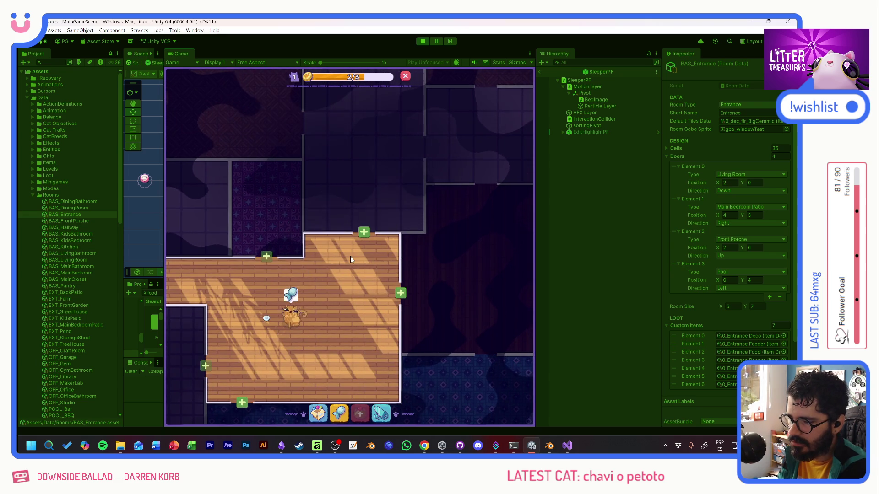
scroll(381, 215, "down", 2)
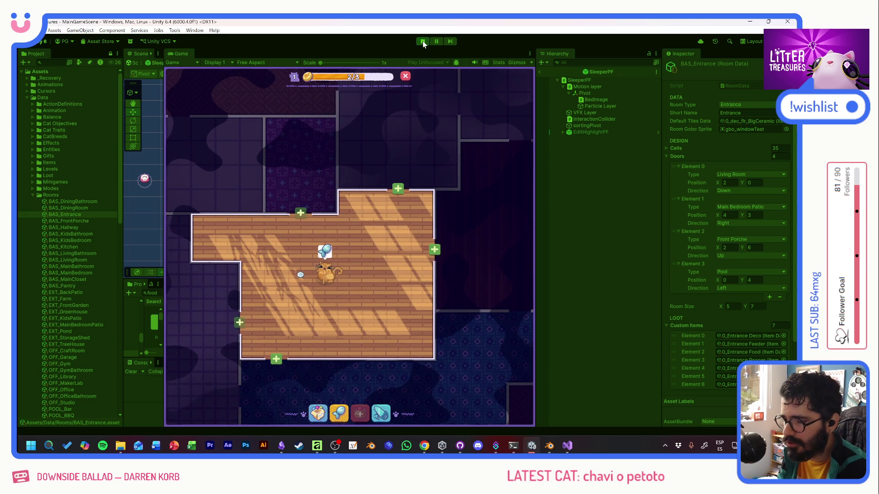
left_click(422, 42)
key("alt+Tab")
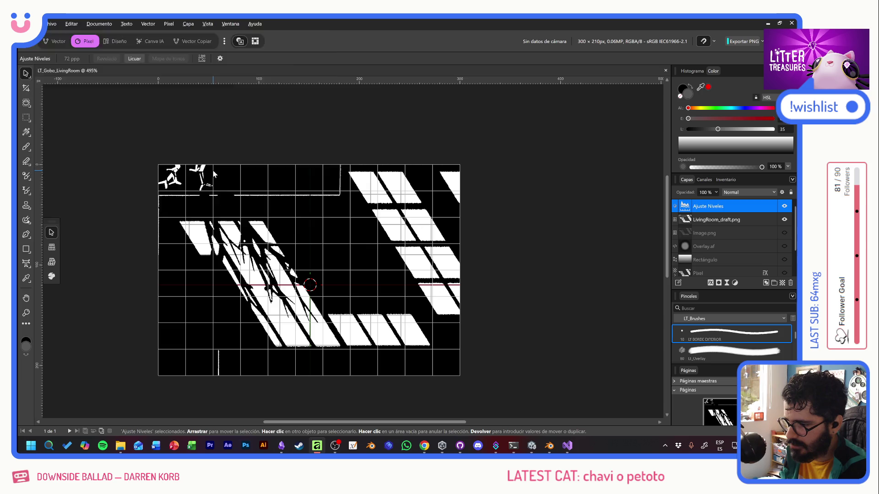
key("ctrl+shift+s")
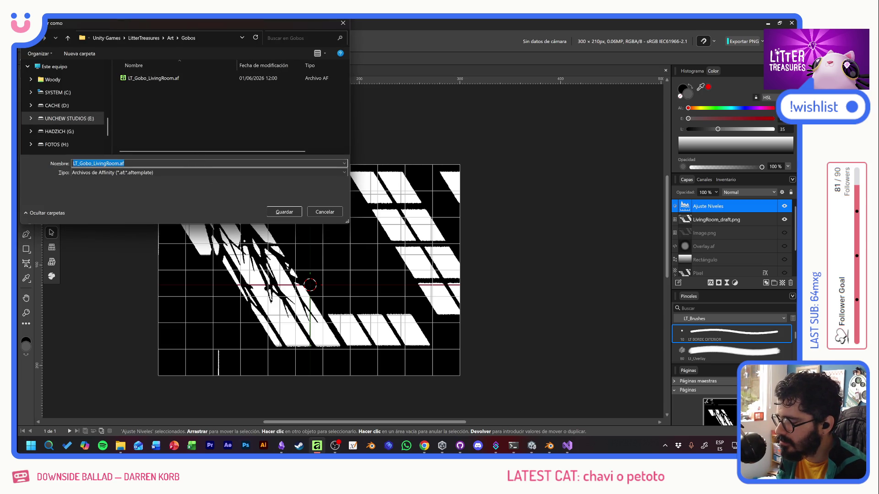
left_click(325, 212)
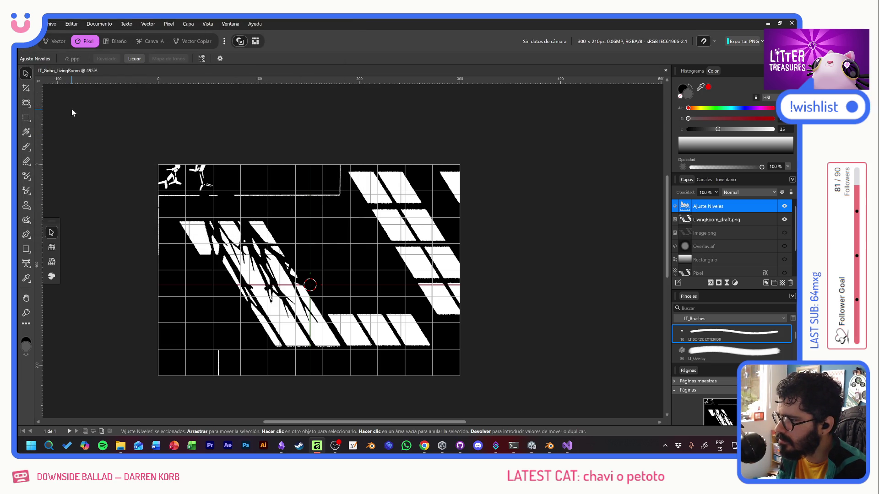